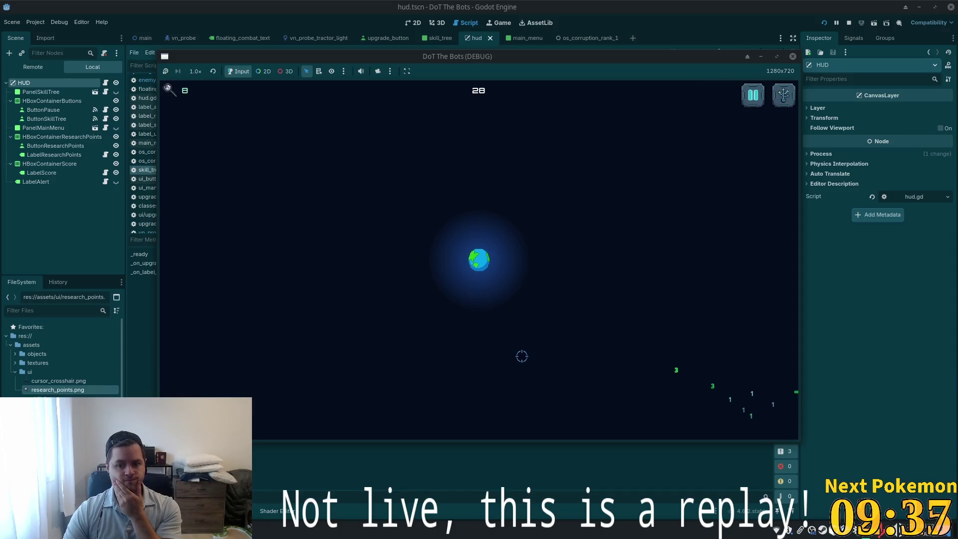
Stop the debug run, put the caret in skill_tree.gd, and switch to Cursor.
key(F8)
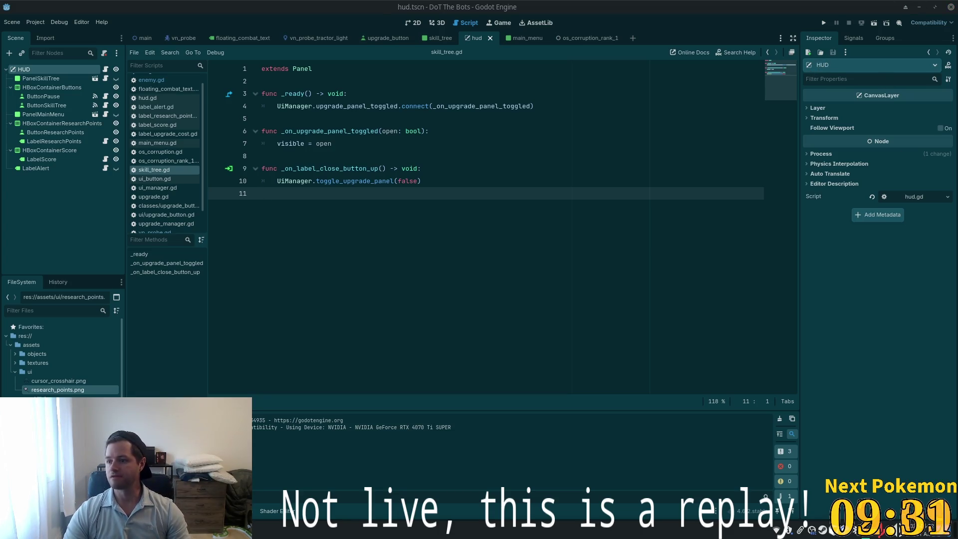
click(494, 155)
click(394, 81)
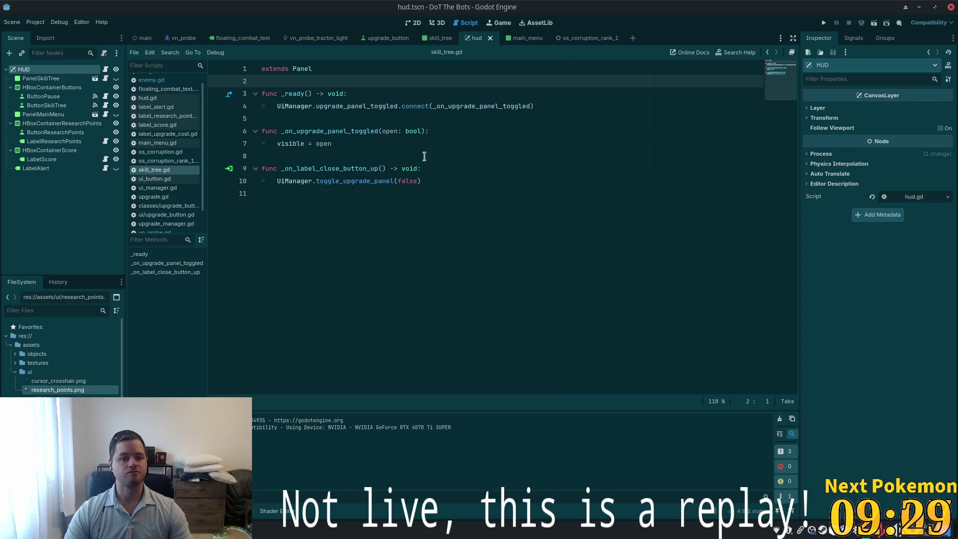
key(alt+Tab)
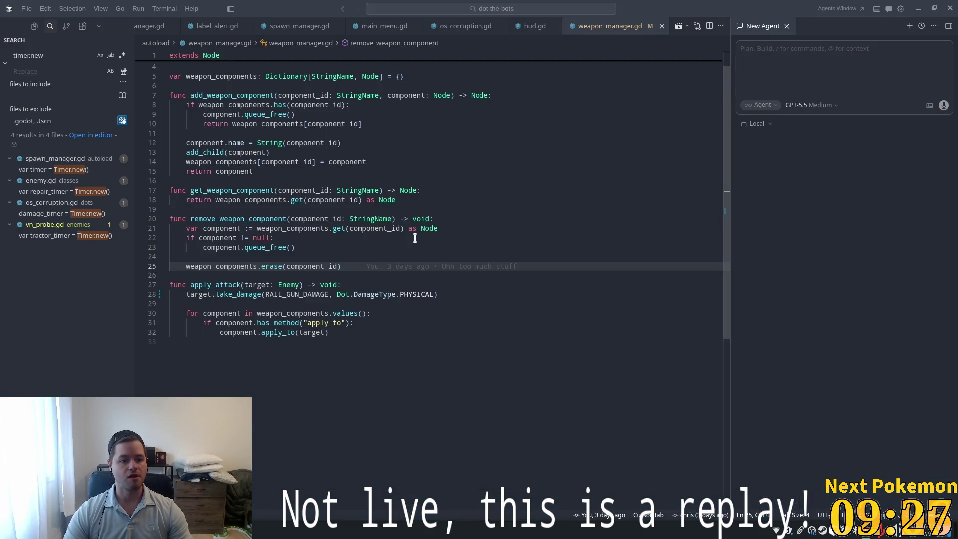
Add RAIL_GUN_COOLDOWN = 0.5 with a comment below RAIL_GUN_DAMAGE and save the file.
scroll(334, 148, up, 1)
click(289, 84)
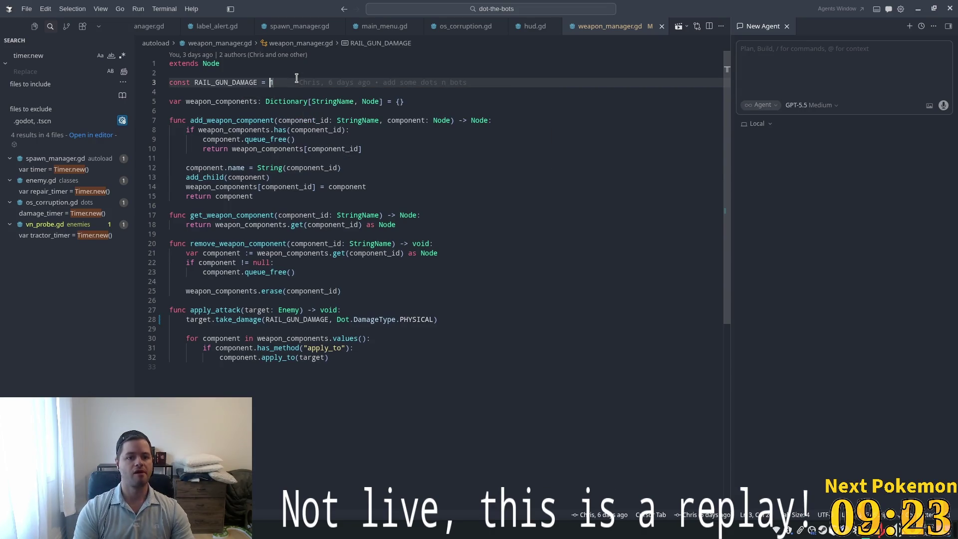
key(Return)
text(const )
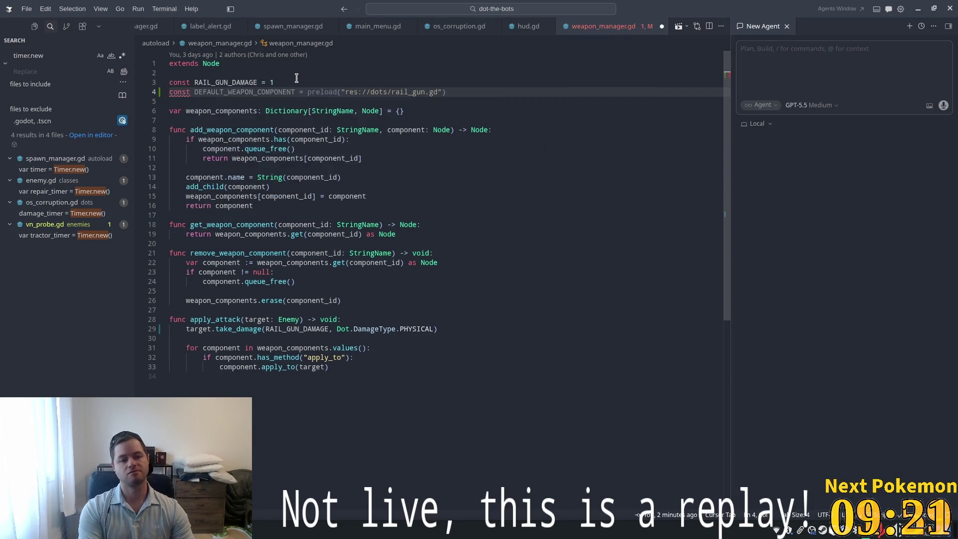
text(r)
key(BackSpace)
text(RAIL_GUN_)
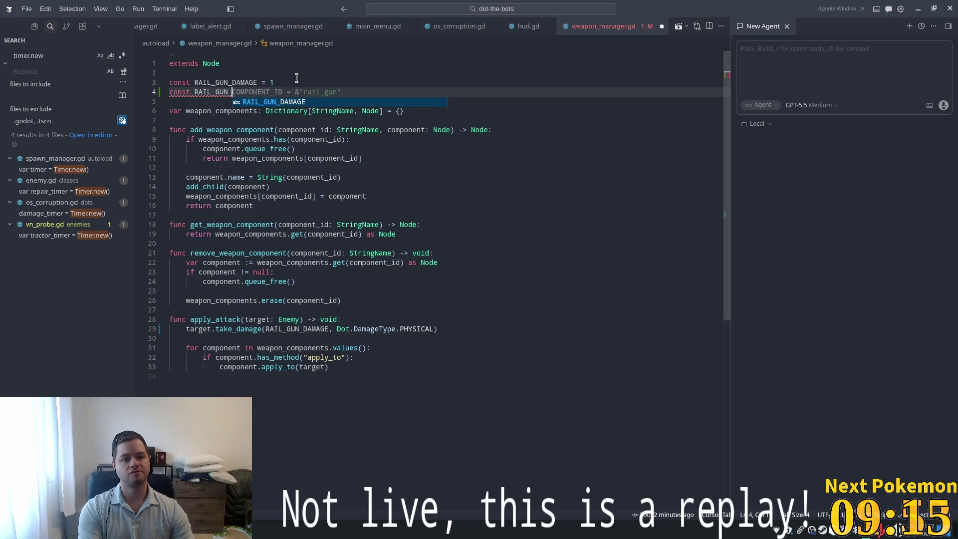
text(COOL)
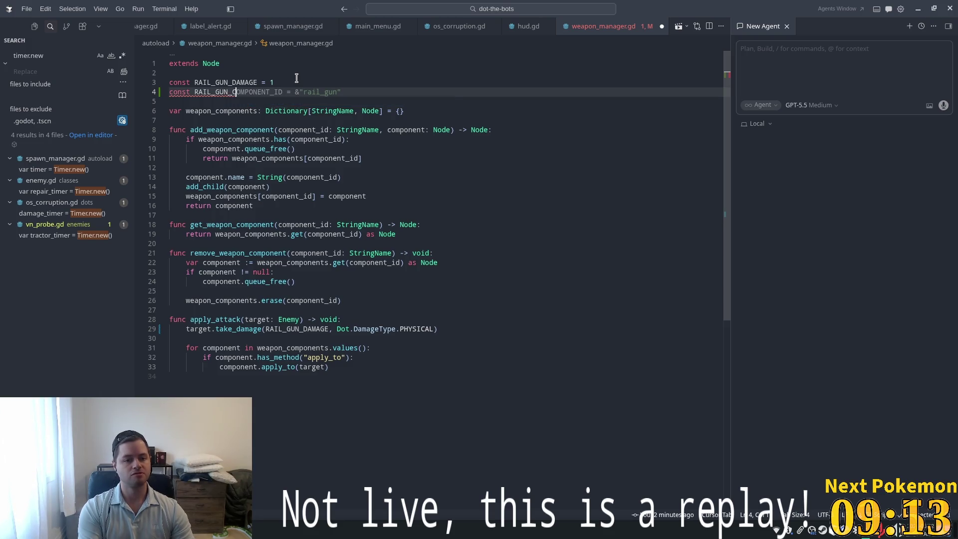
key(Tab)
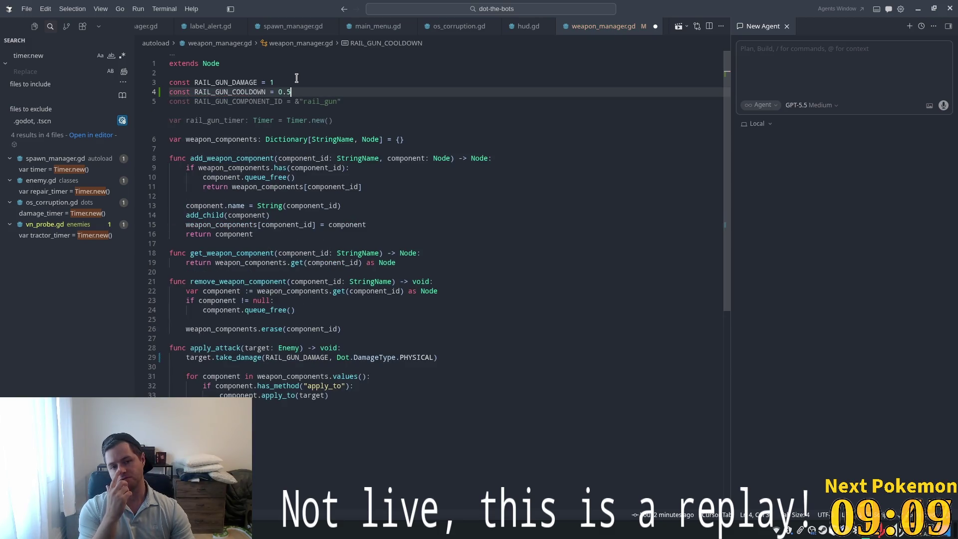
key(Escape)
text(# Half a second bet)
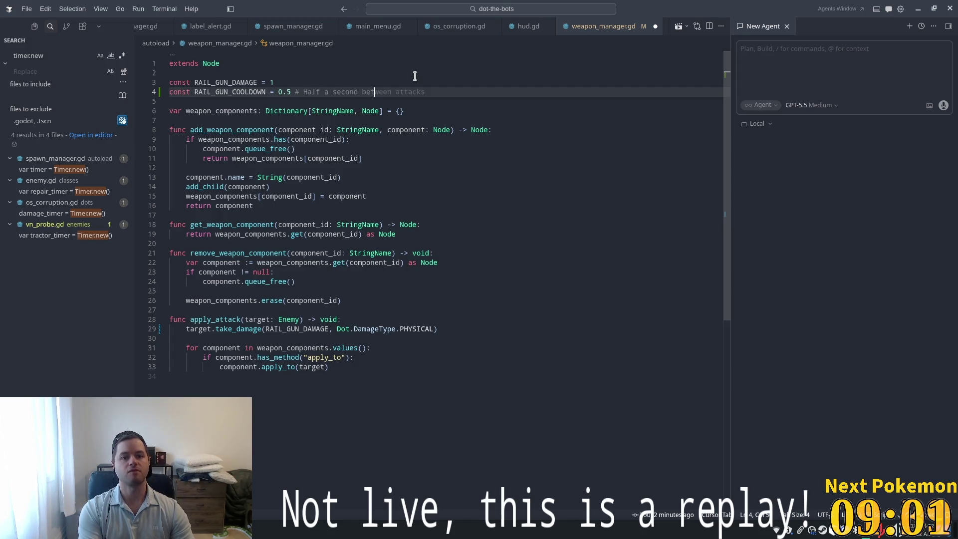
text(tacks)
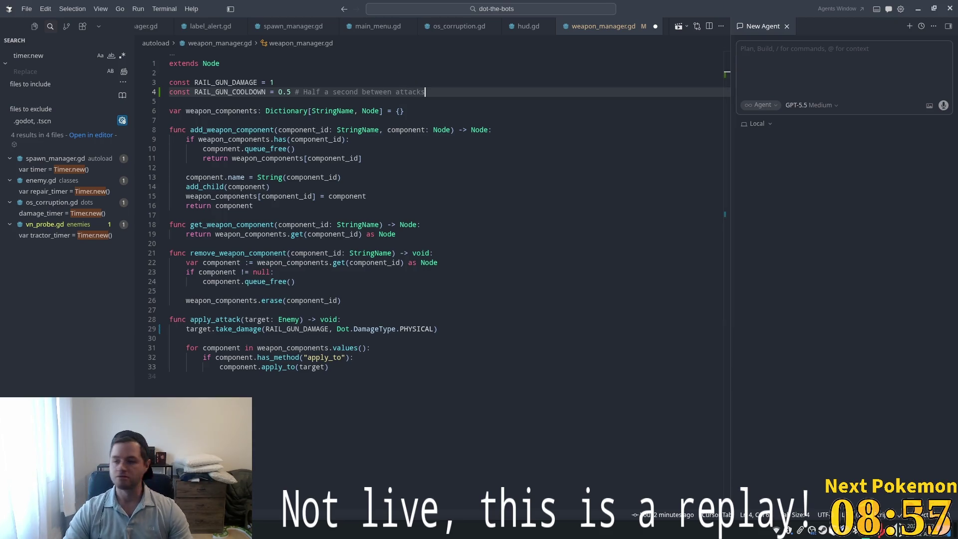
key(ctrl+s)
Add the cooldown check to apply_attack and declare _last_attack_time.
click(279, 282)
click(367, 338)
click(384, 319)
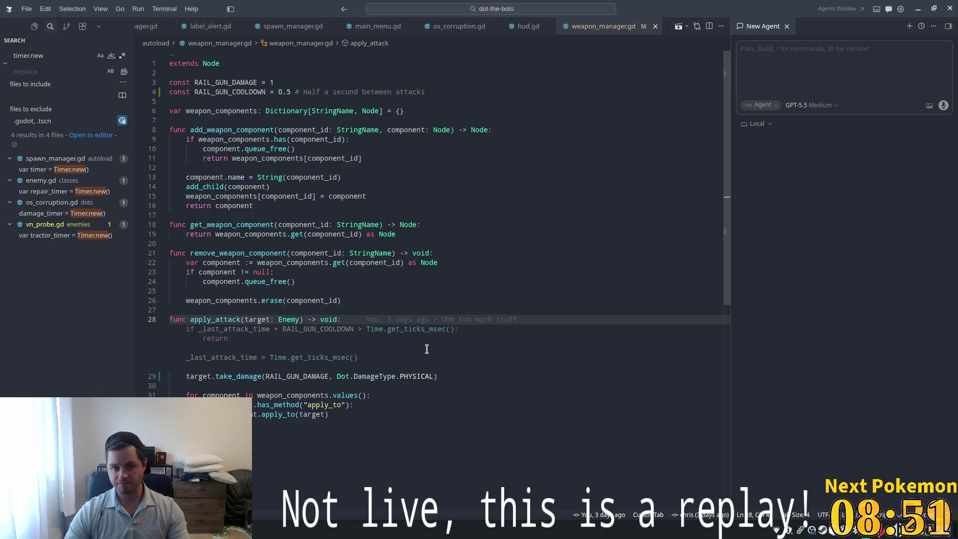
key(Tab)
key(Tab)
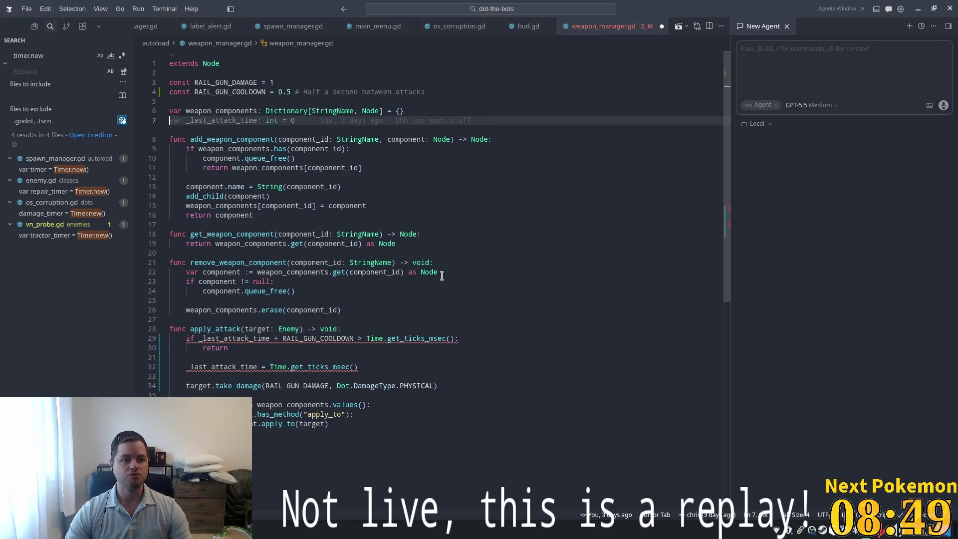
key(Tab)
key(Tab)
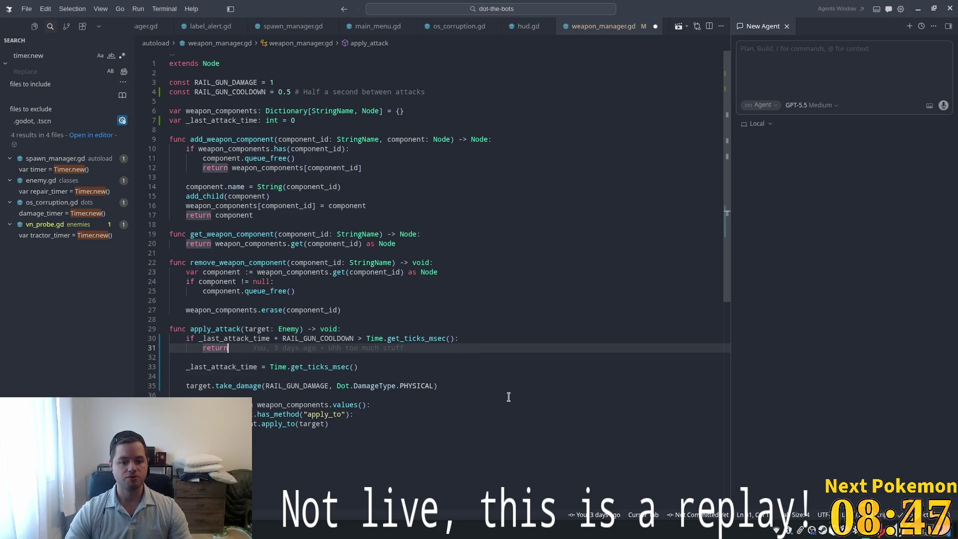
key(alt+Tab)
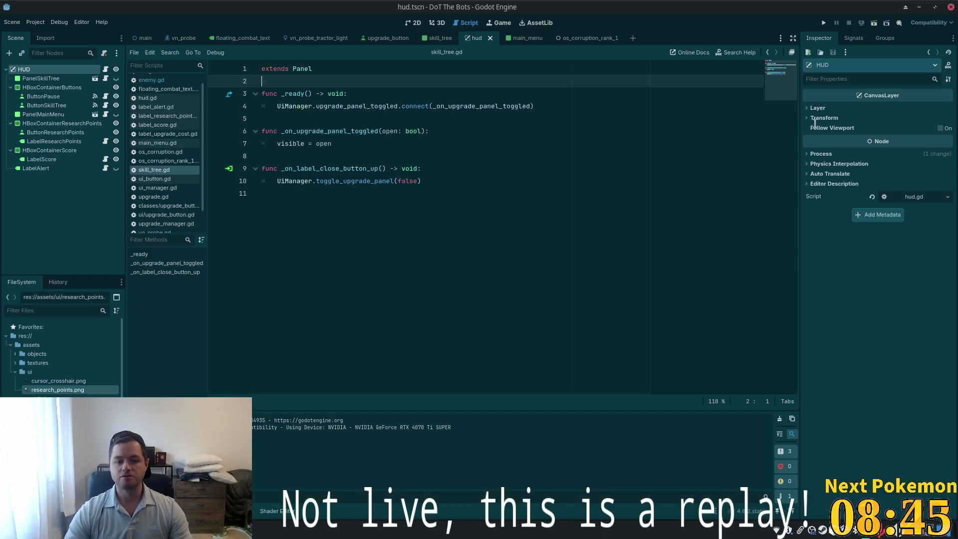
Test-run the game to check the rail gun cooldown, then stop it.
click(823, 22)
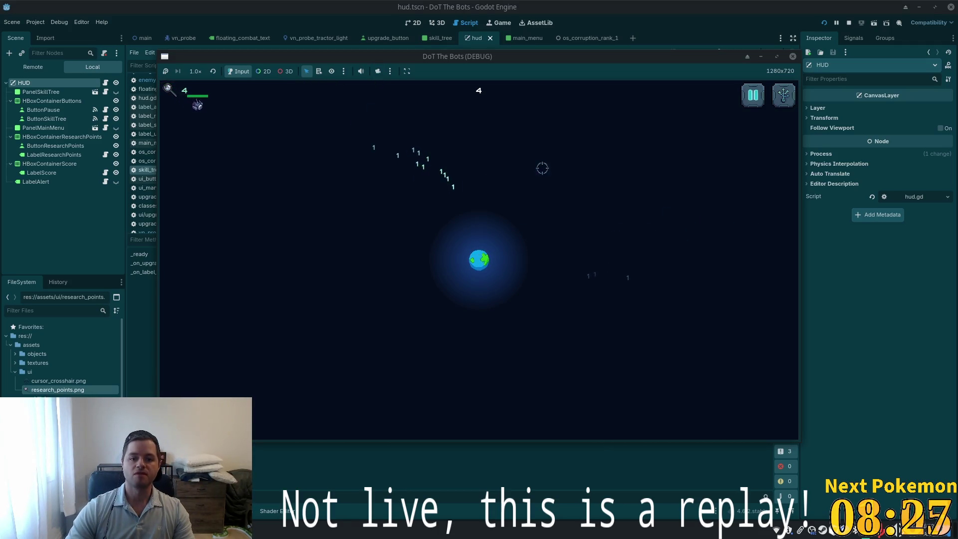
key(F8)
text(@)
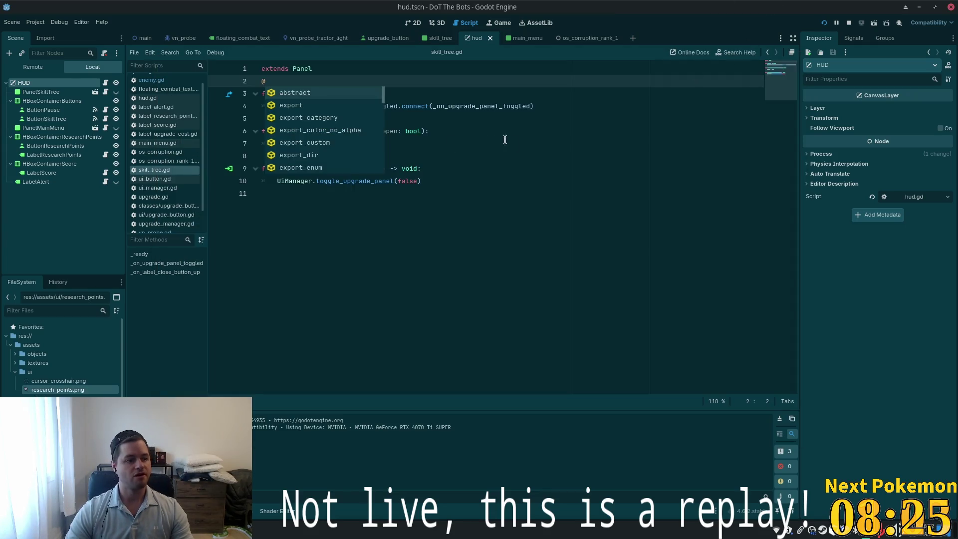
key(alt+Tab)
key(alt+Tab)
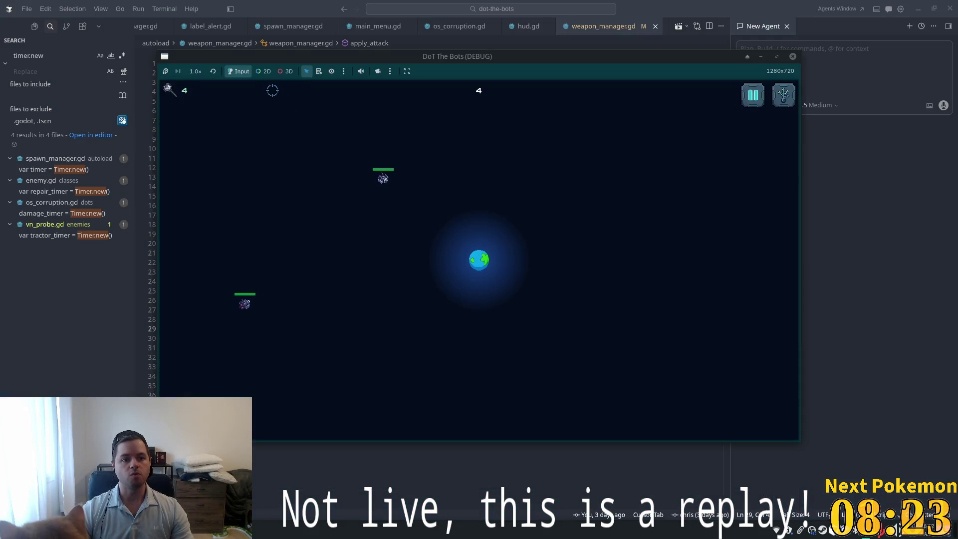
key(alt+Tab)
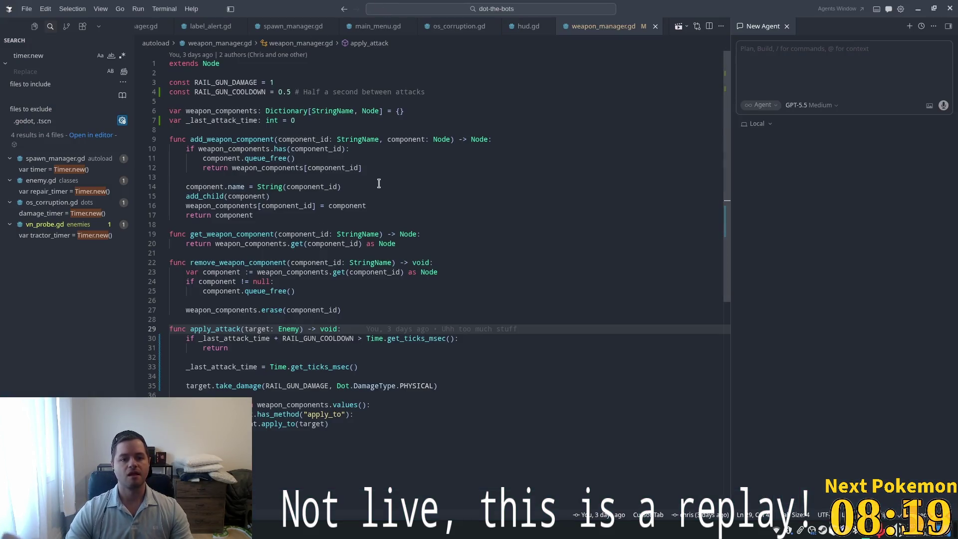
click(379, 184)
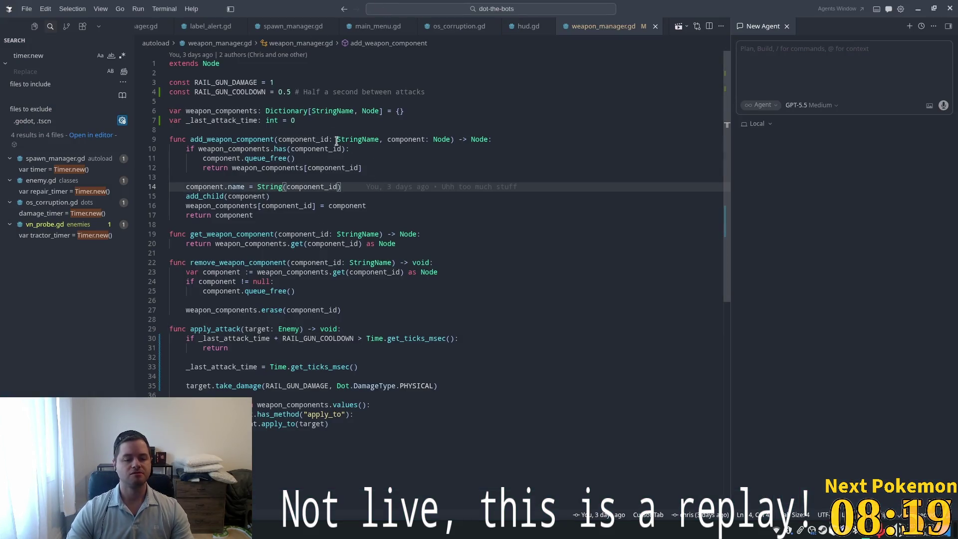
Multiply RAIL_GUN_COOLDOWN by 1000 in the get_ticks_msec cooldown check on line 30.
click(286, 111)
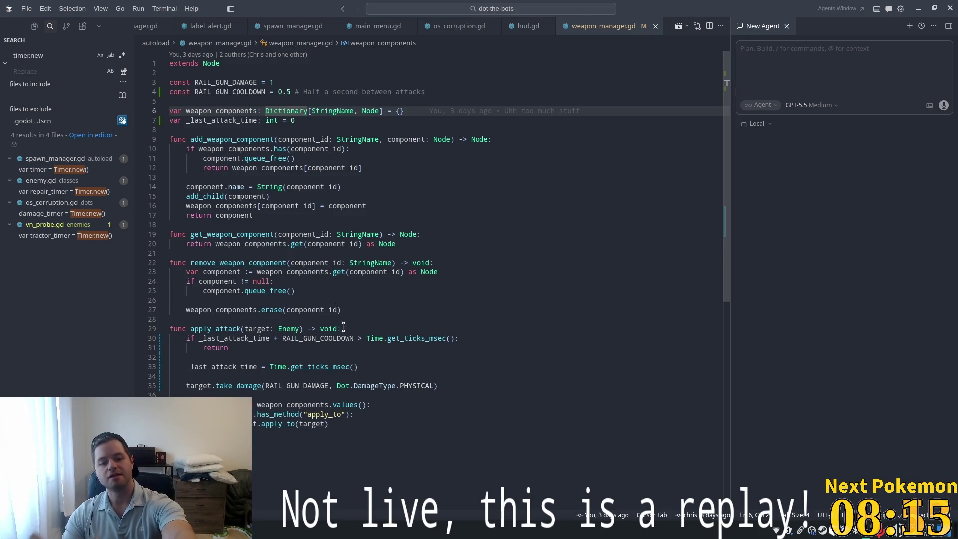
double_click(412, 339)
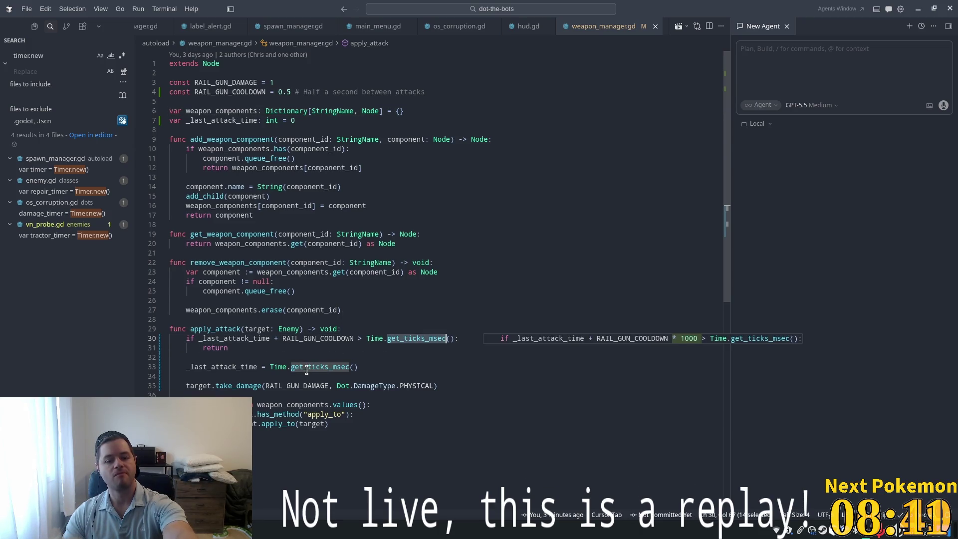
key(Tab)
double_click(301, 339)
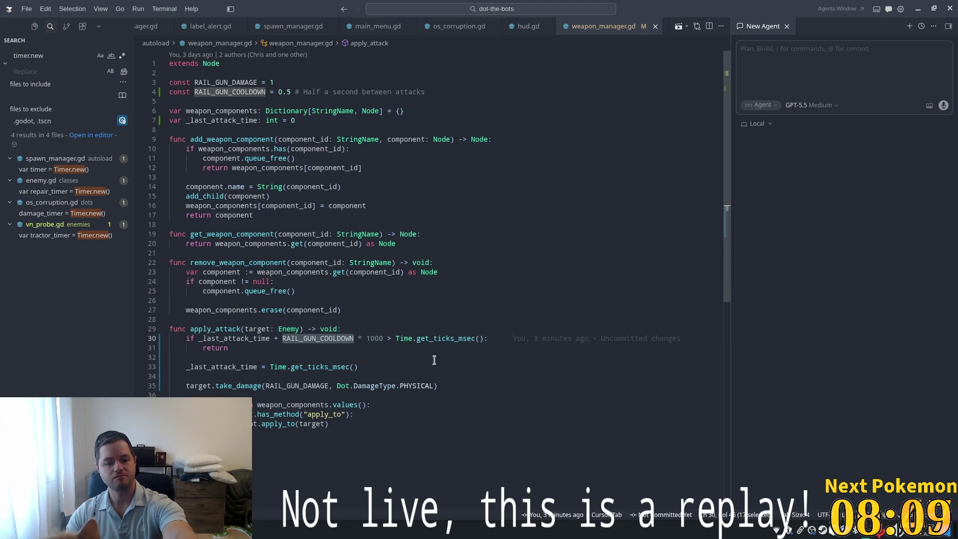
key(ctrl+z)
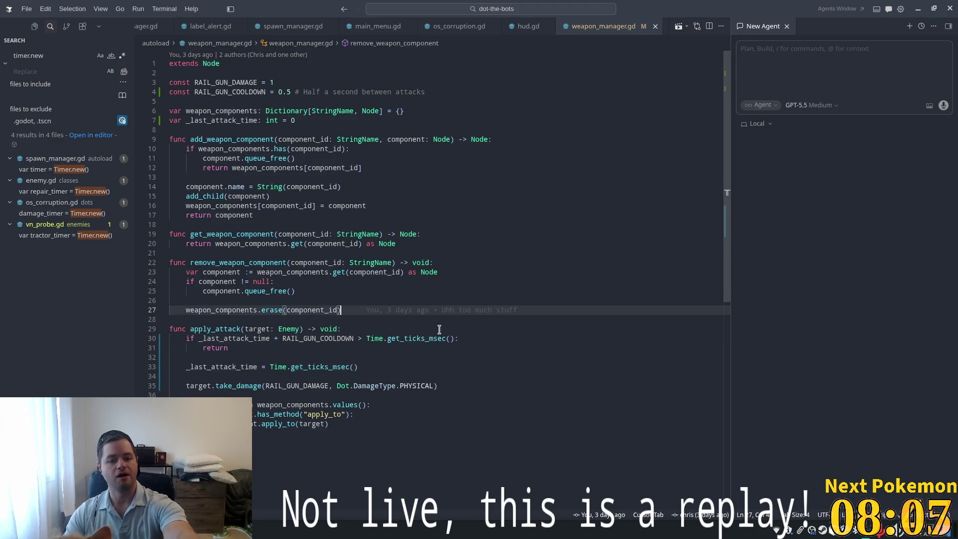
double_click(413, 342)
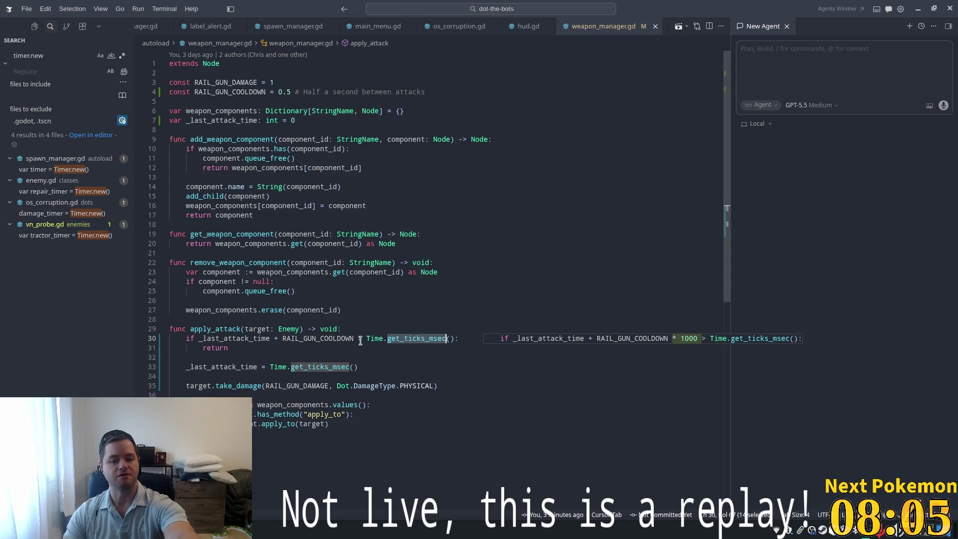
key(Up)
key(Tab)
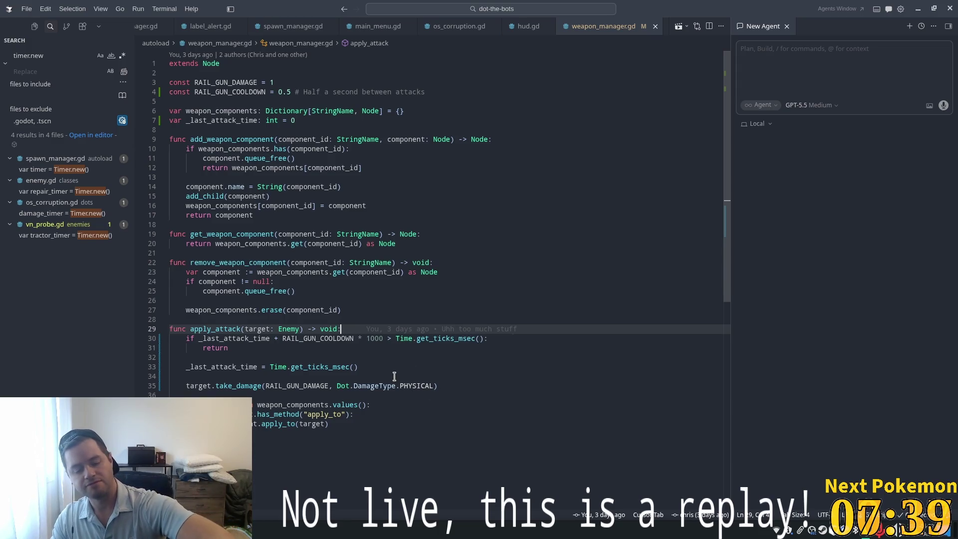
Run the game in Godot to test the millisecond-based cooldown.
mouse_move(406, 389)
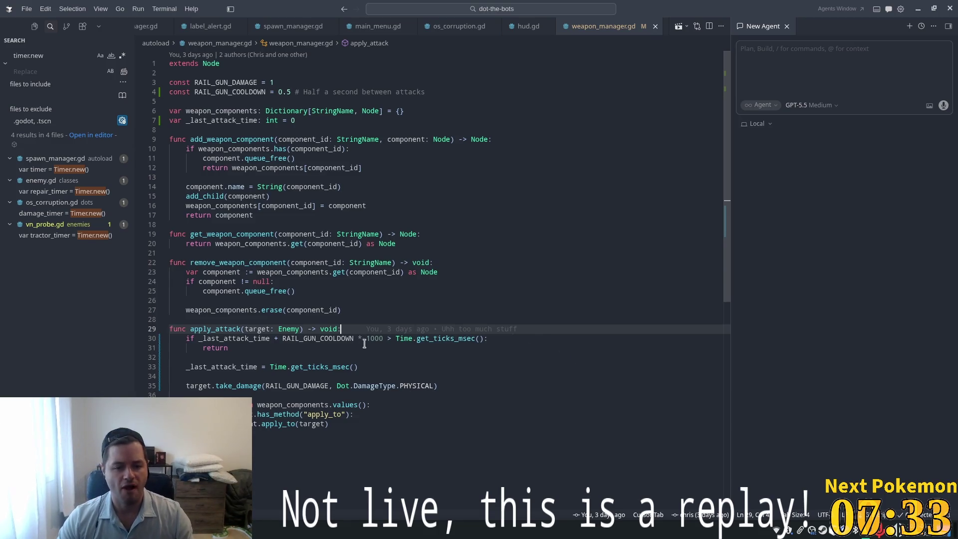
key(Tab)
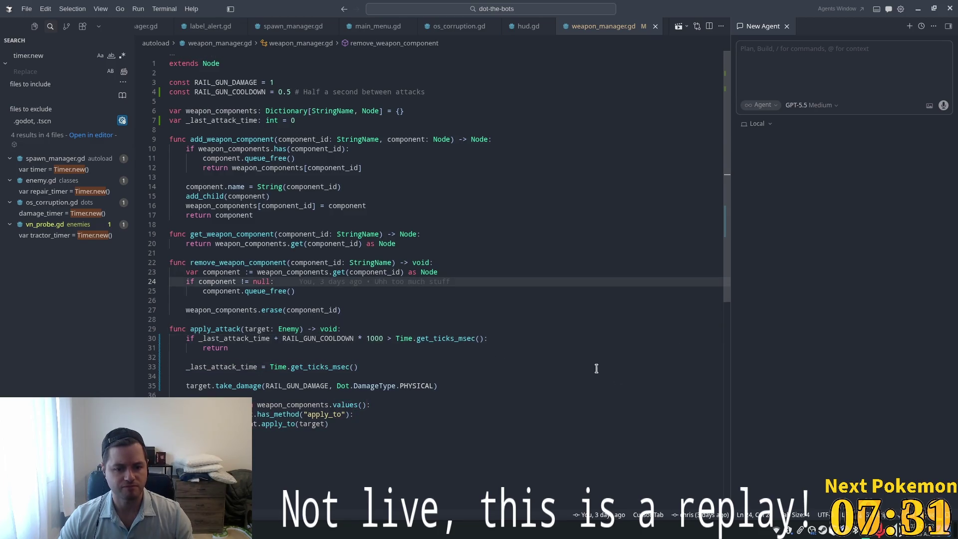
key(alt+Tab)
key(F5)
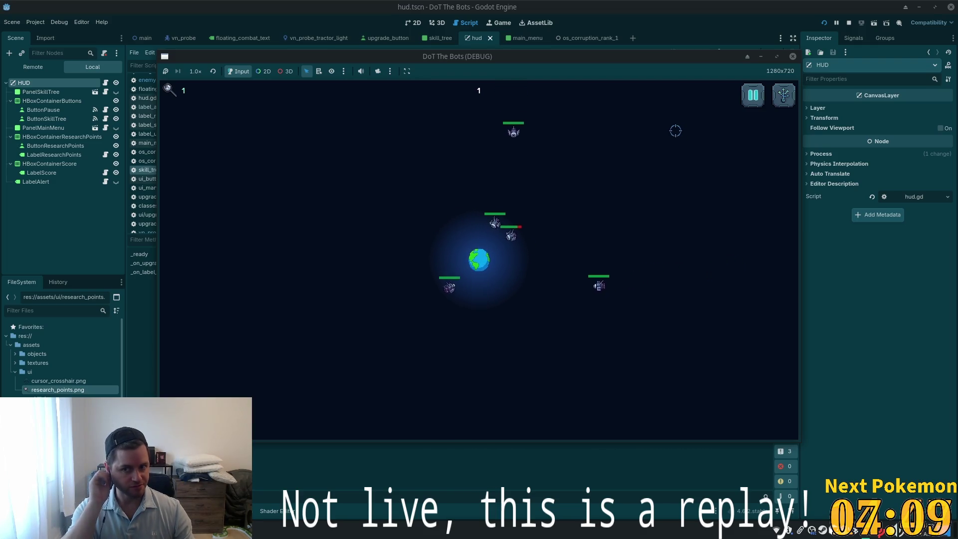
Stop the game and change RAIL_GUN_COOLDOWN on line 4 from 0.5 to 0.25.
key(F8)
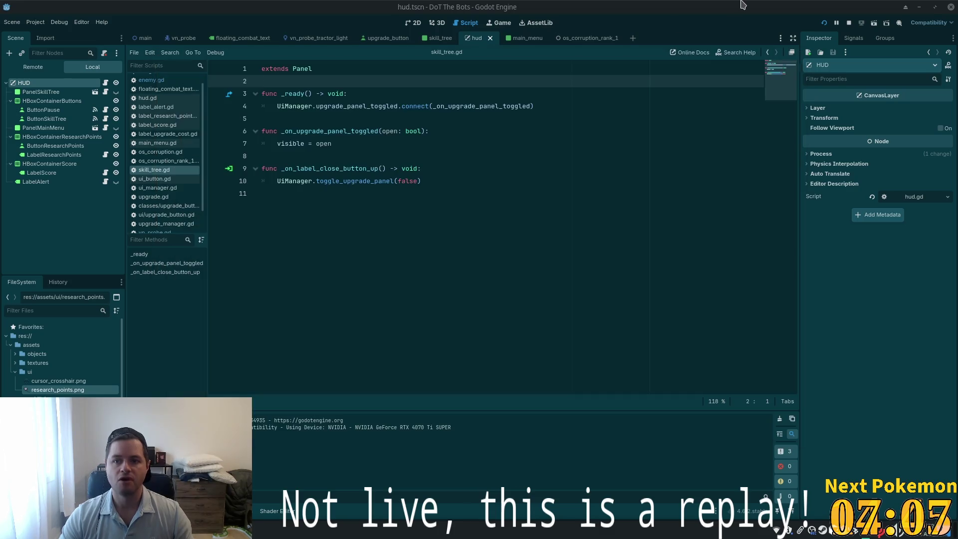
key(alt+Tab)
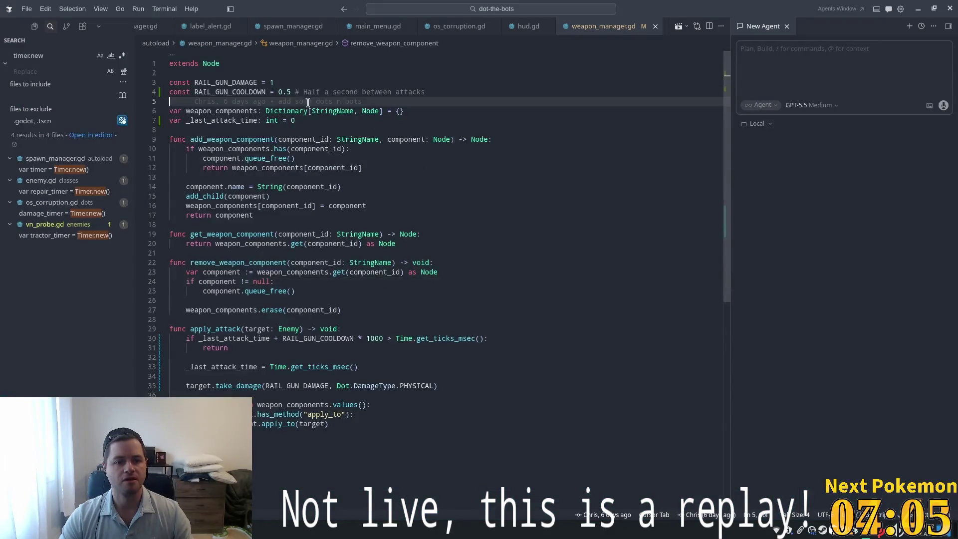
drag(302, 92, 416, 81)
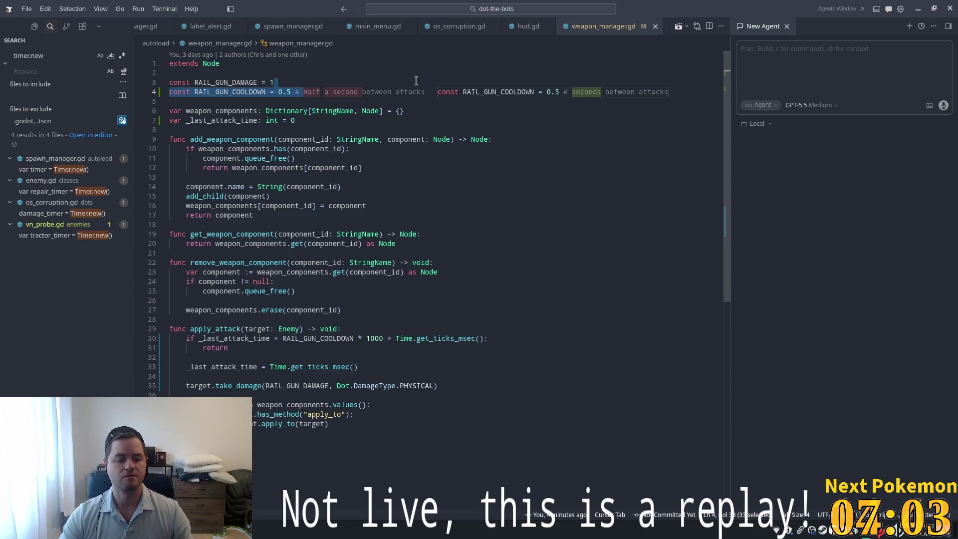
key(Home)
key(Down)
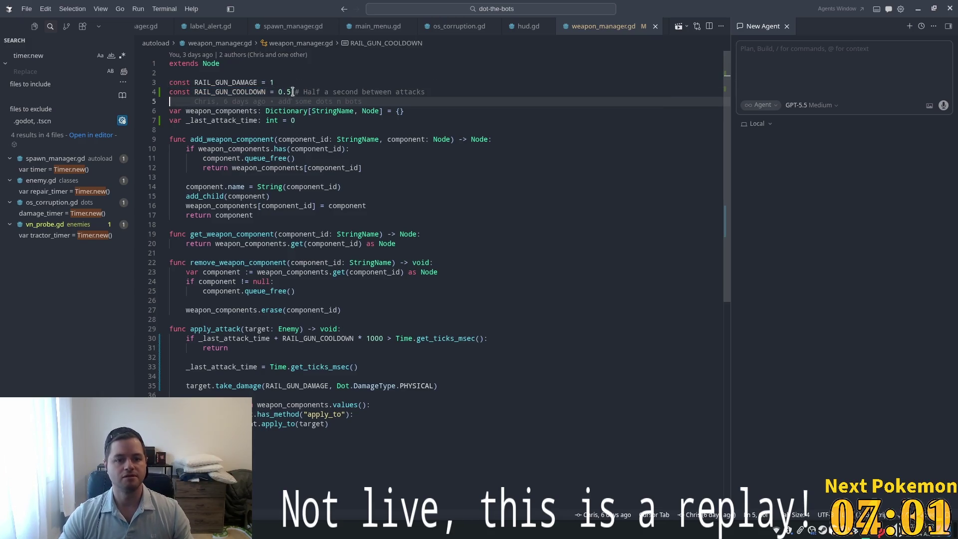
click(291, 92)
key(BackSpace)
text(22)
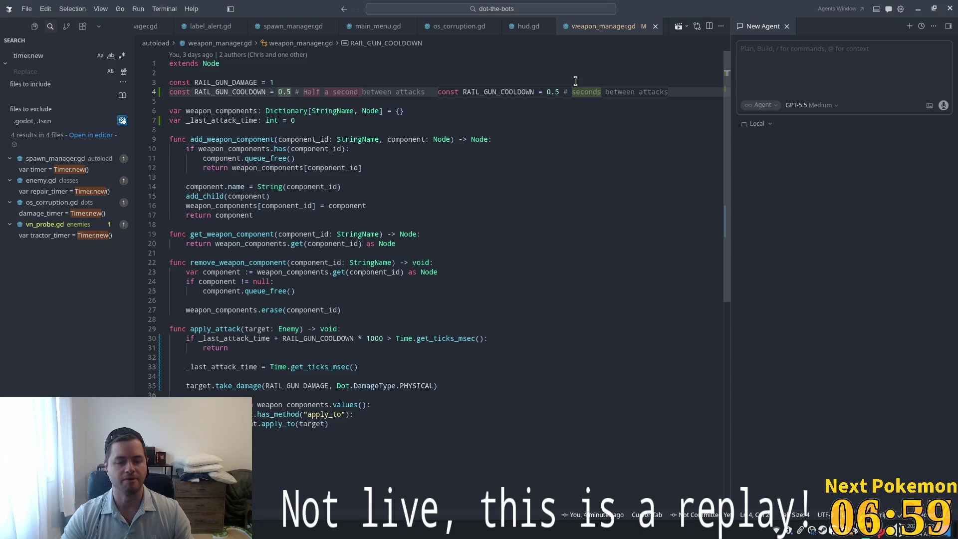
key(BackSpace)
text(5)
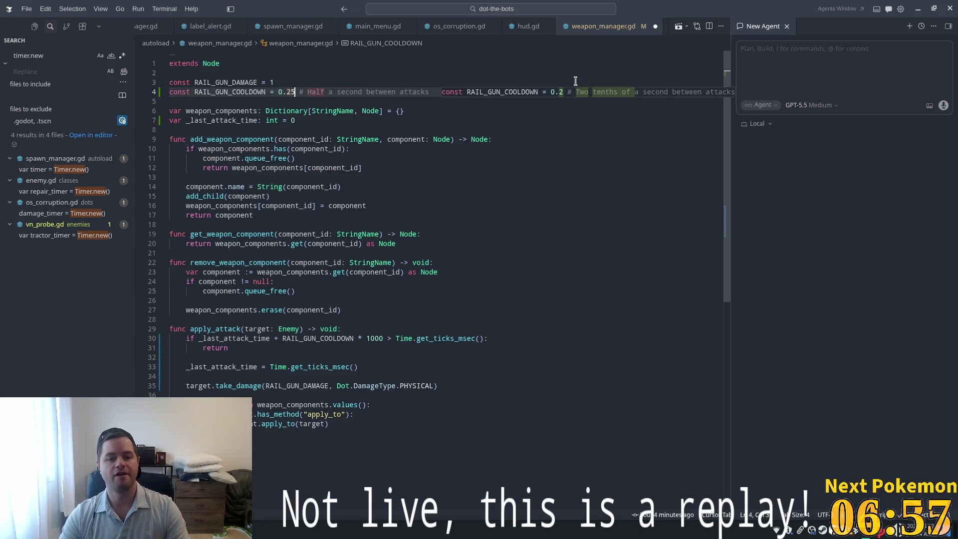
click(492, 187)
key(alt+Tab)
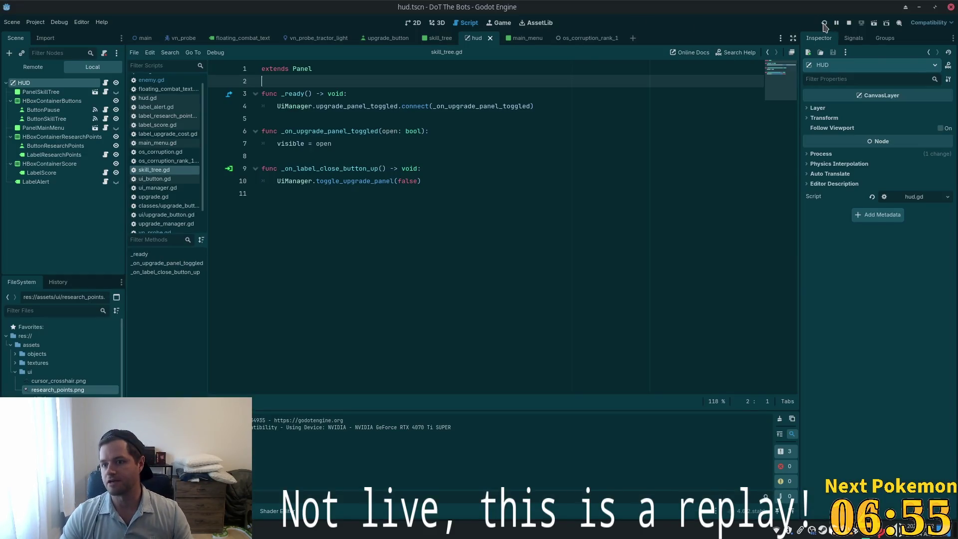
Play-test the game with the 0.25 cooldown, then close it.
click(824, 23)
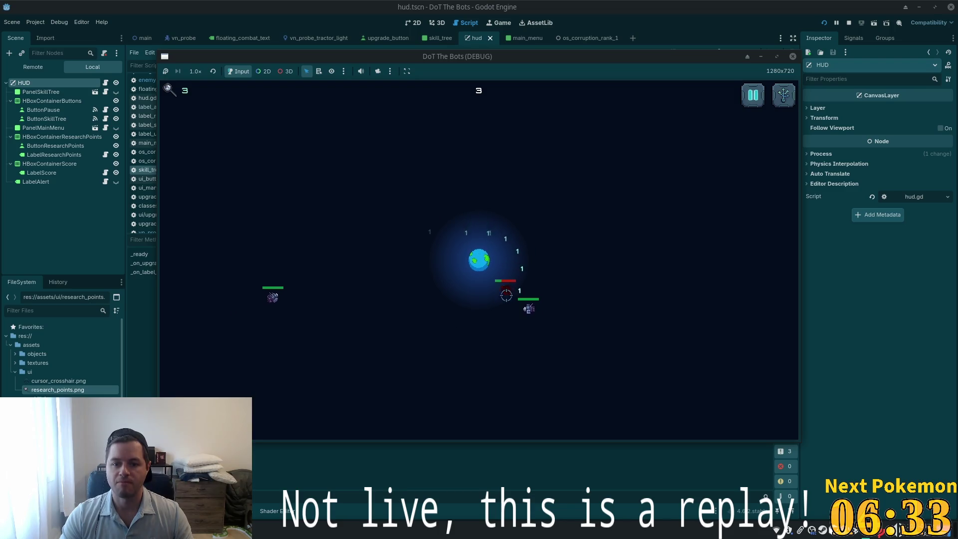
key(F8)
Change the RAIL_GUN_COOLDOWN value on line 4 to 0.1.
key(alt+Tab)
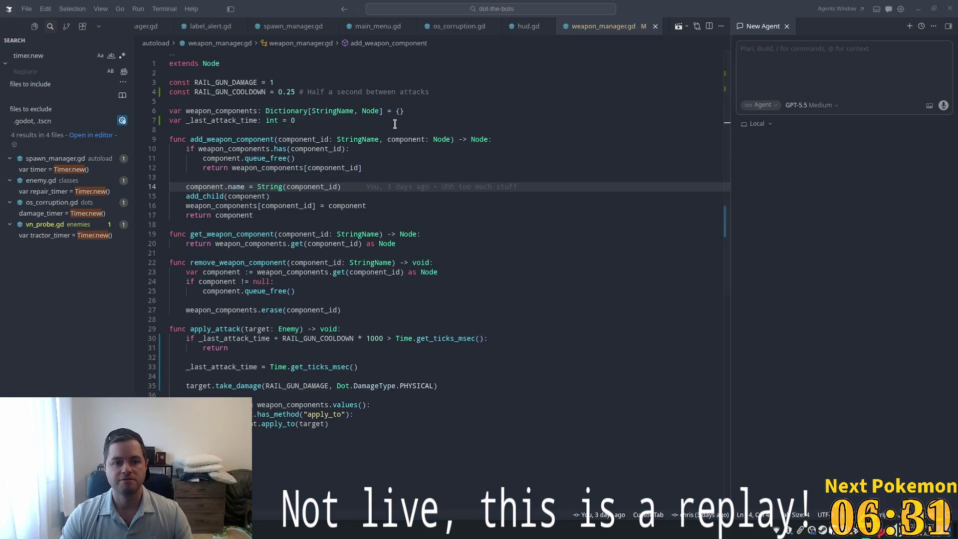
key(Left)
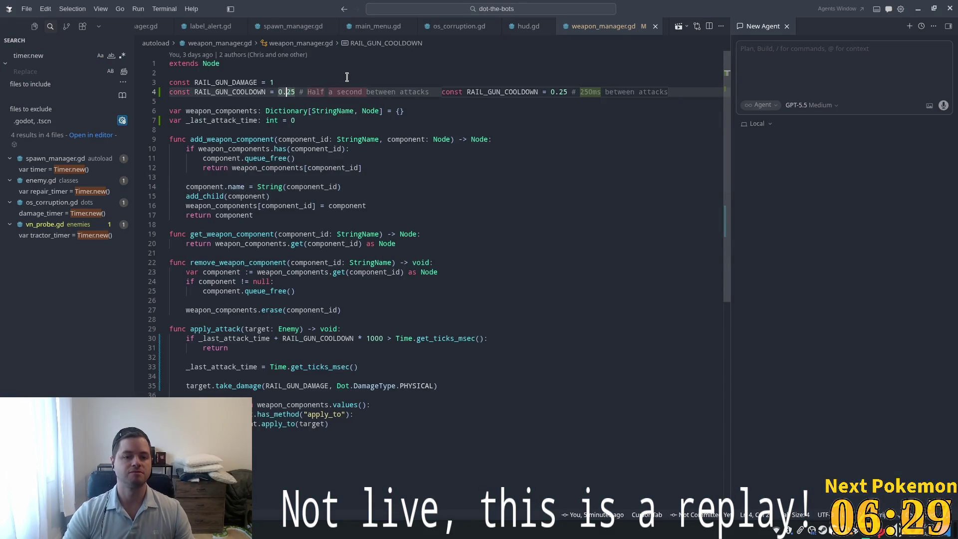
key(Tab)
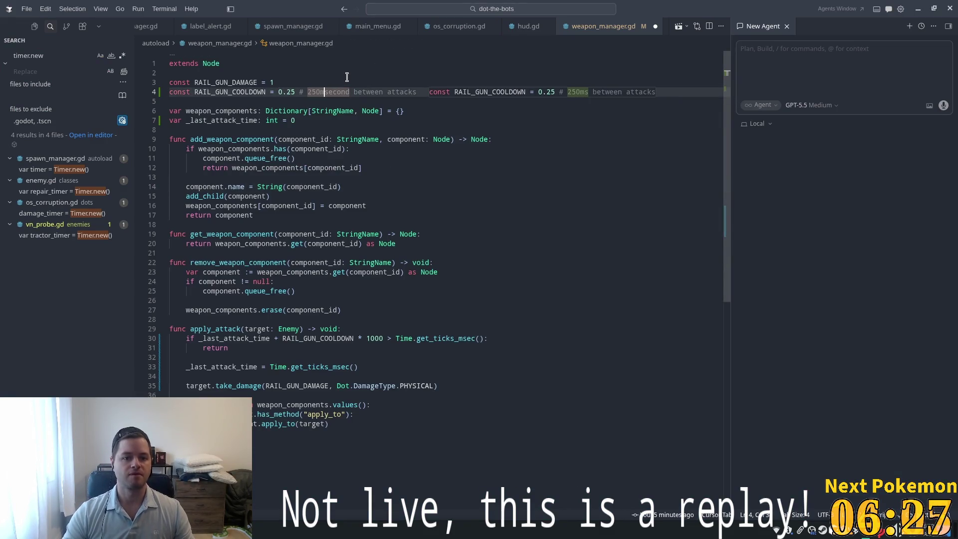
key(ctrl+Left)
key(ctrl+Left)
key(ctrl+Left)
key(BackSpace)
key(BackSpace)
text(1)
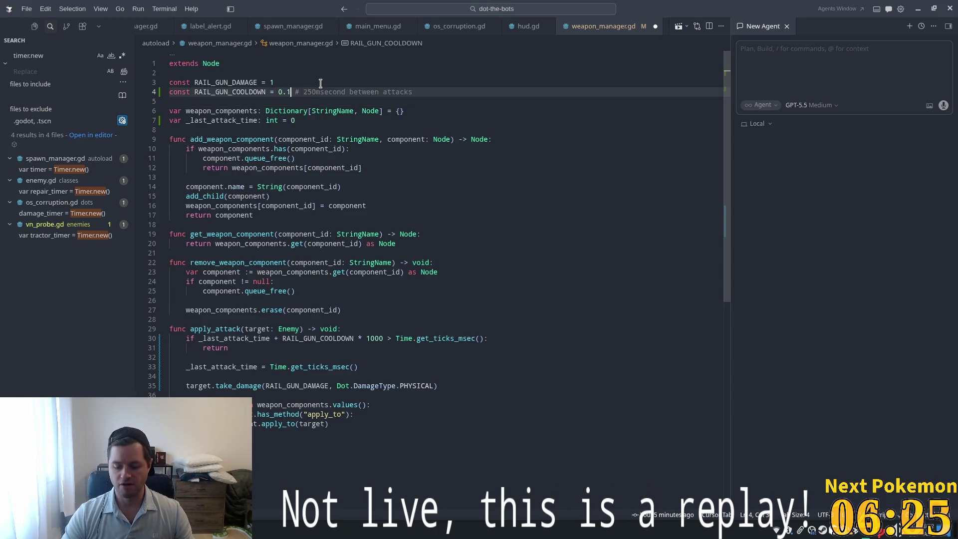
Update the comment to '100ms between attacks' and run the game in Godot.
key(Tab)
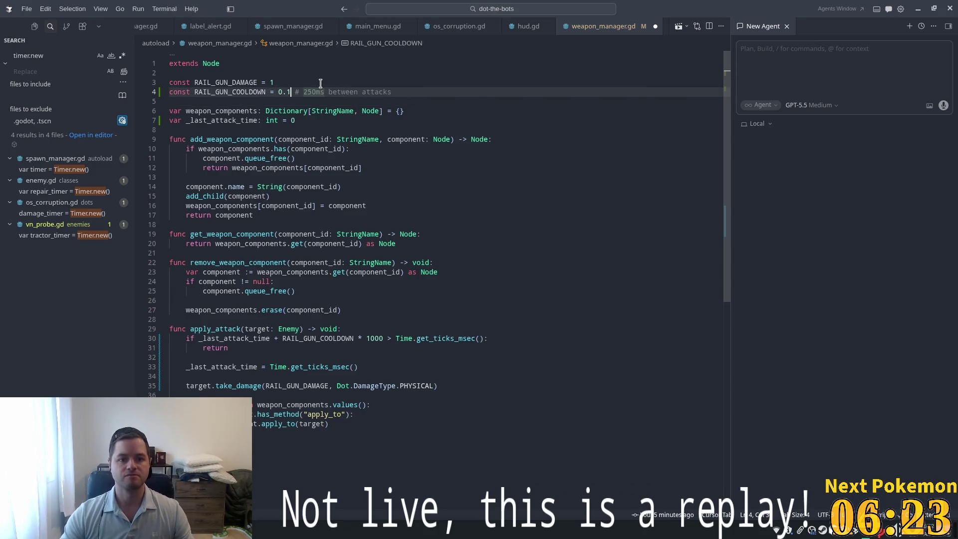
click(328, 92)
key(Left)
key(Left)
key(Left)
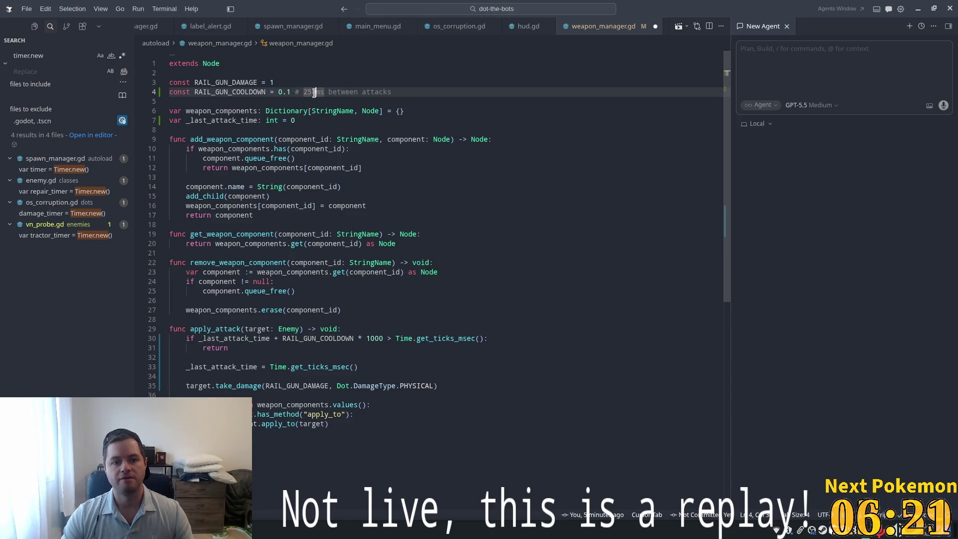
key(shift+Left)
key(shift+Left)
text(10)
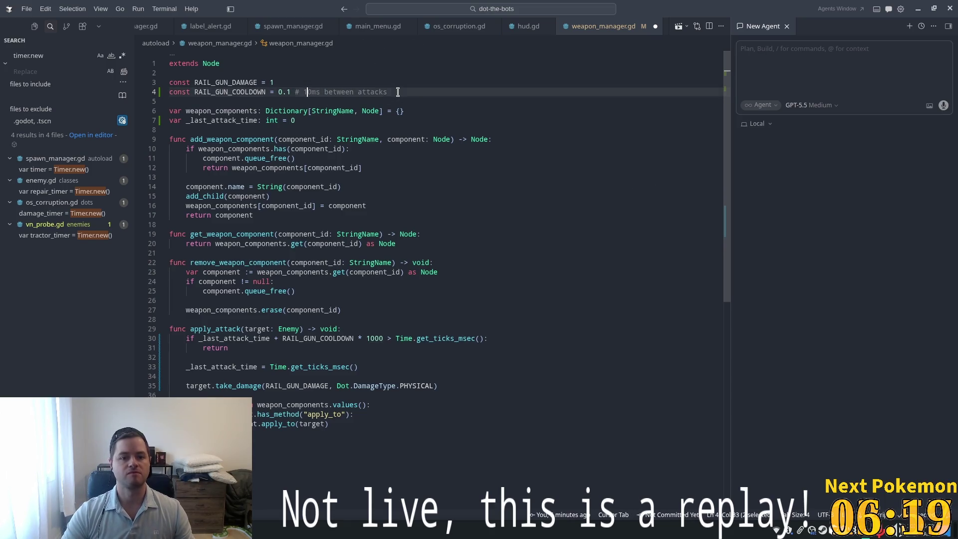
key(alt+Tab)
click(824, 22)
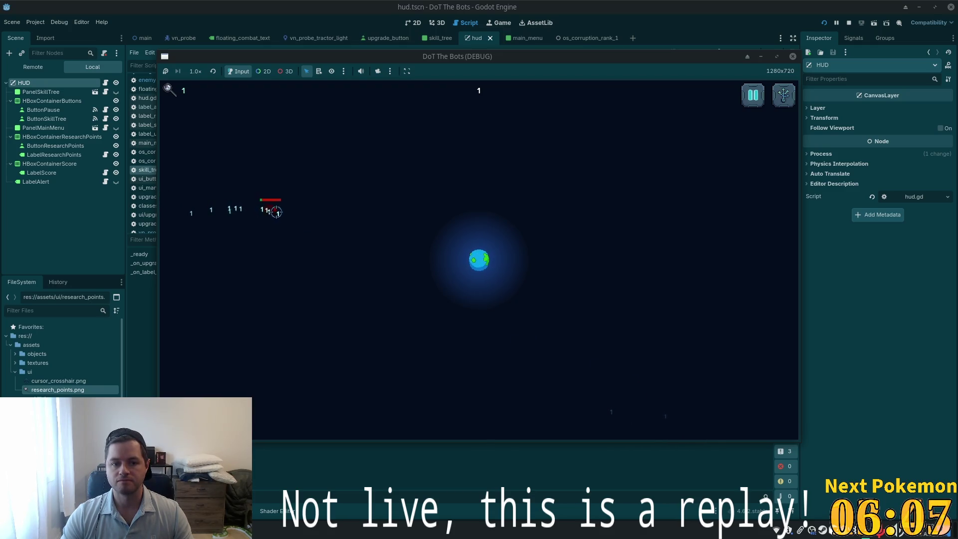
Stop the game and change RAIL_GUN_COOLDOWN from 0.1 to 0.2.
key(F8)
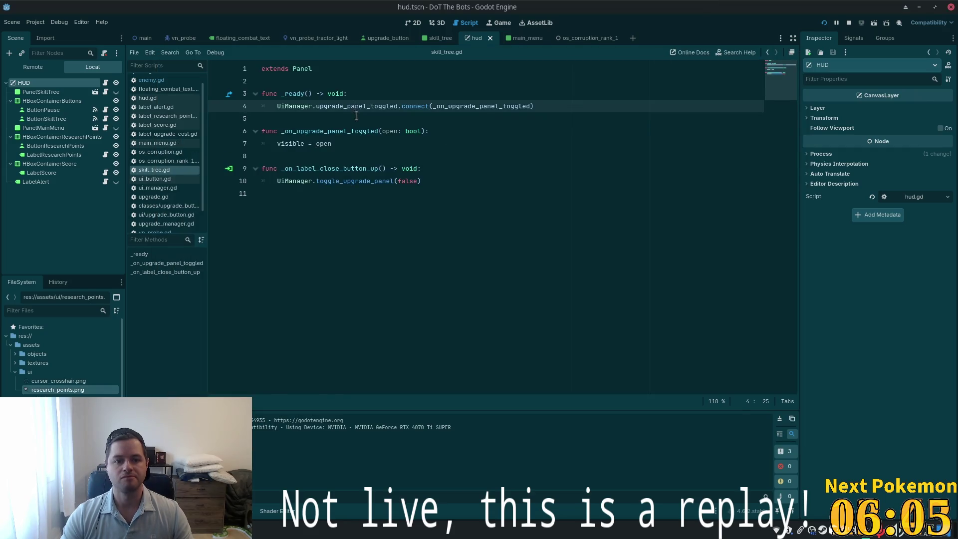
key(alt+Tab)
drag(290, 92, 282, 92)
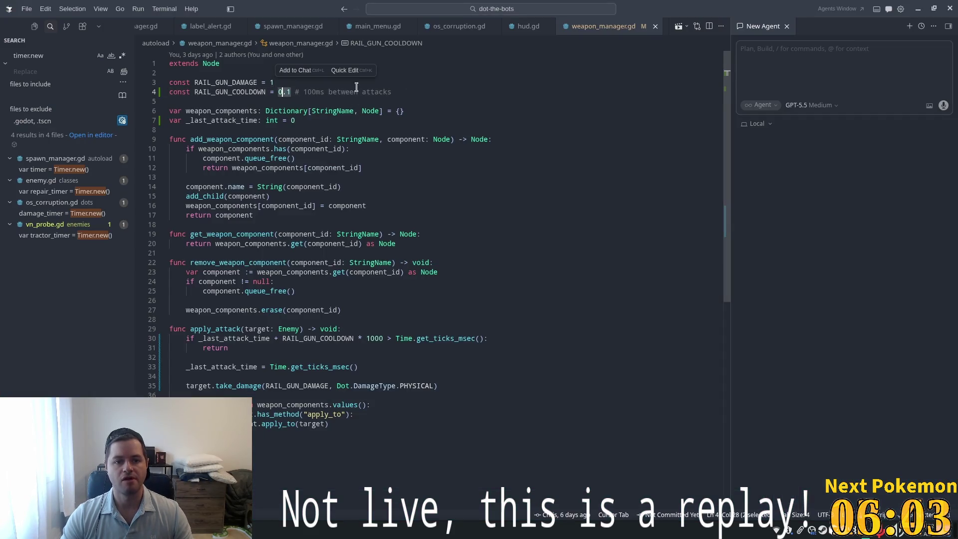
text(.2)
Play-test the game with the 0.2 cooldown, then close it and return to Cursor.
key(super)
key(Escape)
key(alt+Tab)
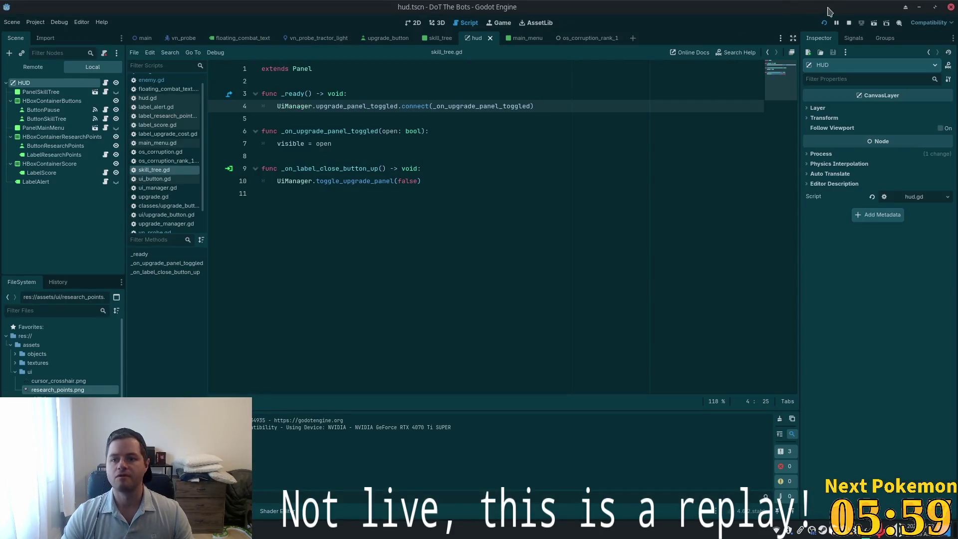
click(824, 23)
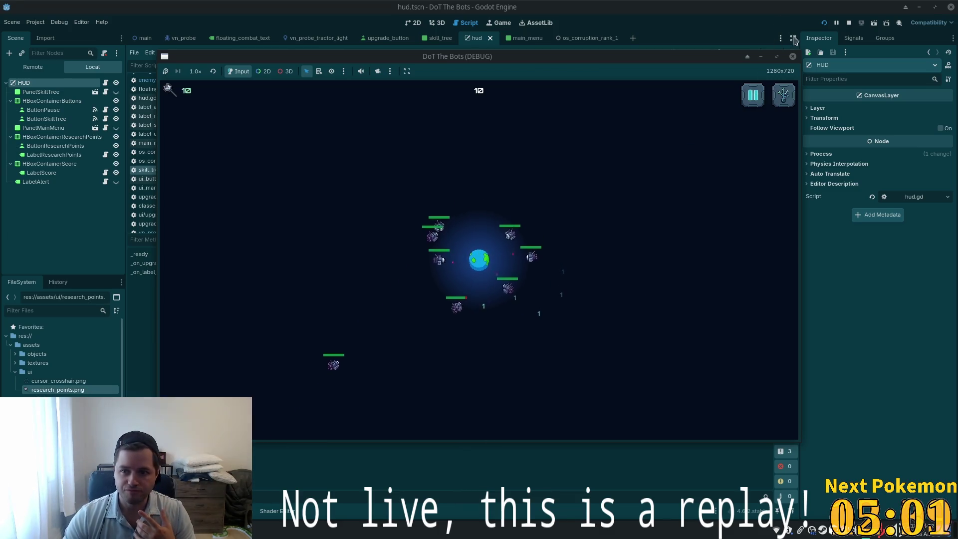
key(F8)
click(423, 193)
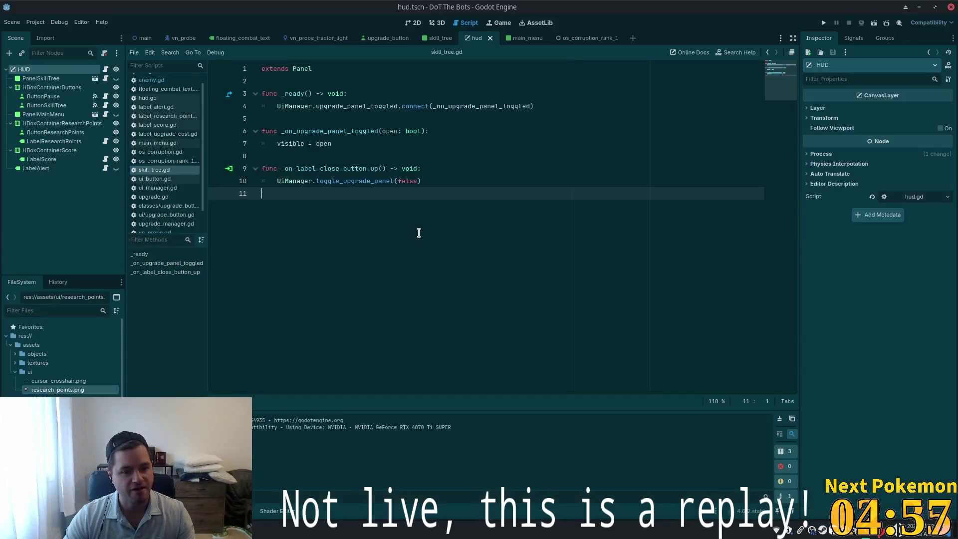
key(alt+Tab)
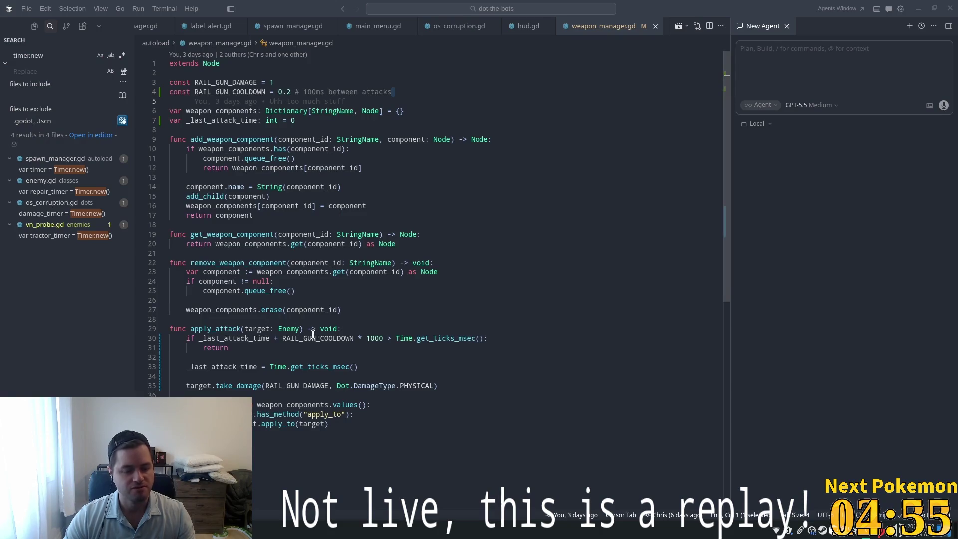
click(315, 338)
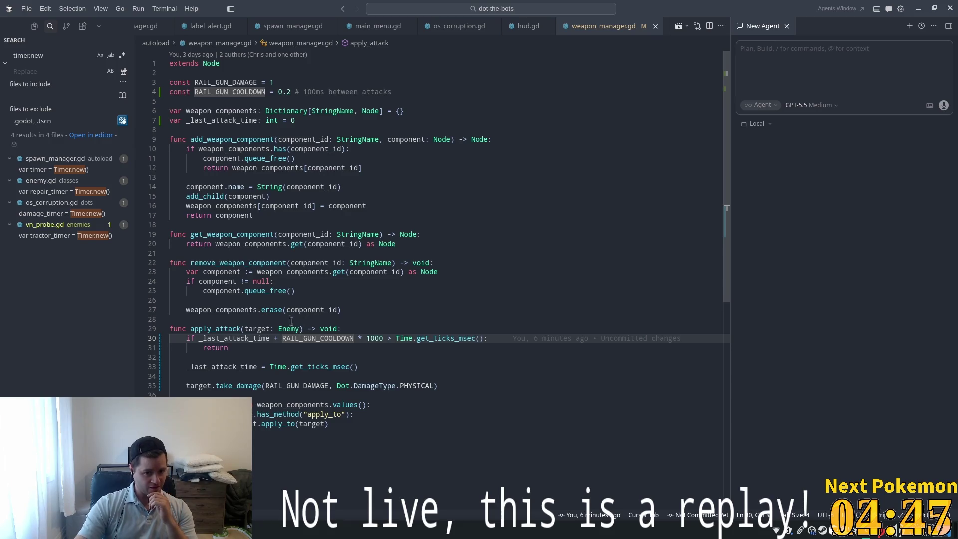
click(262, 329)
click(235, 368)
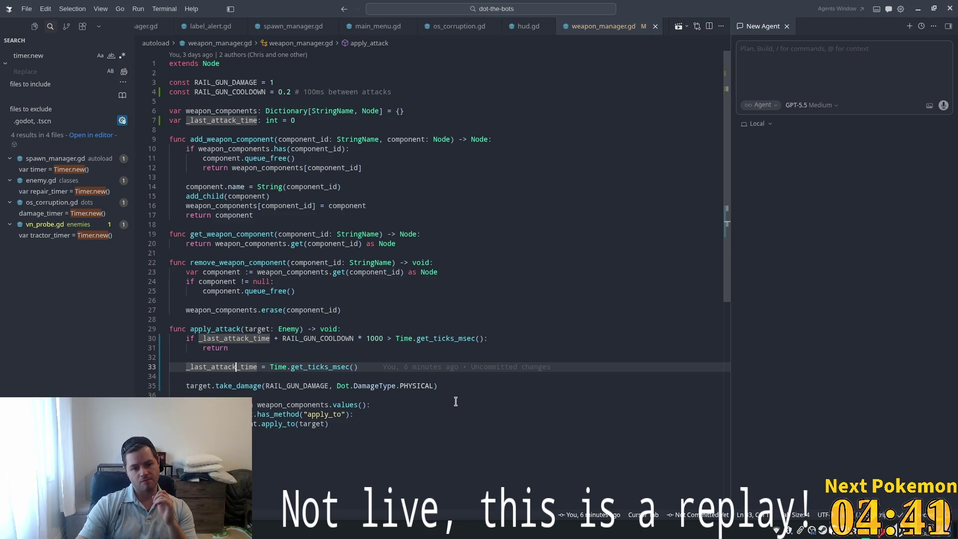
mouse_move(442, 367)
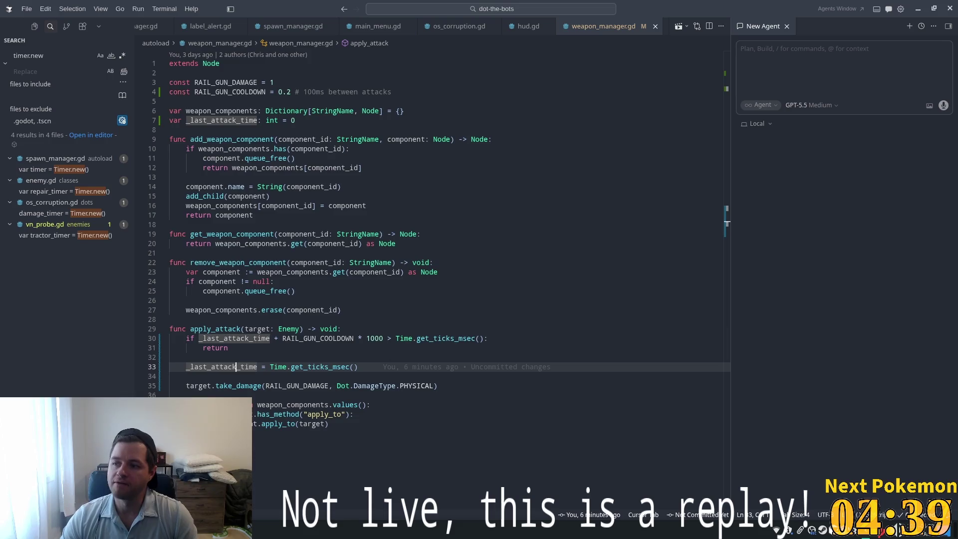
key(alt+Tab)
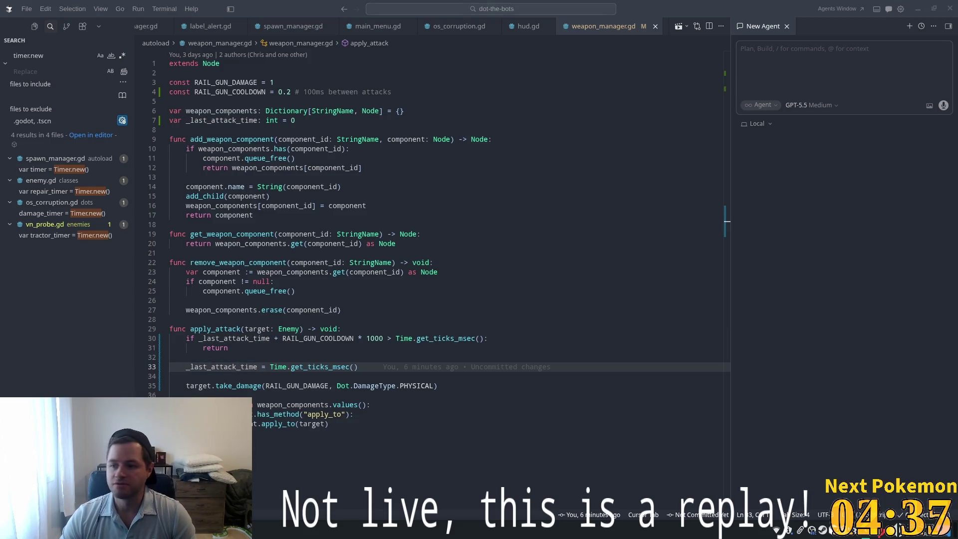
click(227, 359)
key(shift+Down)
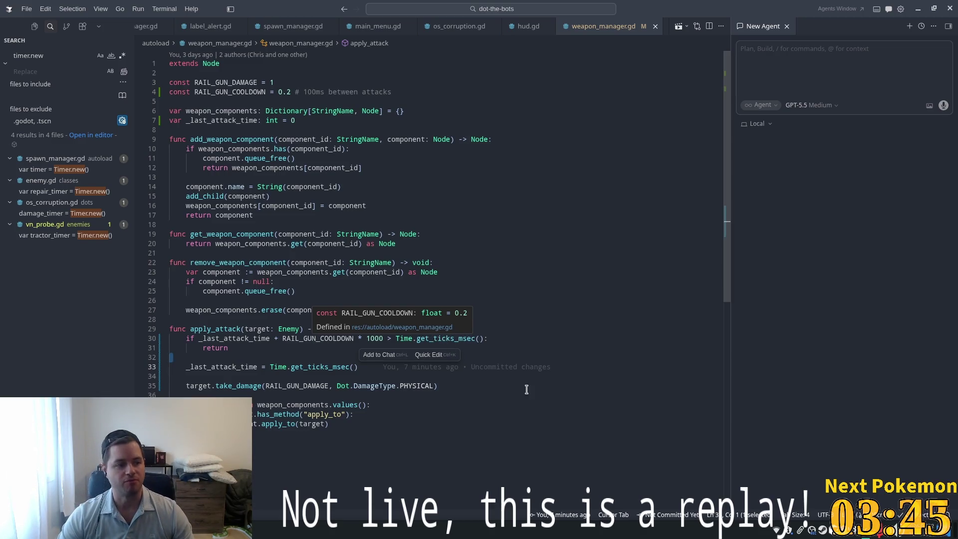
click(510, 366)
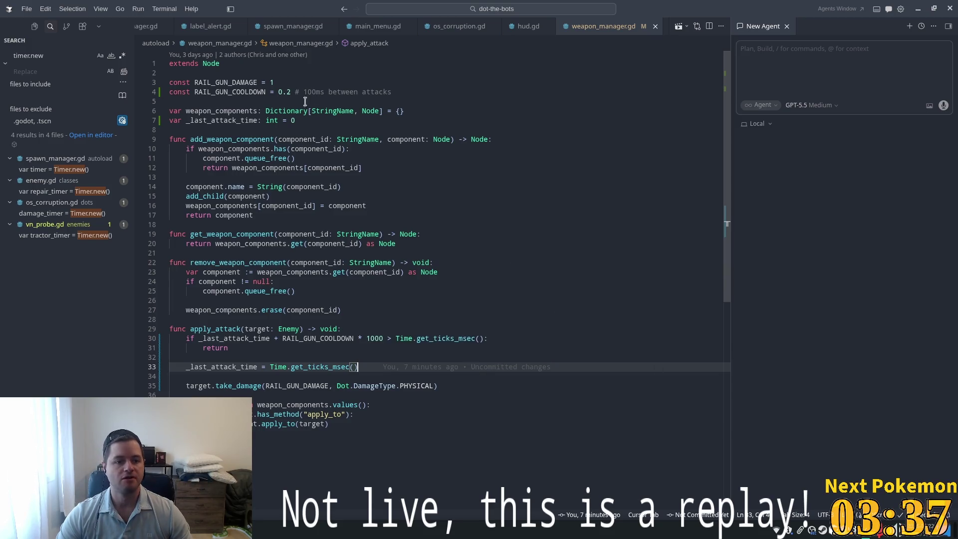
click(310, 121)
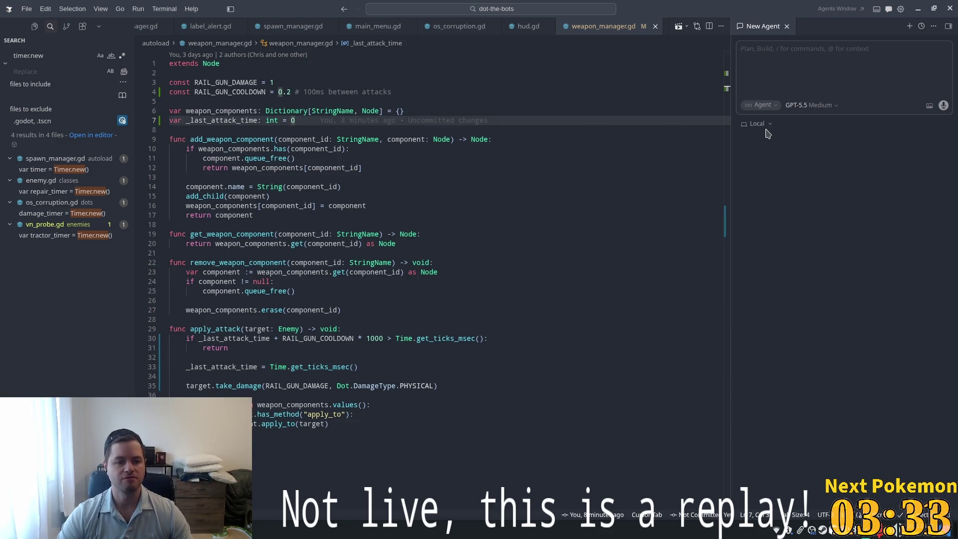
Add 'var _last_attack_targets: Dictionary[Enemy, int] = {}' as line 8.
key(Return)
text(var)
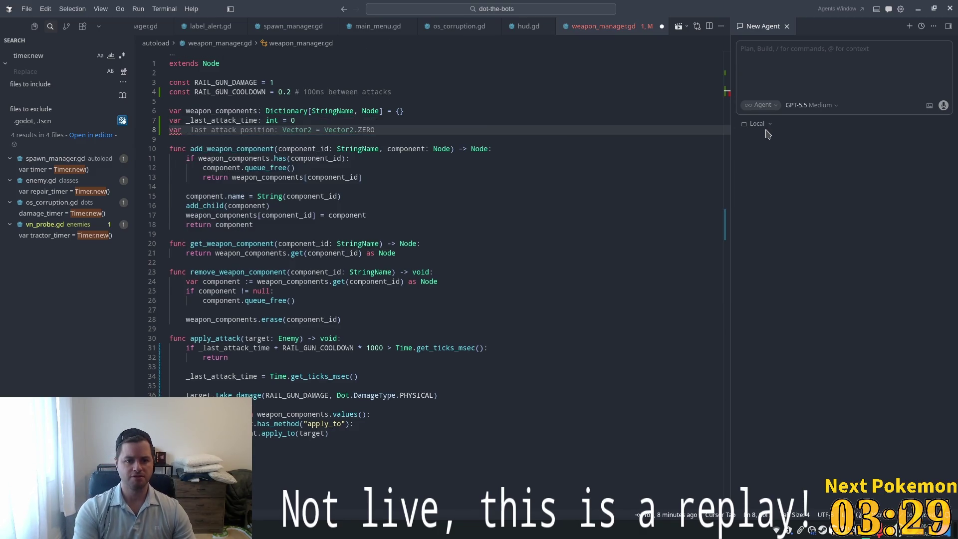
text( _)
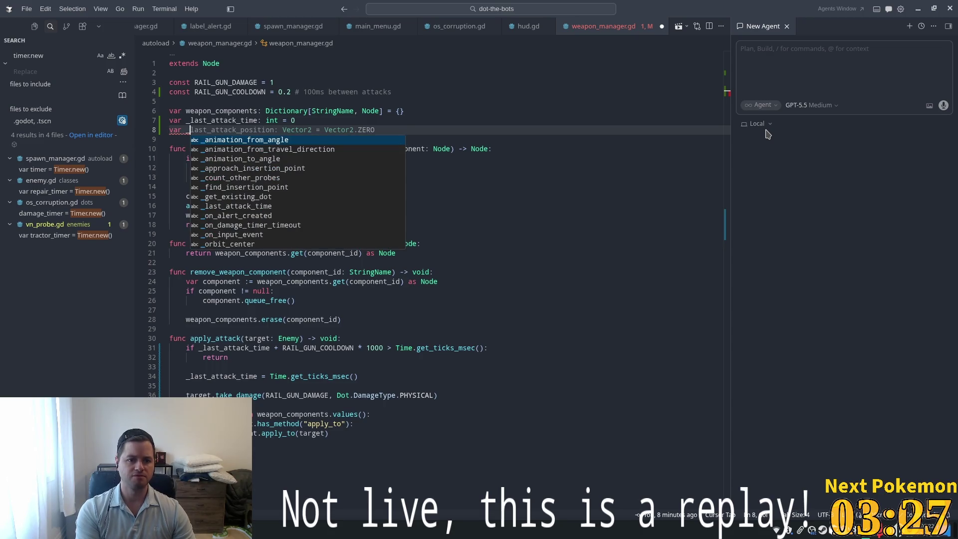
key(BackSpace)
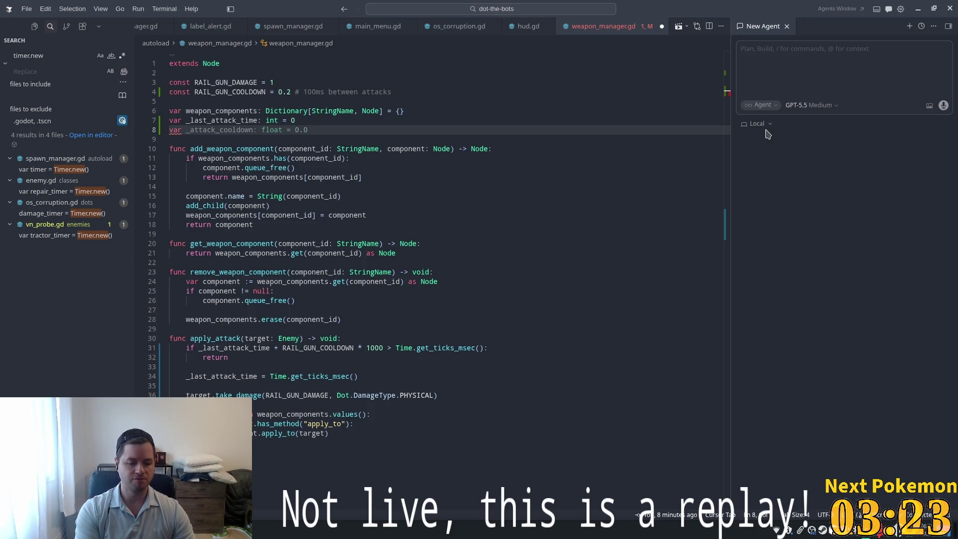
text(last_atta)
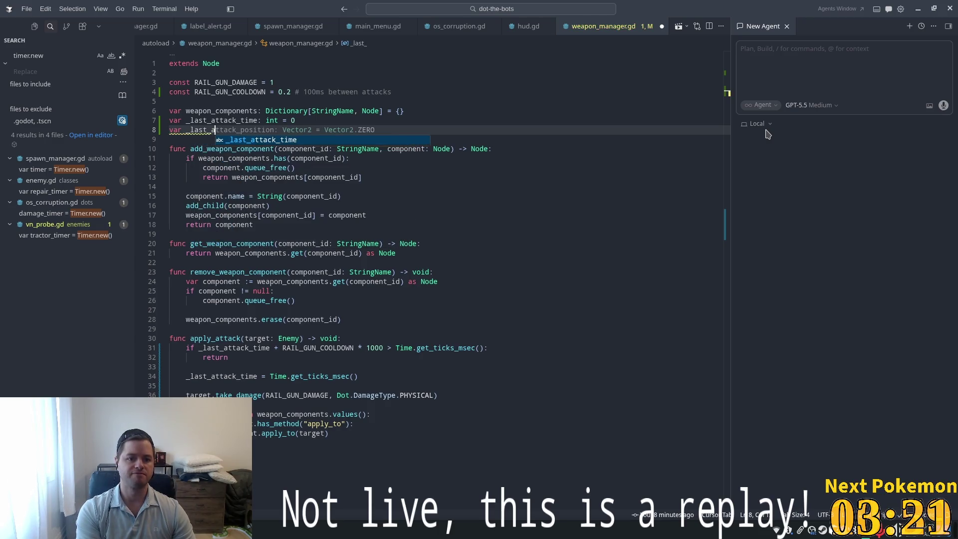
text(ck_)
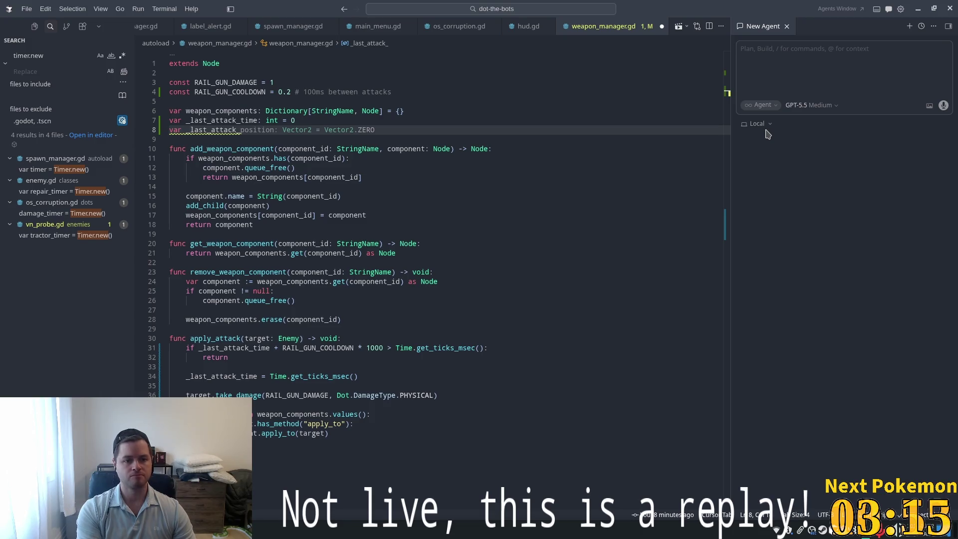
text(targets:)
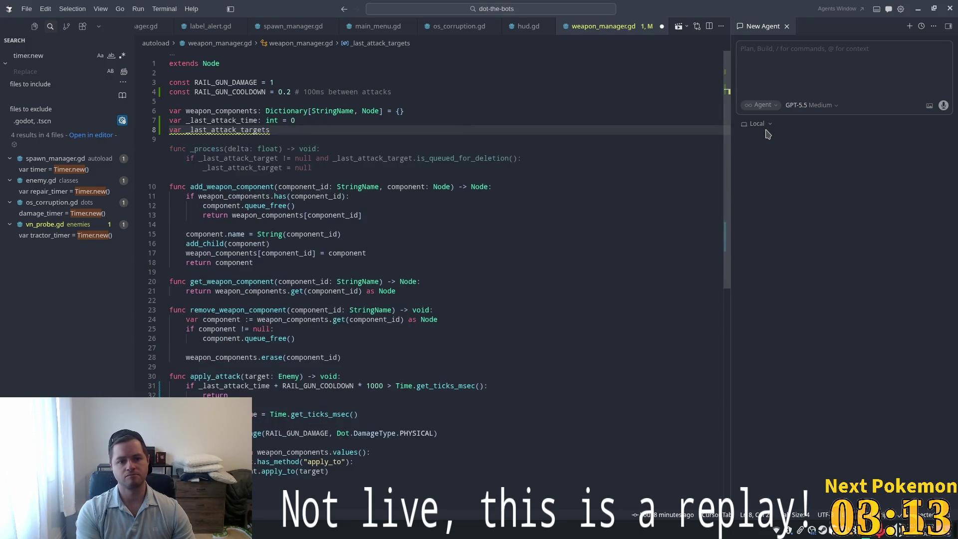
text( Dictionary[Enemy, int] = {)
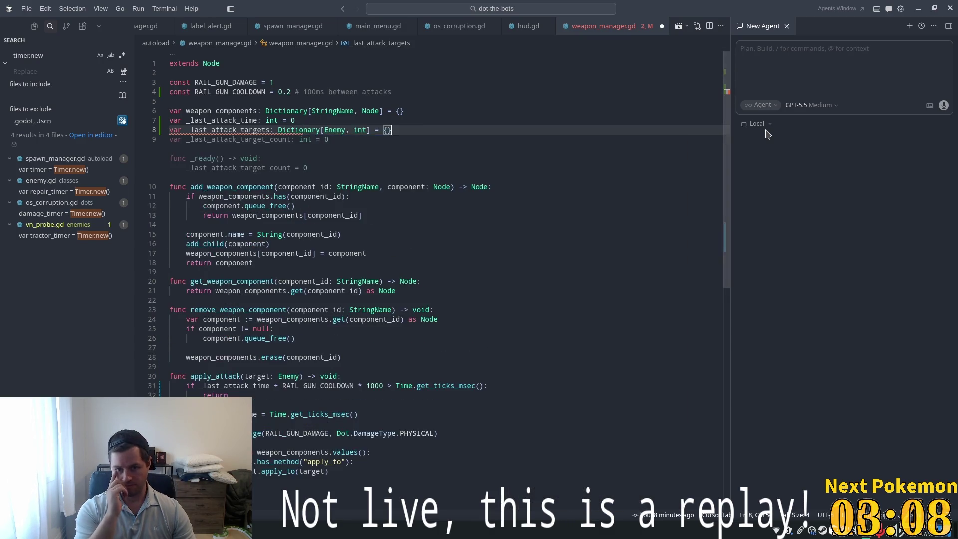
key(Tab)
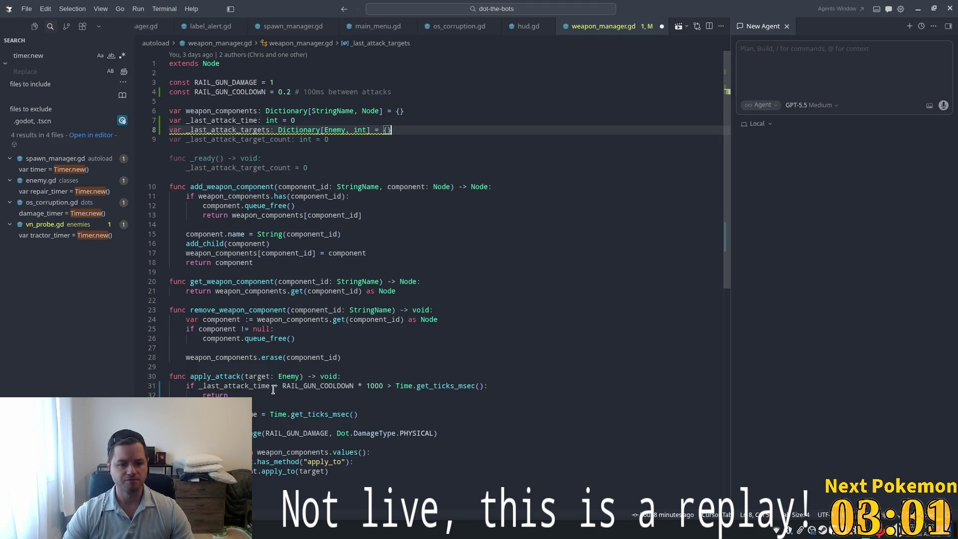
click(253, 413)
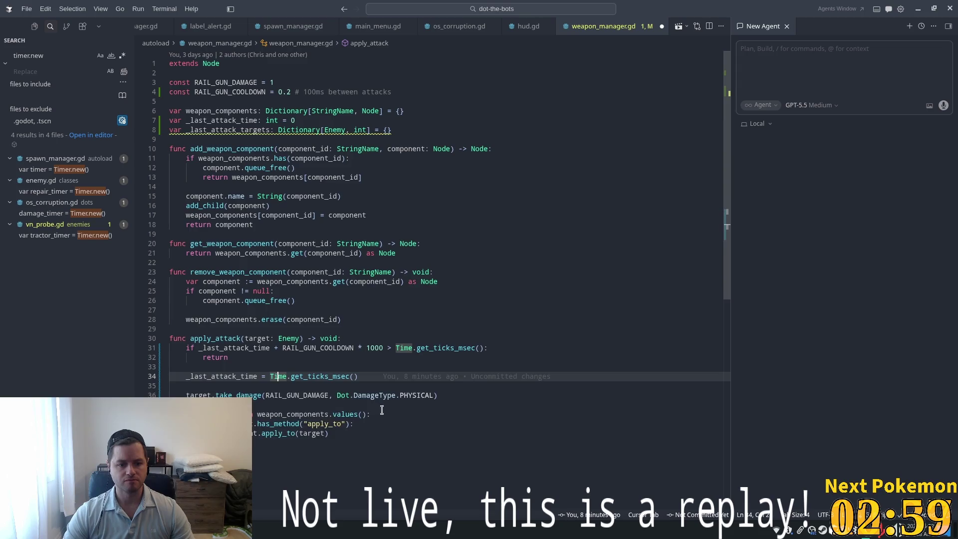
Delete the '_last_attack_time = Time.get_ticks_msec()' line from apply_attack.
click(214, 376)
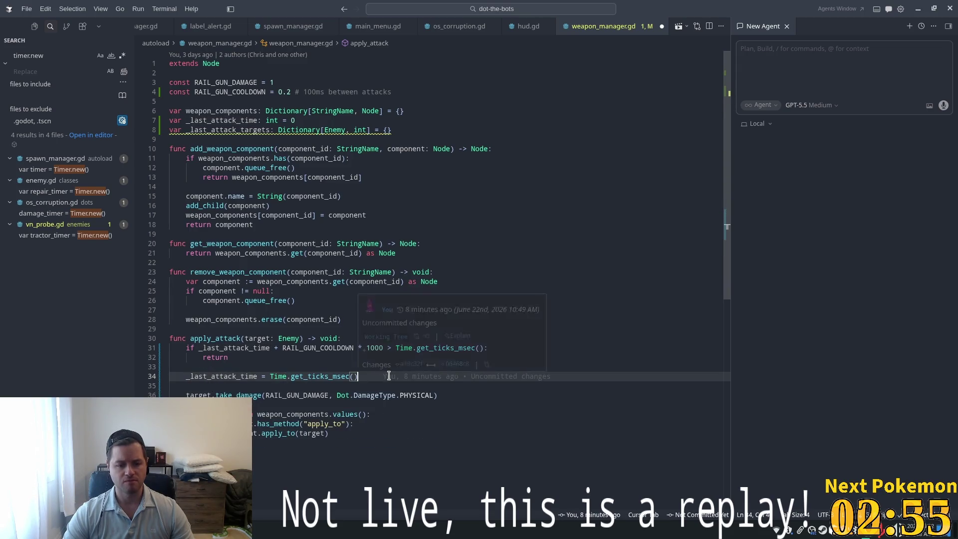
key(ctrl+z)
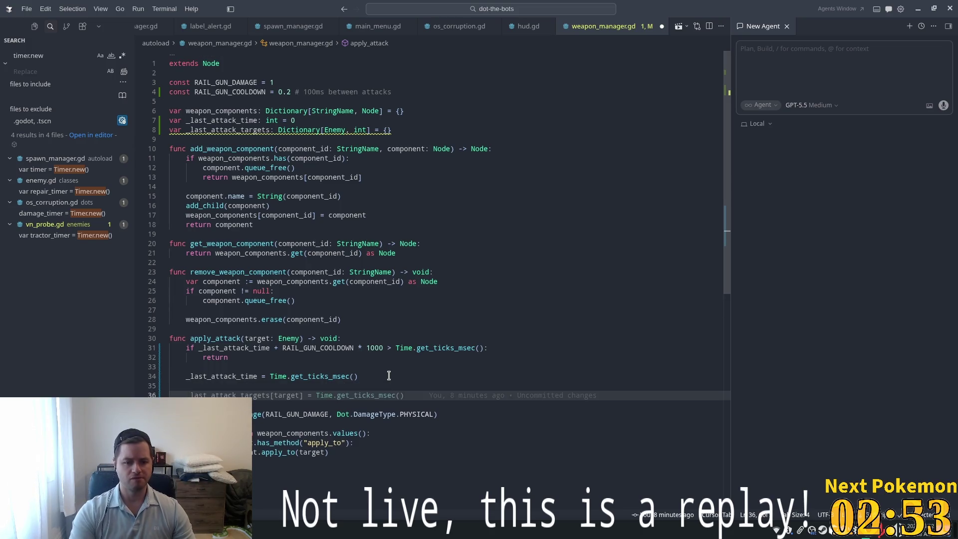
drag(389, 375, 186, 377)
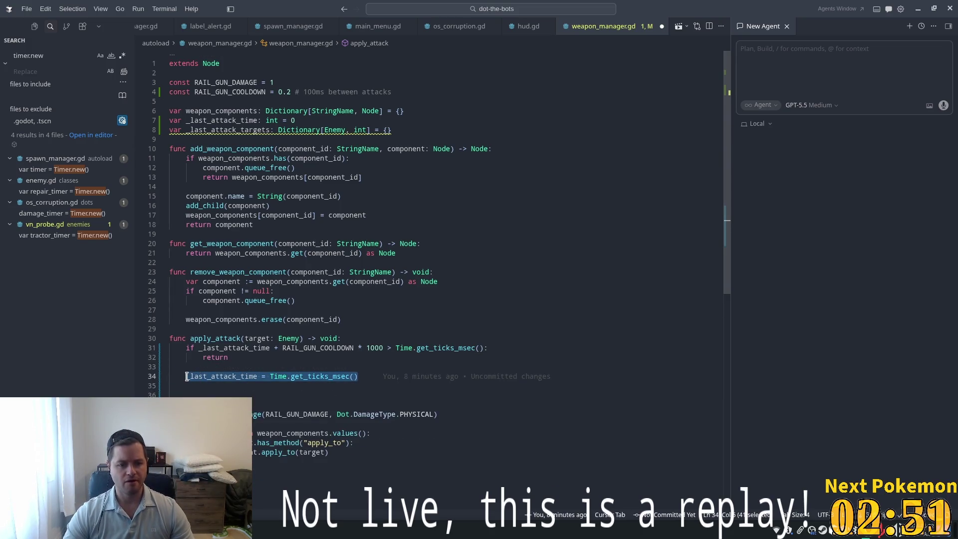
key(BackSpace)
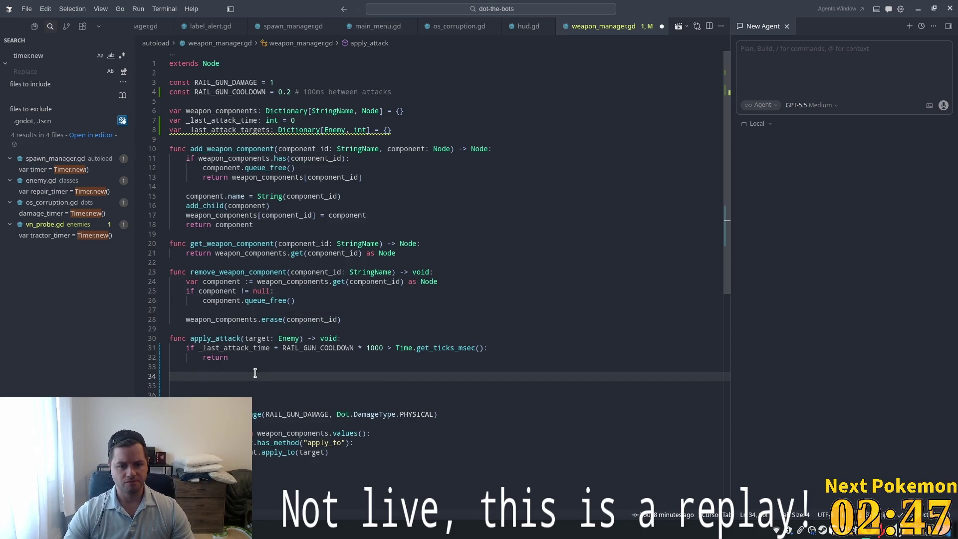
Start apply_attack with 'if _last_attack_targets.has(target):'.
click(362, 330)
click(359, 336)
key(Return)
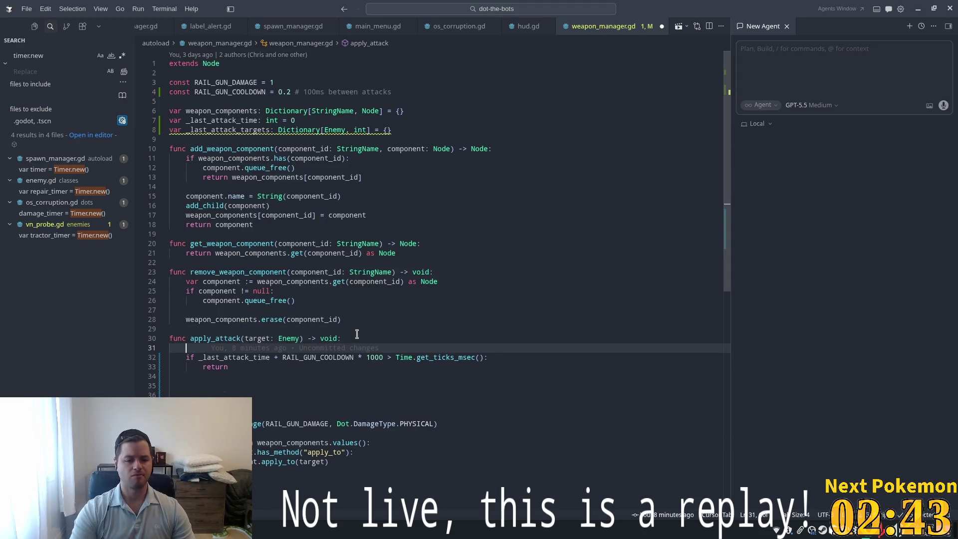
text(if)
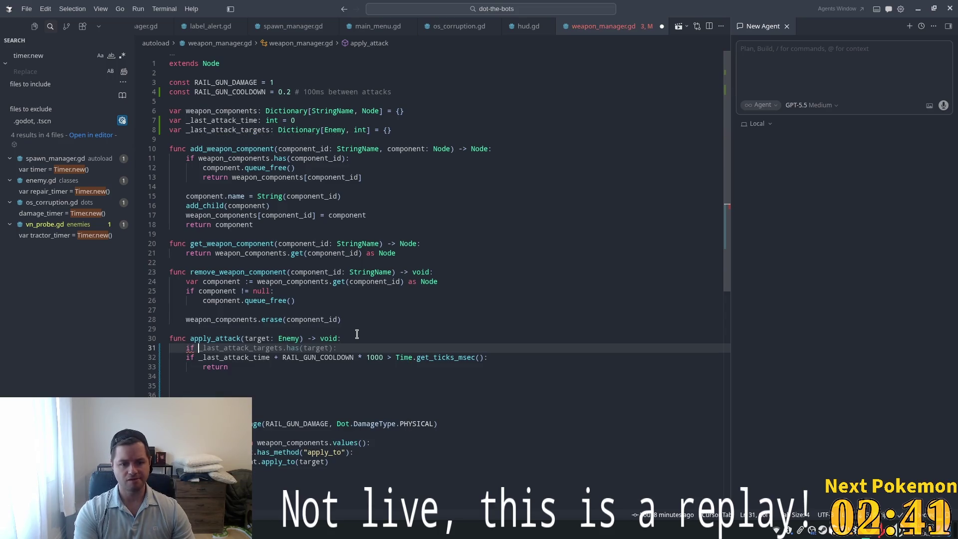
key(Tab)
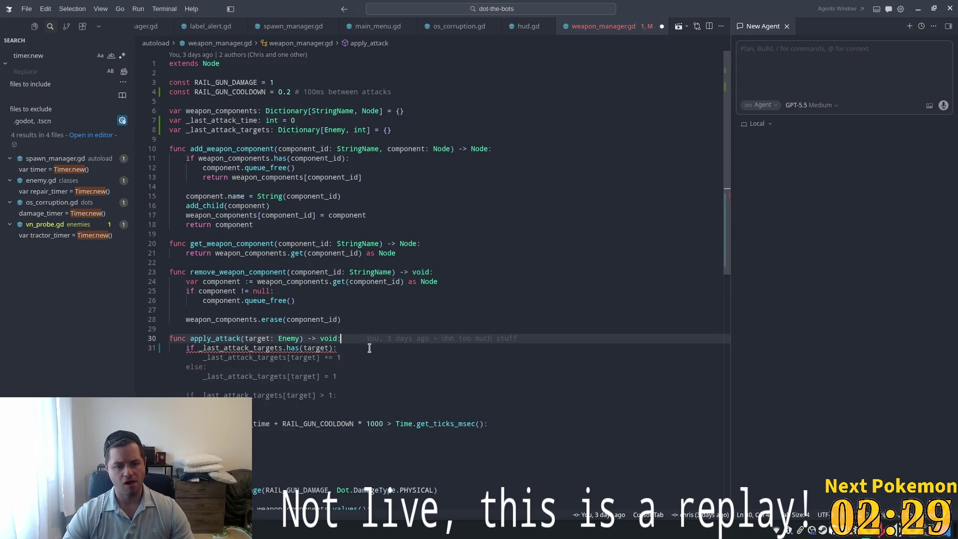
Accept Cursor's increment suggestion and begin typing the _last_attack_targets[target] assignment.
mouse_move(441, 351)
key(Tab)
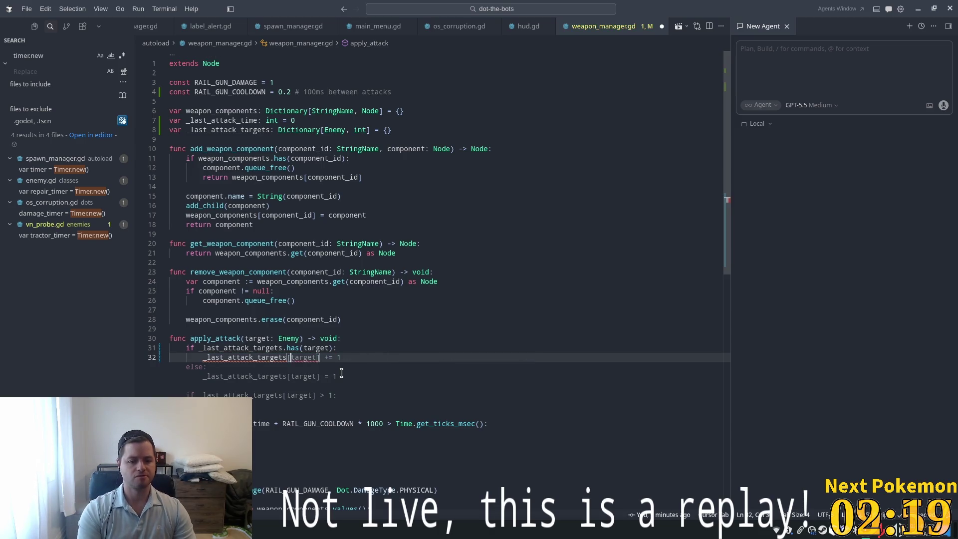
text(target])
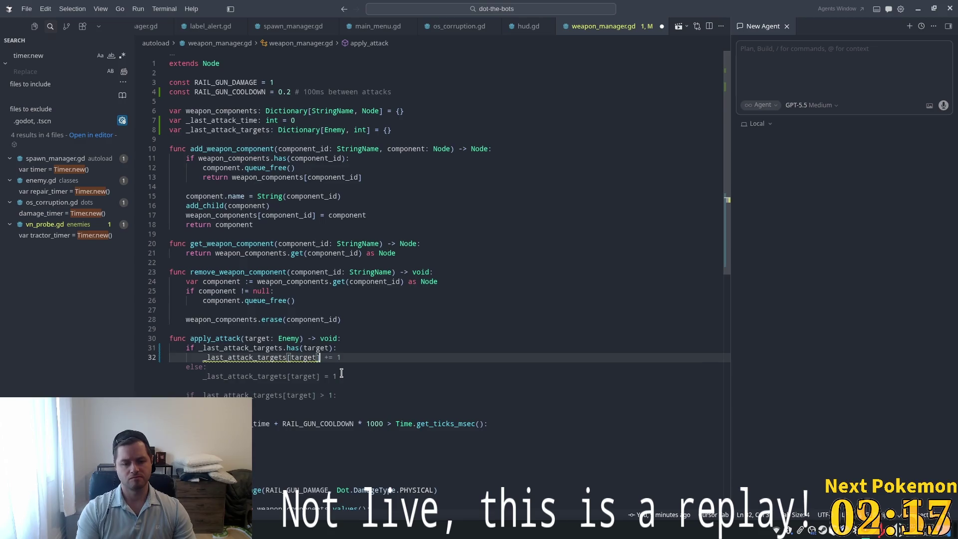
text(.)
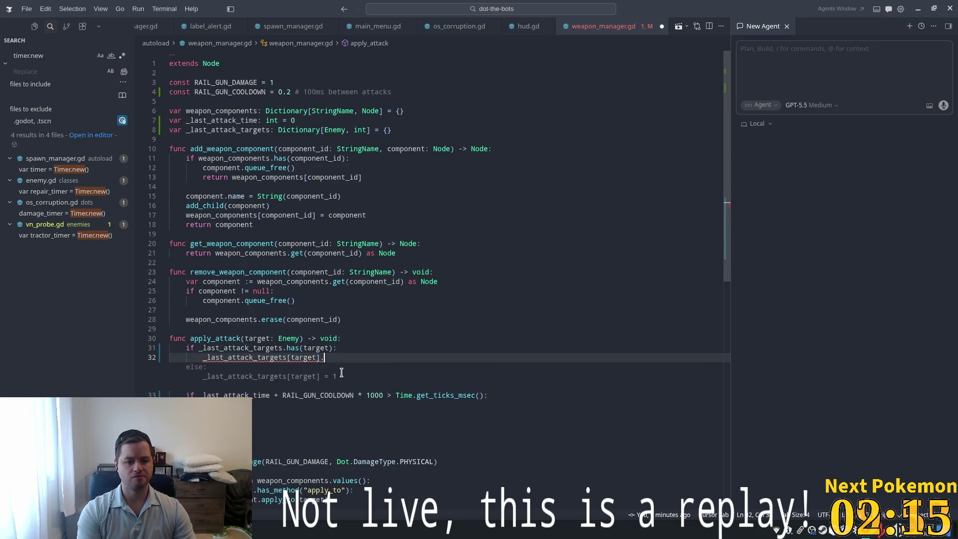
key(BackSpace)
text(=)
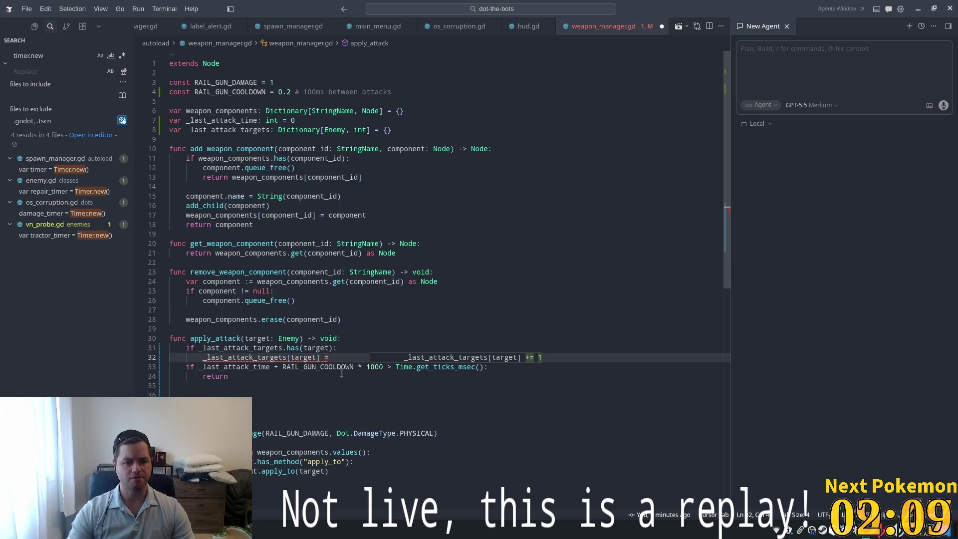
key(Escape)
Restore the has(target) check and accept the '+= 1' else '= 1' if/else block.
key(BackSpace)
key(BackSpace)
key(BackSpace)
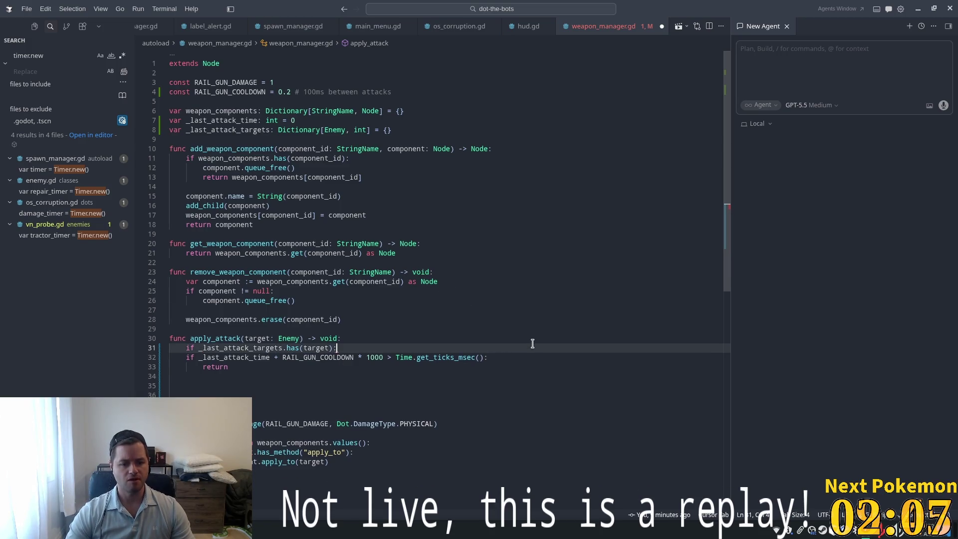
key(Down)
key(Down)
key(Down)
key(shift+Home)
key(Down)
drag(358, 377, 269, 375)
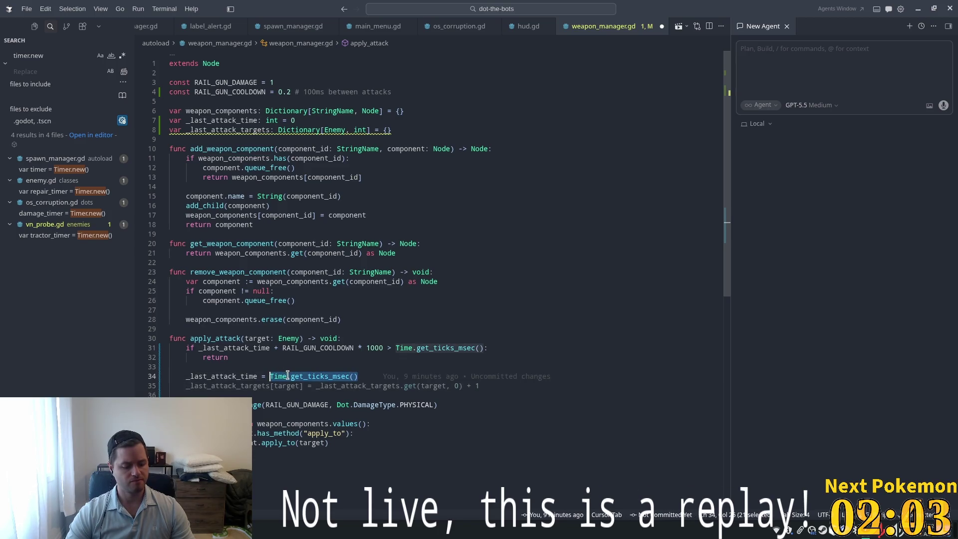
key(BackSpace)
key(Tab)
key(Tab)
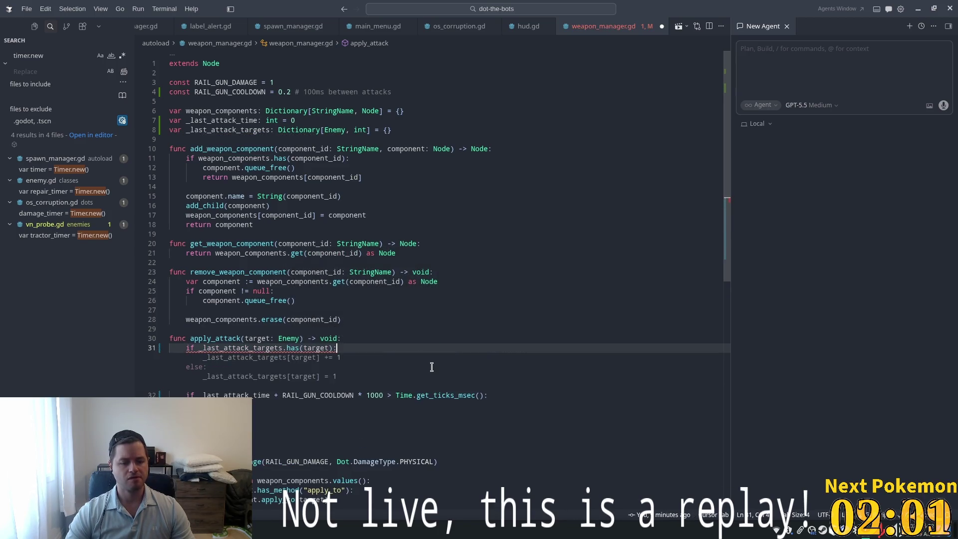
key(Tab)
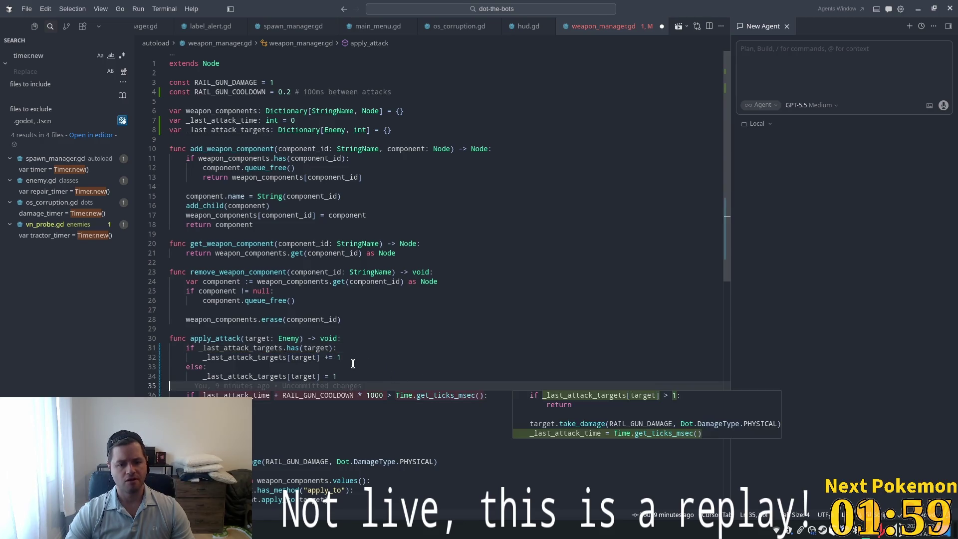
double_click(339, 357)
drag(338, 357, 327, 356)
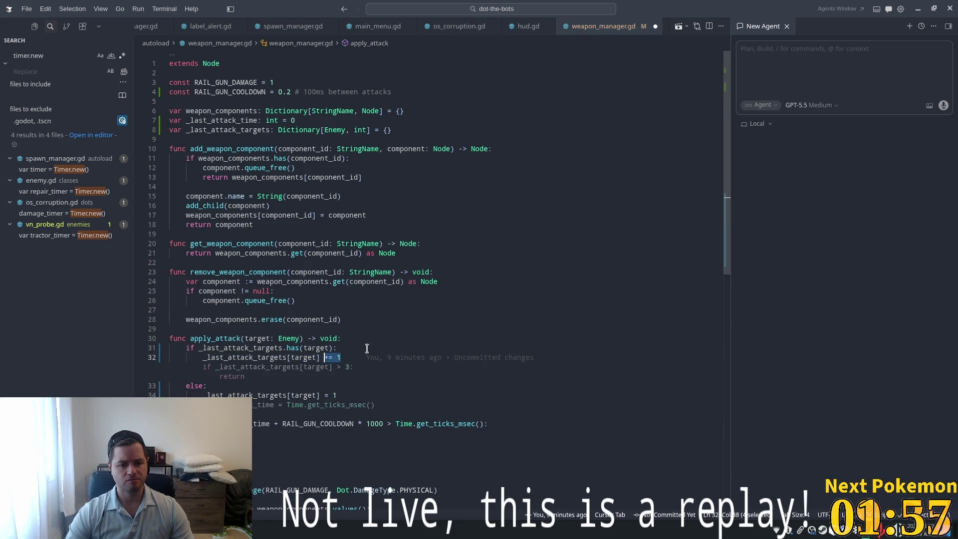
Store Time.get_ticks_msec() for the target and delete the old cooldown check line.
text(=)
key(Tab)
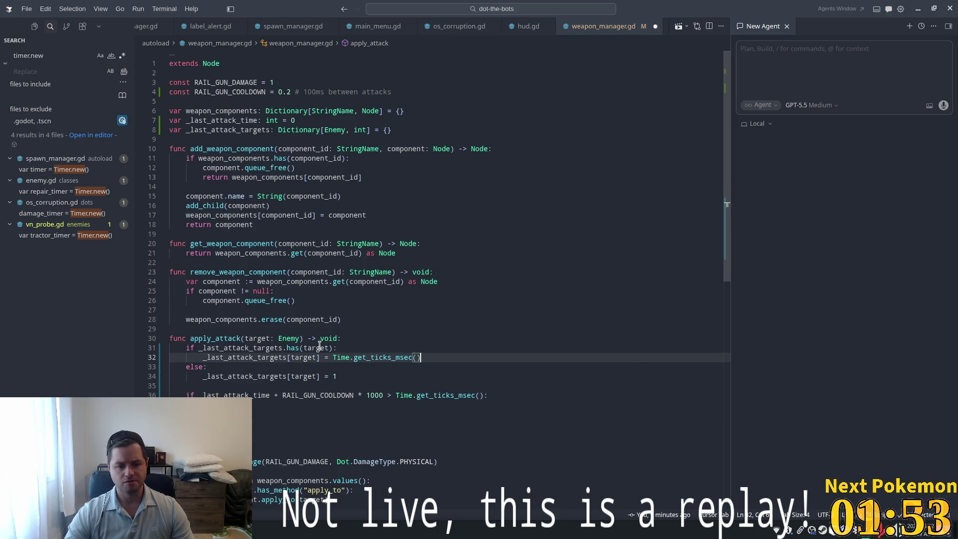
click(379, 355)
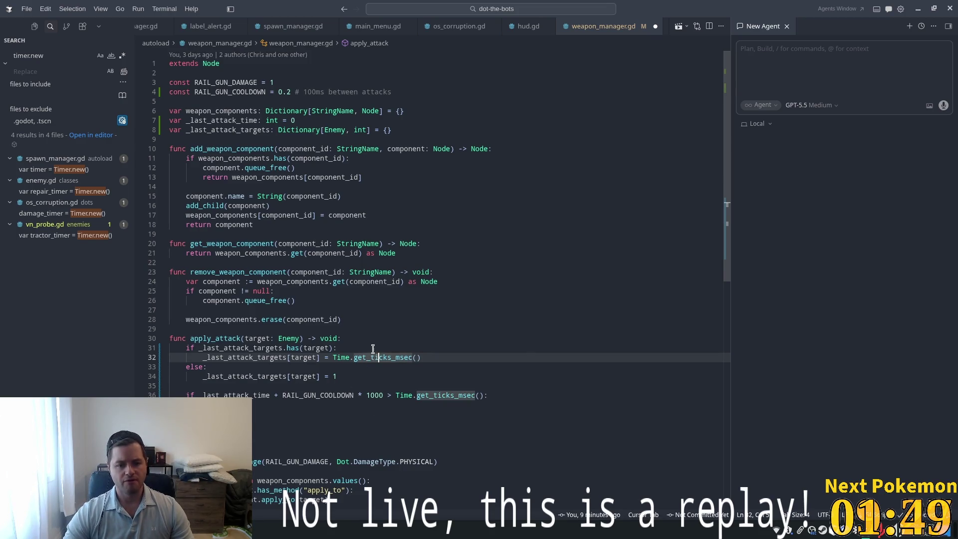
drag(488, 396, 204, 395)
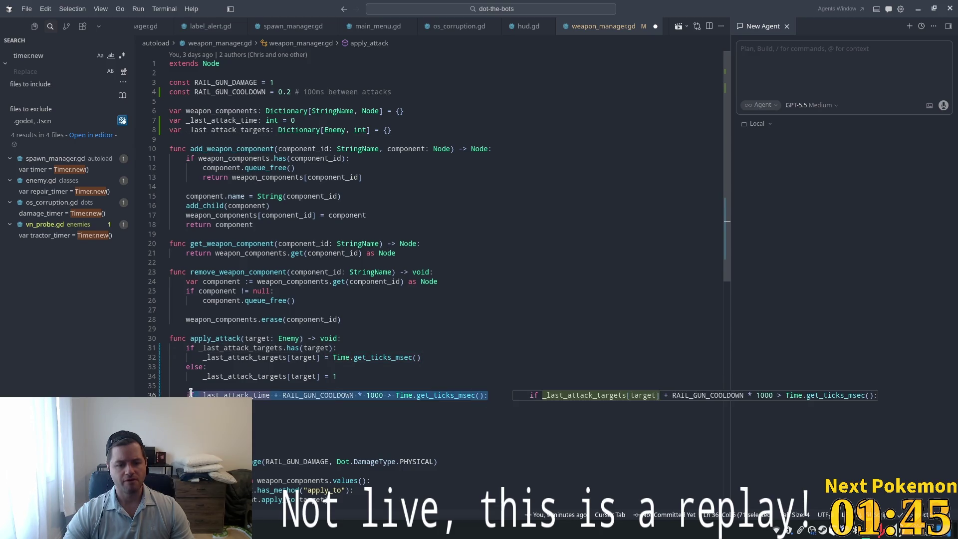
triple_click(190, 395)
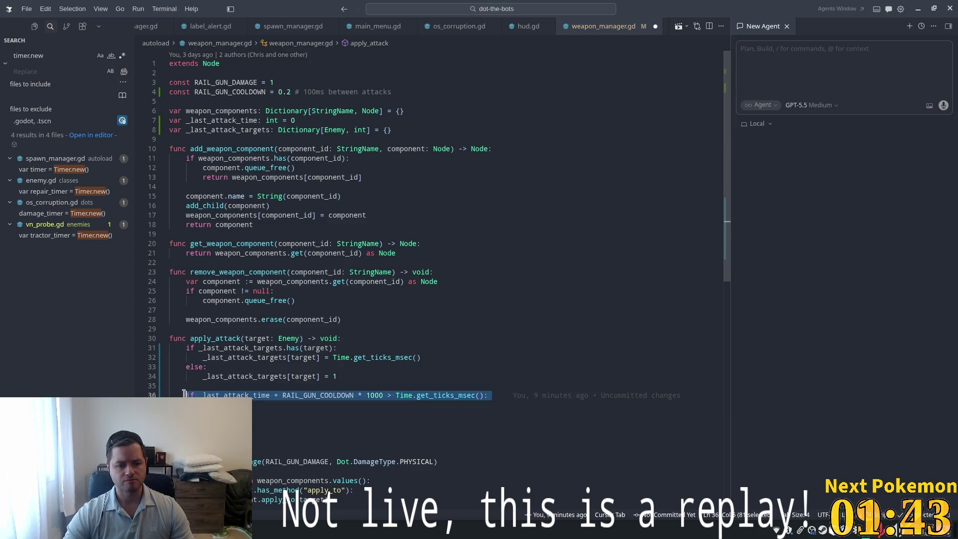
key(BackSpace)
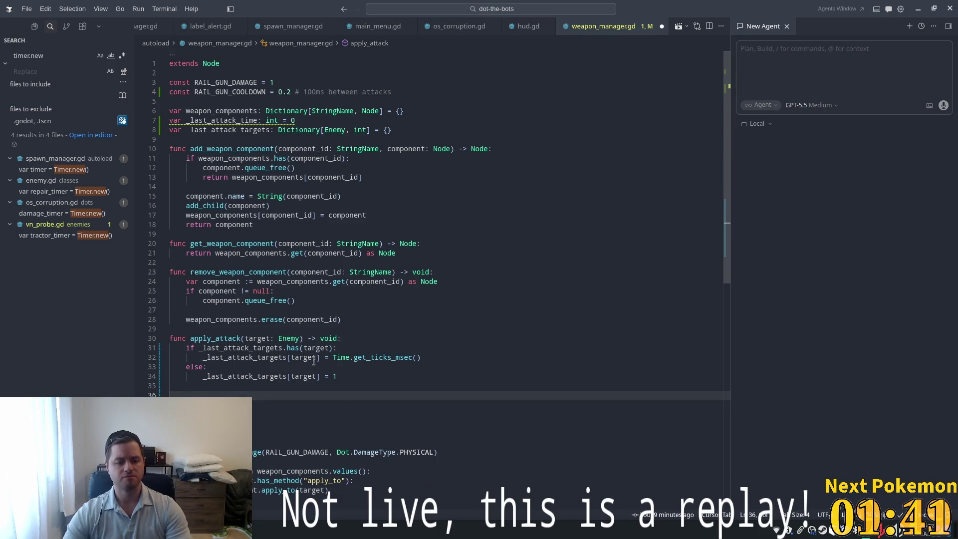
key(BackSpace)
key(BackSpace)
Put the cooldown check and return inside the has(target) branch, using _last_attack_targets[target].
click(344, 358)
click(364, 348)
key(Return)
key(Tab)
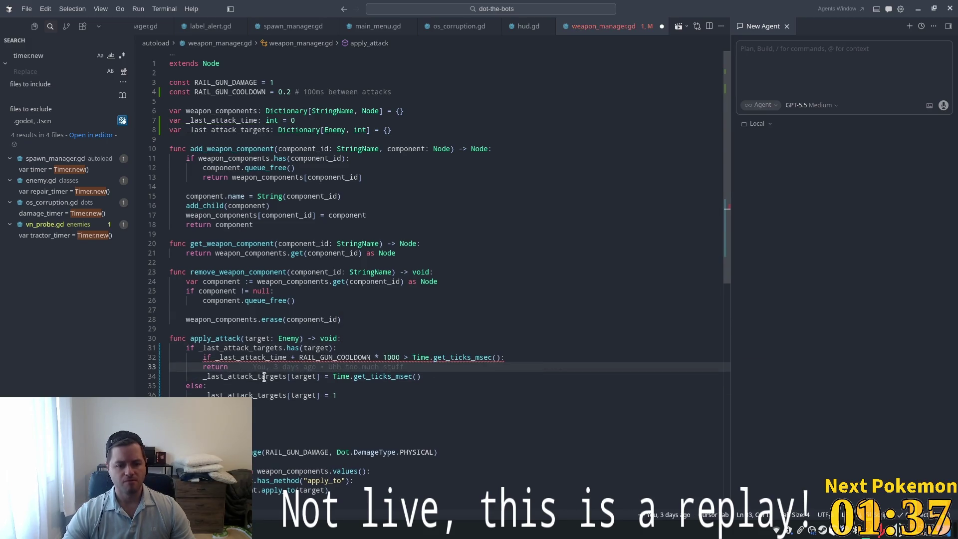
key(Home)
key(Tab)
key(Up)
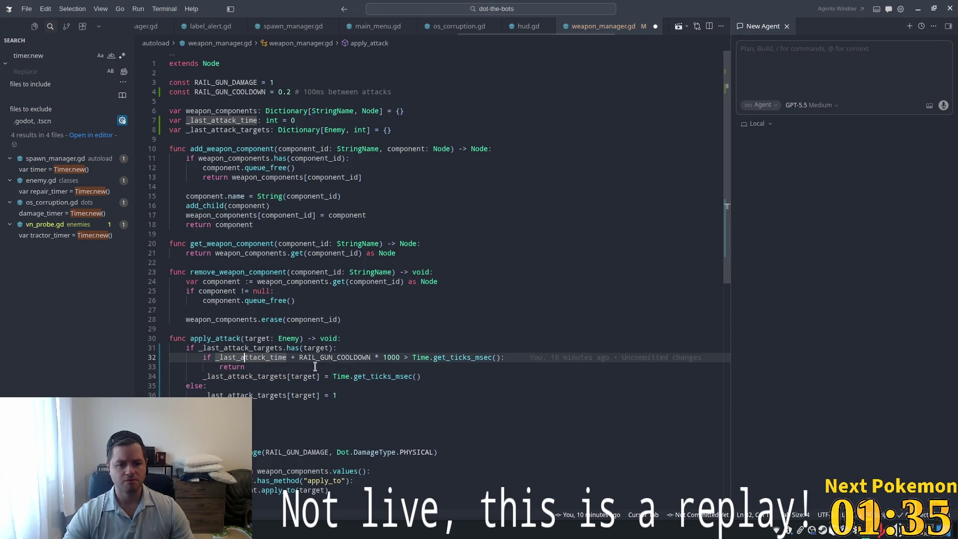
double_click(236, 348)
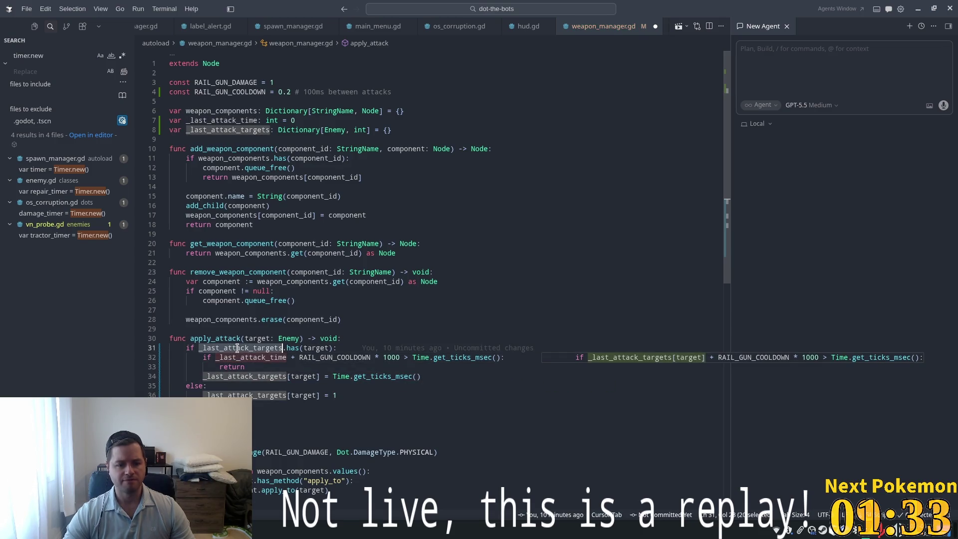
drag(320, 376, 203, 378)
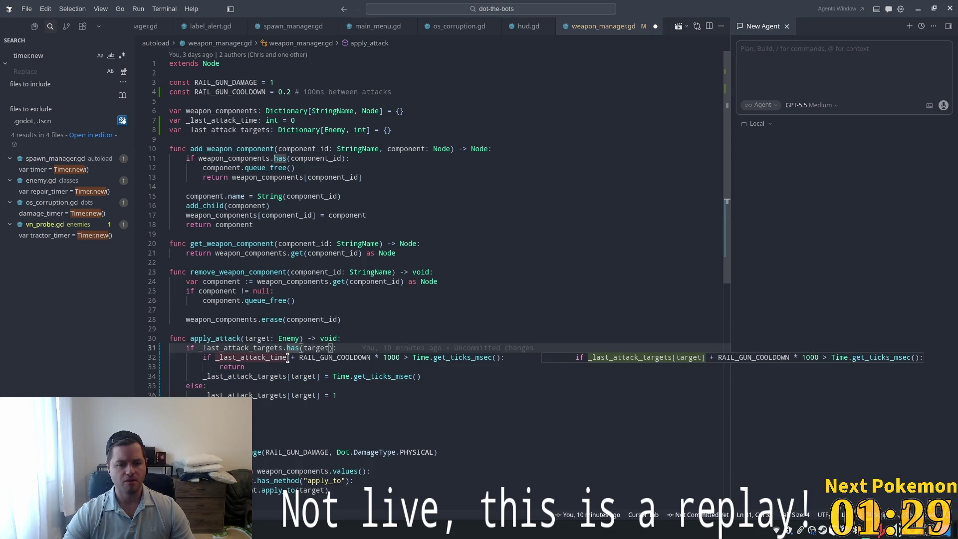
double_click(217, 357)
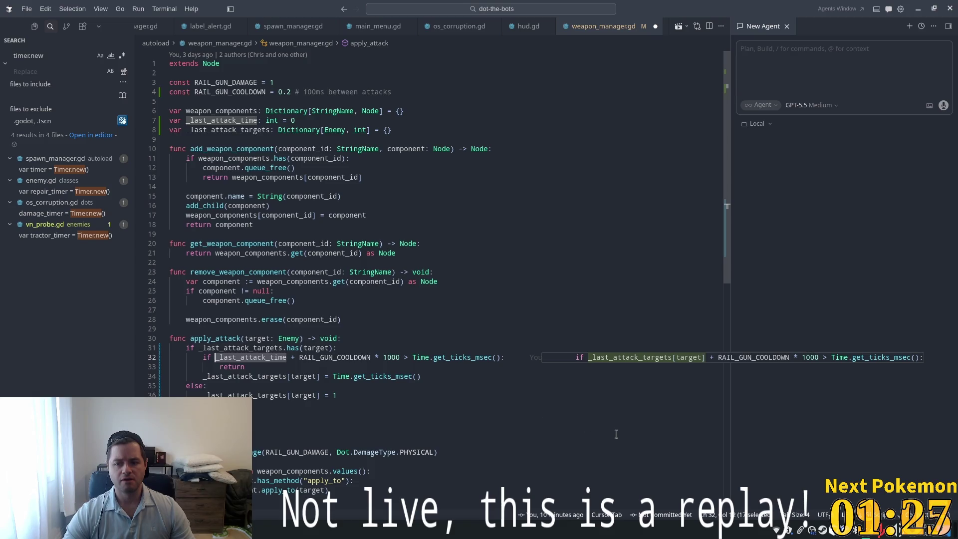
key(Tab)
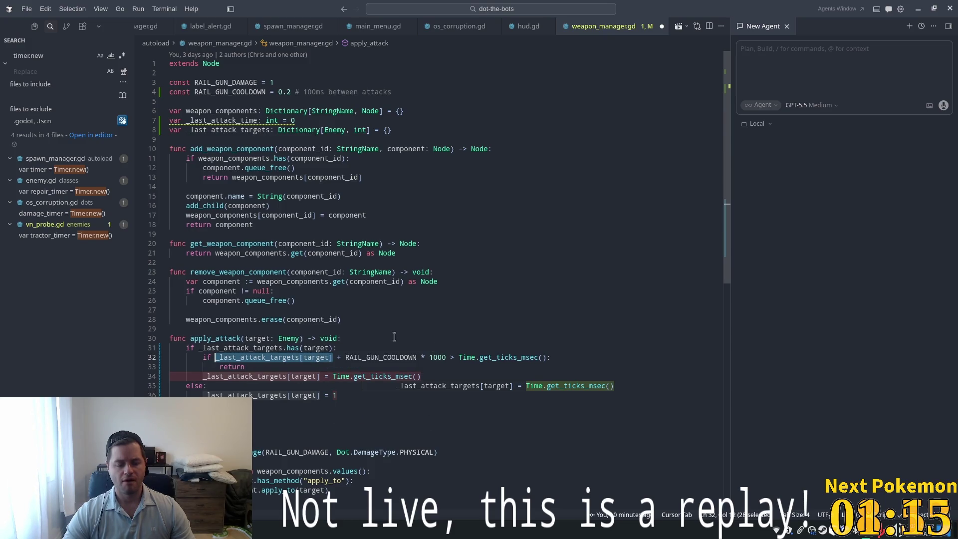
Remove the else line and the duplicate timestamp assignment.
mouse_move(420, 376)
mouse_down()
mouse_move(280, 376)
mouse_move(349, 358)
mouse_move(202, 377)
mouse_up()
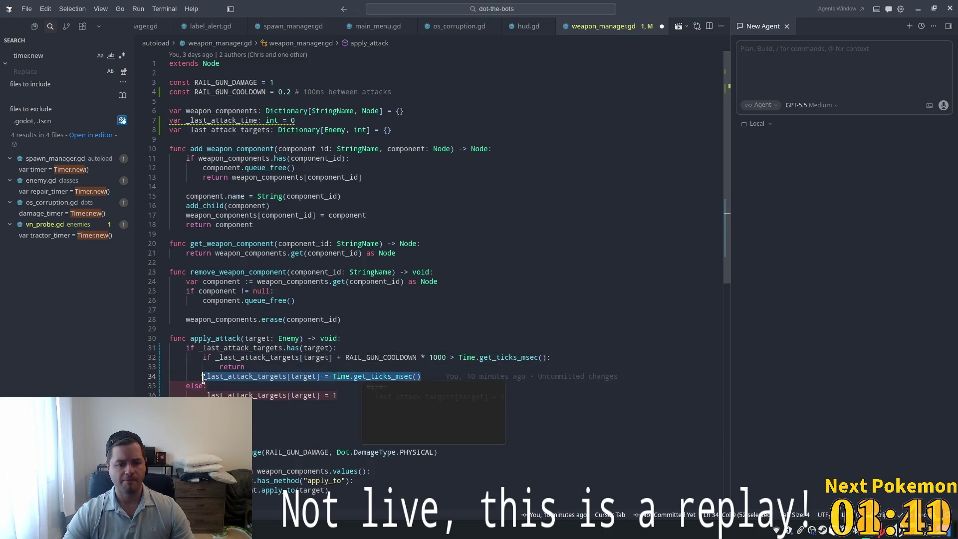
drag(344, 396, 207, 395)
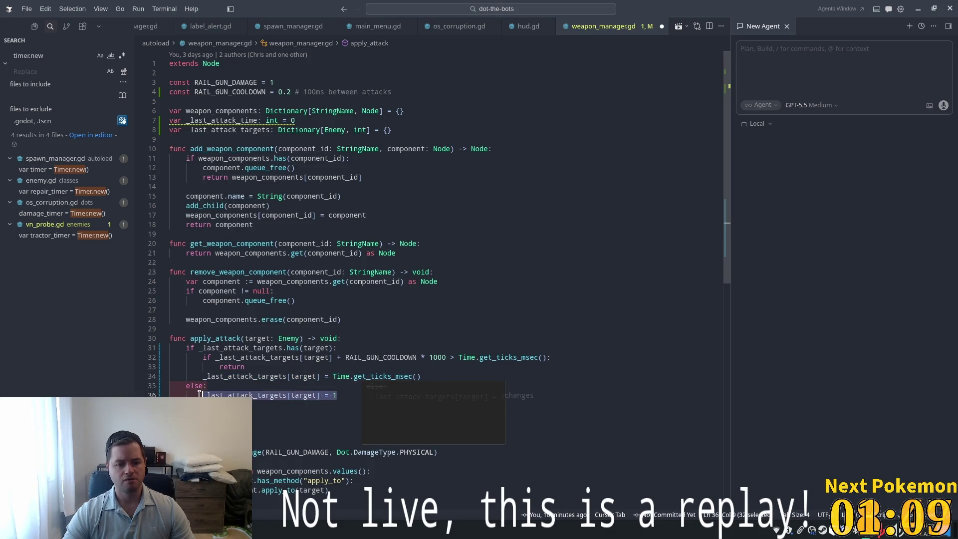
key(Tab)
key(Tab)
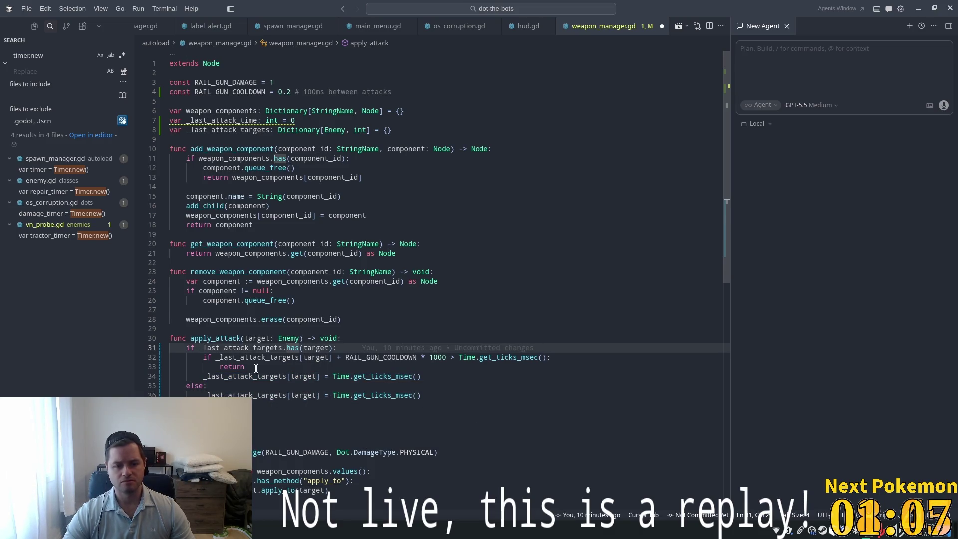
click(246, 358)
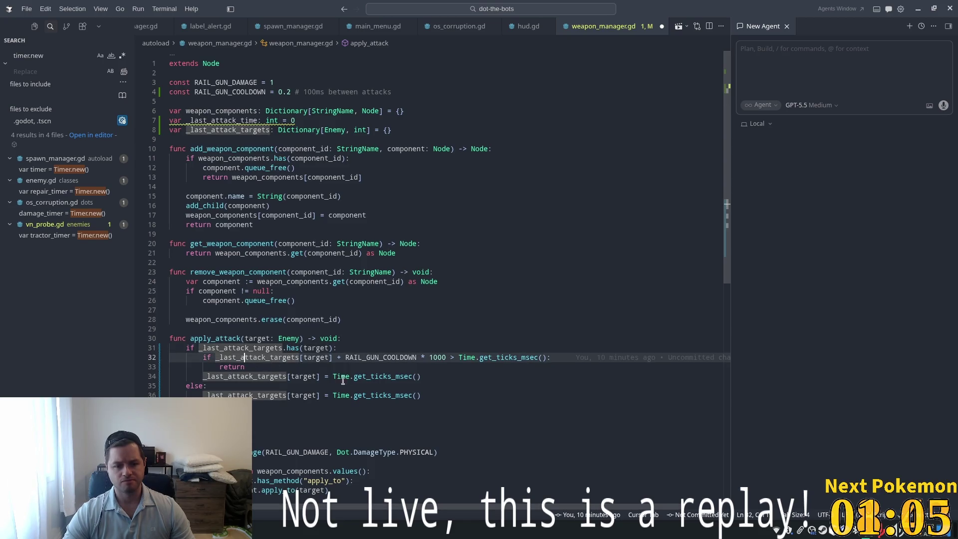
mouse_move(223, 382)
mouse_down()
mouse_move(172, 376)
mouse_move(169, 385)
mouse_up()
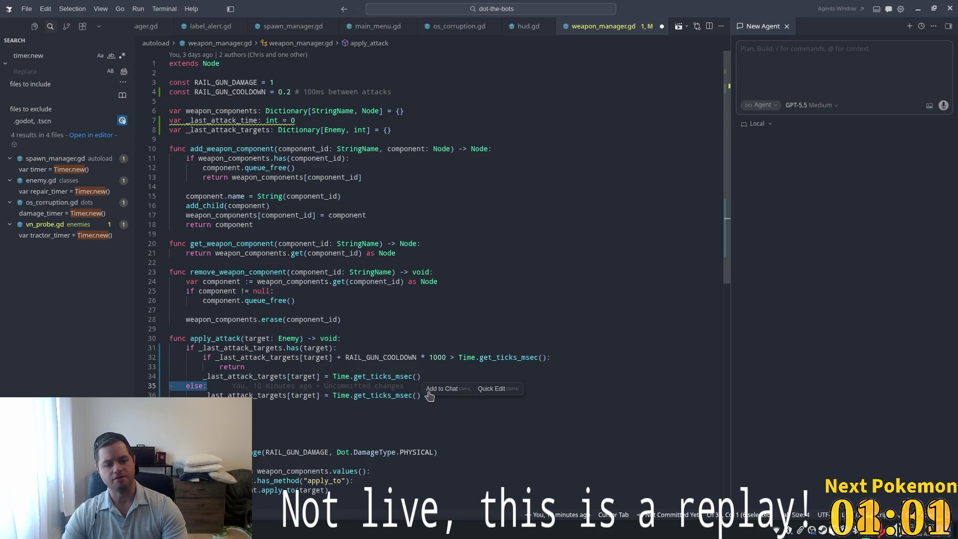
key(ctrl+shift+k)
drag(420, 386, 120, 388)
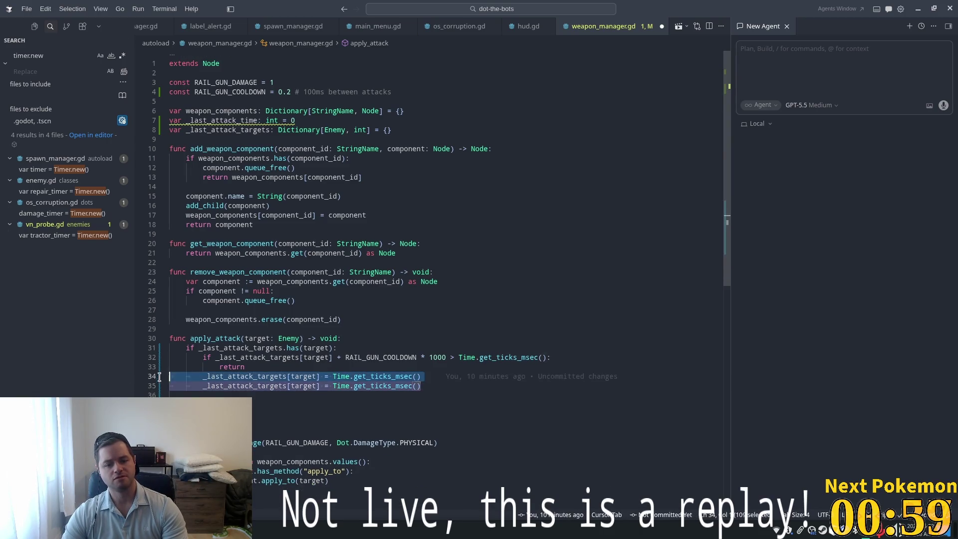
key(BackSpace)
key(BackSpace)
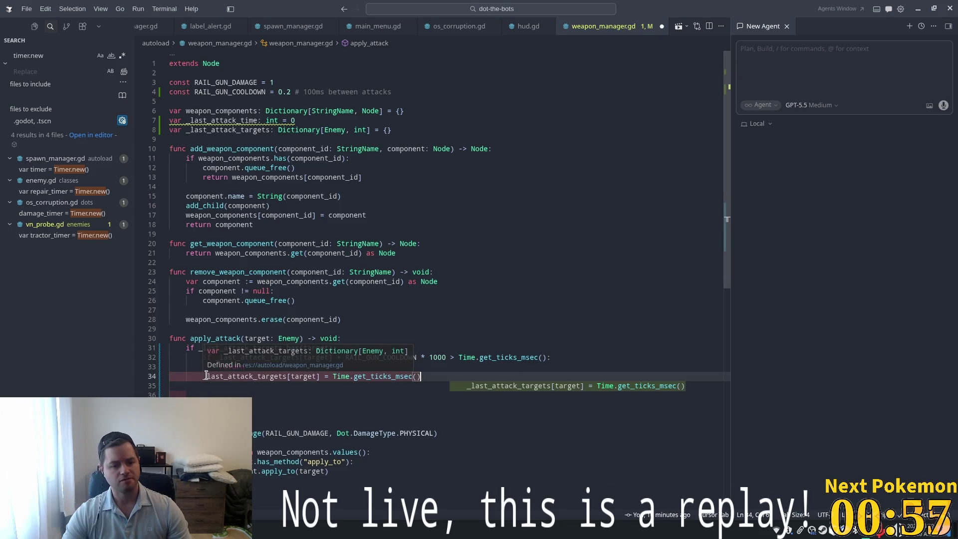
Dedent the timestamp assignment out of the if block and surround it with blank lines.
key(shift+Tab)
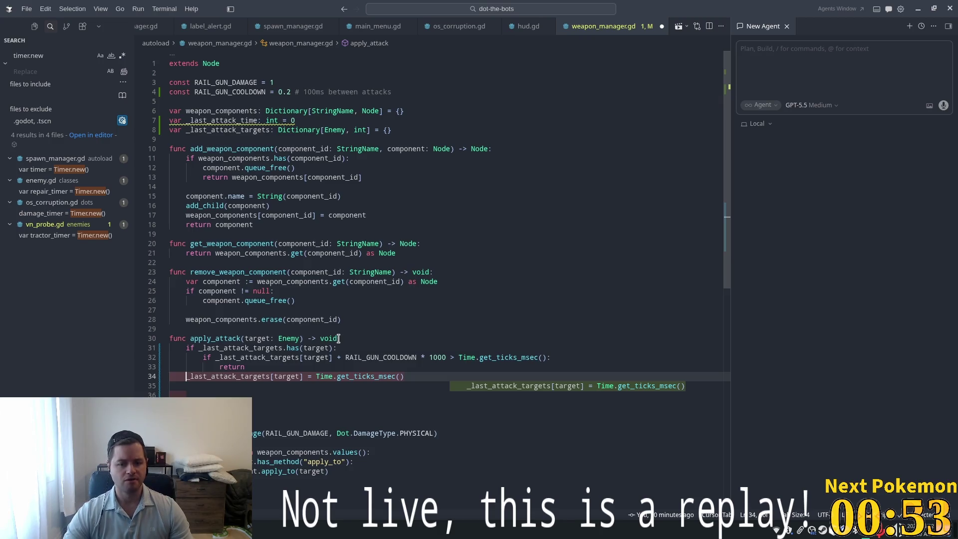
key(Tab)
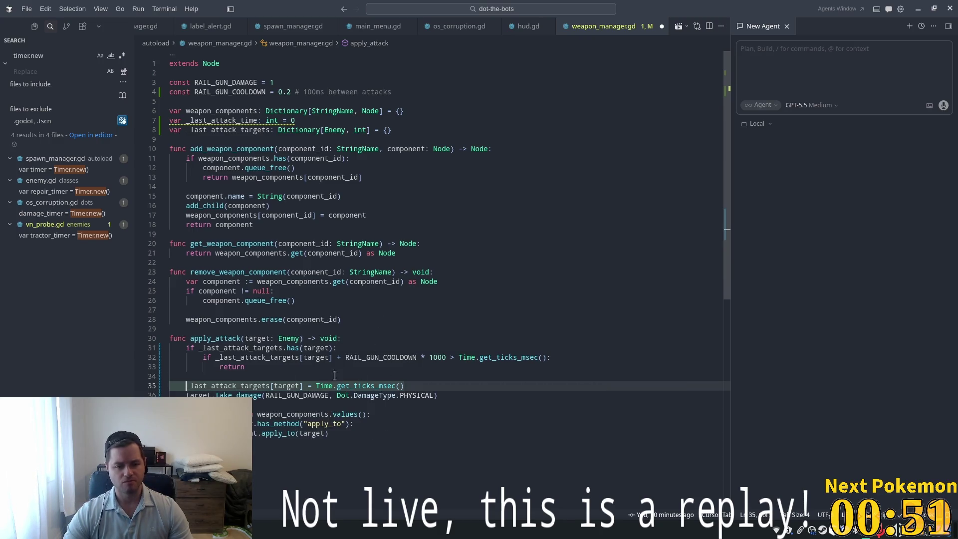
click(412, 385)
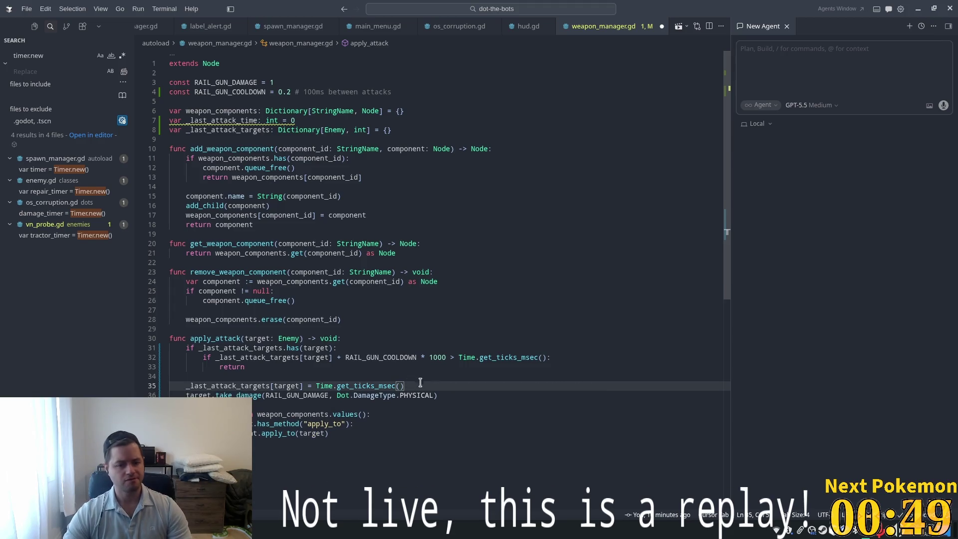
key(Return)
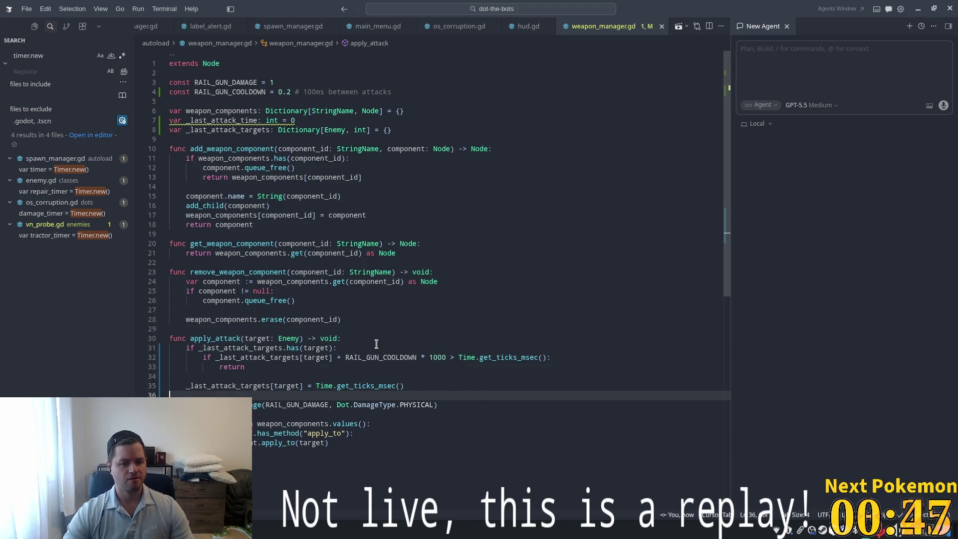
click(377, 344)
key(alt+Tab)
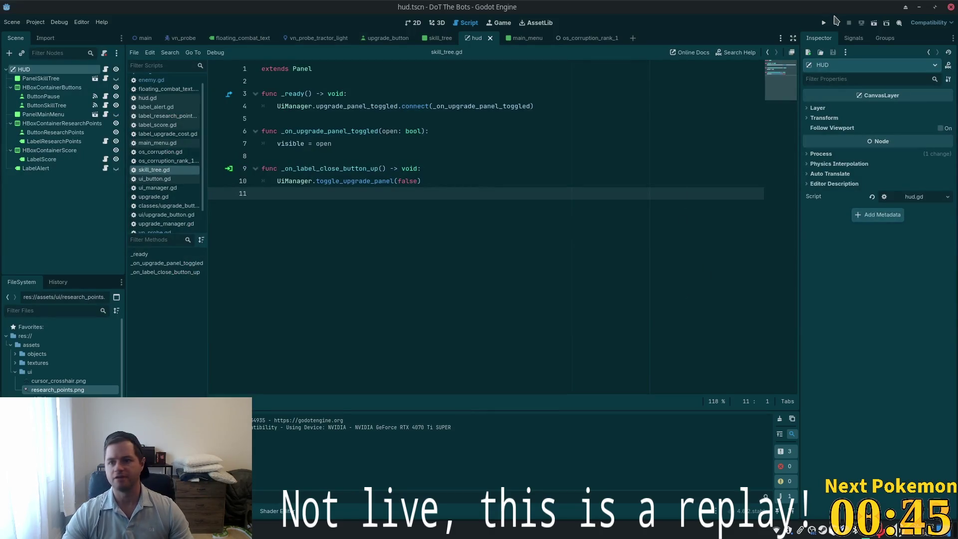
Run the project and buy the top skill node in the game's skill tree.
click(824, 23)
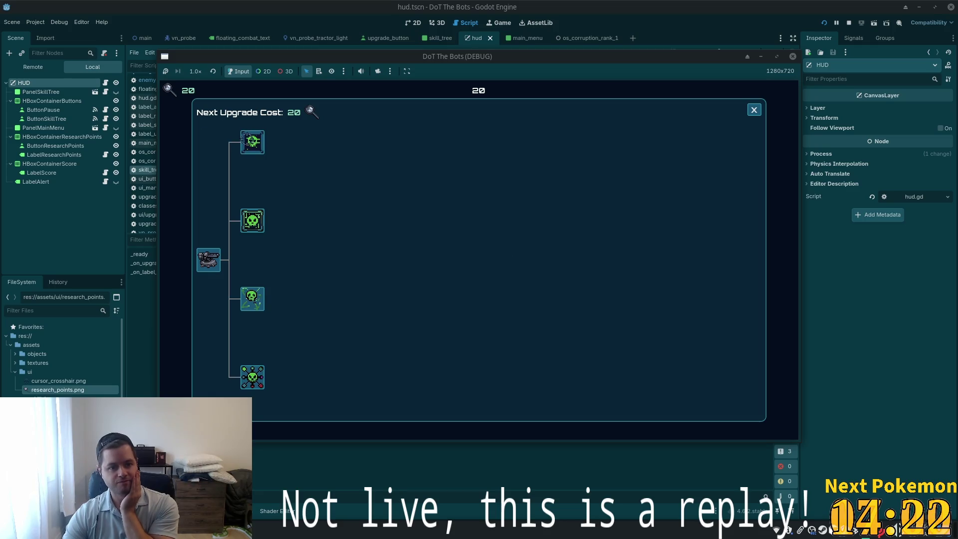
click(248, 139)
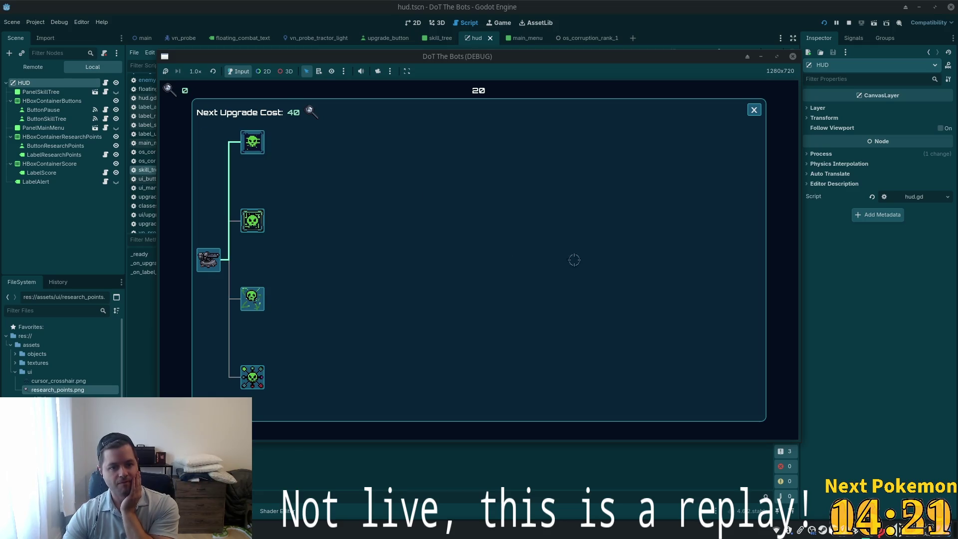
click(757, 109)
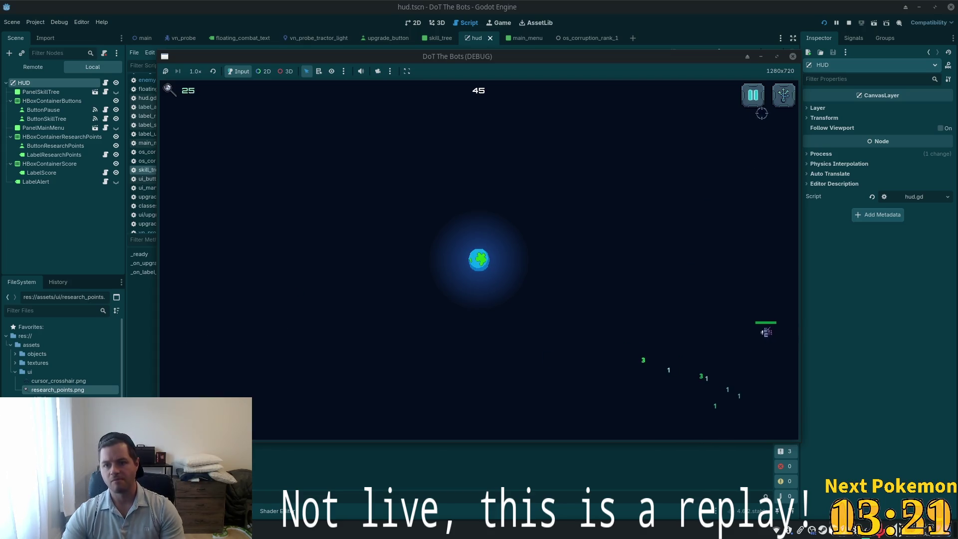
click(782, 103)
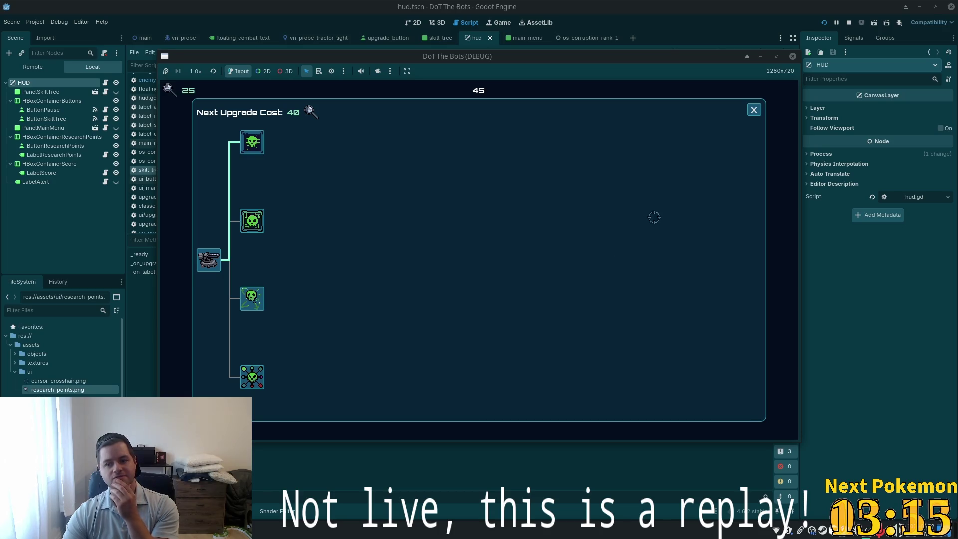
click(756, 110)
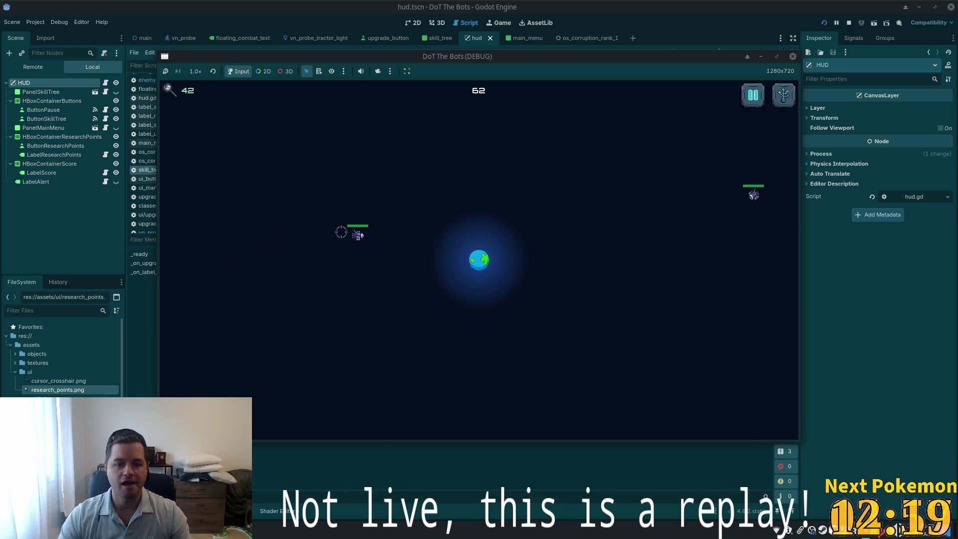
Pause the running game, toggle Resume and Pause once, then choose Quit.
click(753, 95)
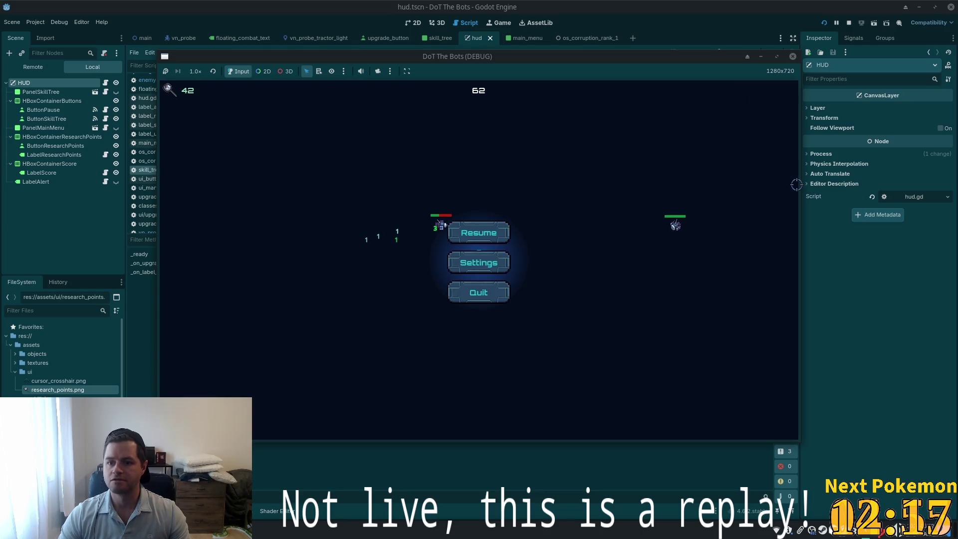
click(493, 237)
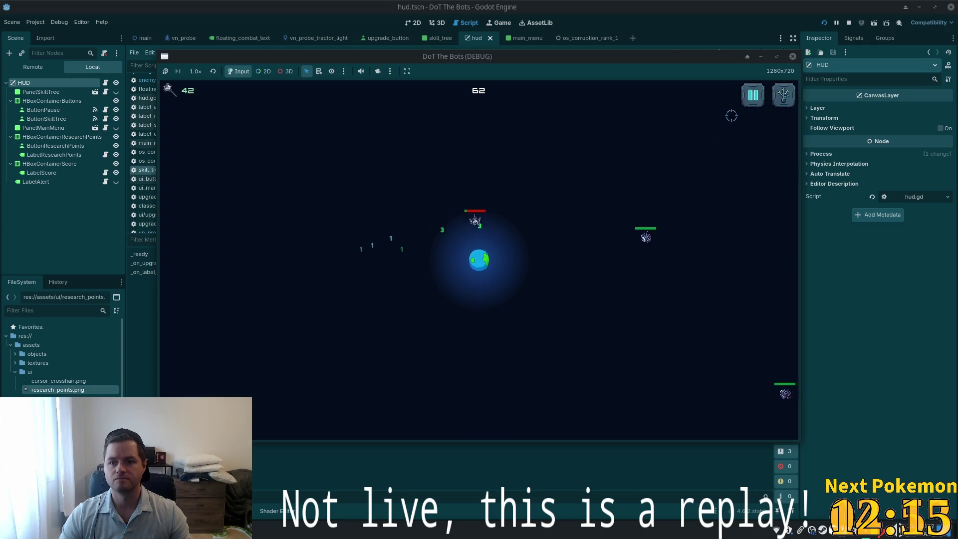
click(743, 106)
click(468, 301)
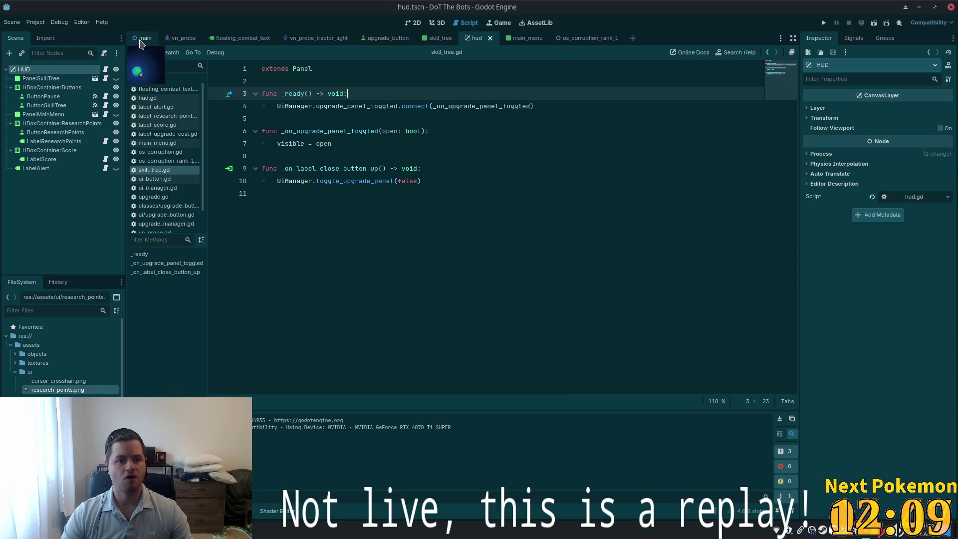
Dismiss a stray desktop menu and open hud.gd through the quick file search for 'hud'.
key(super)
click(504, 132)
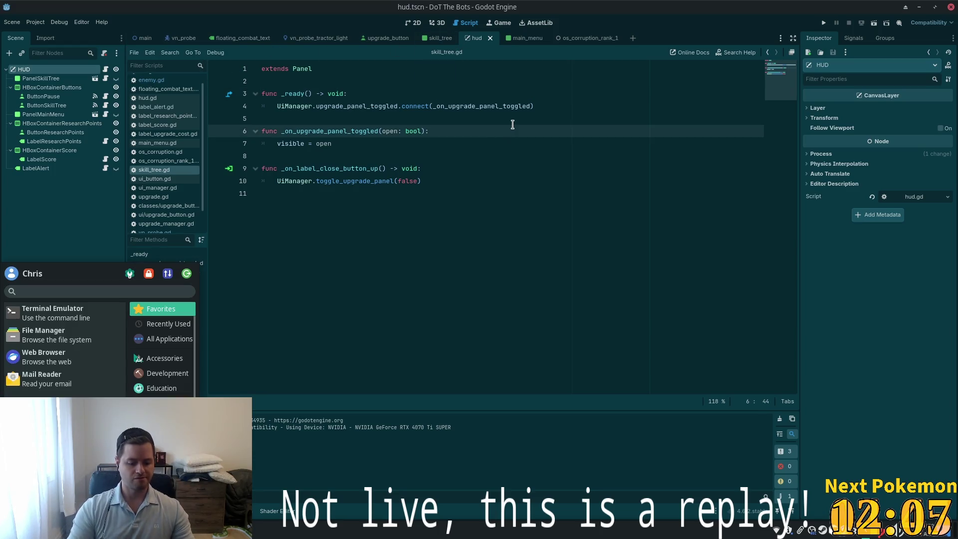
click(511, 193)
key(ctrl+alt+o)
text(hud)
key(Return)
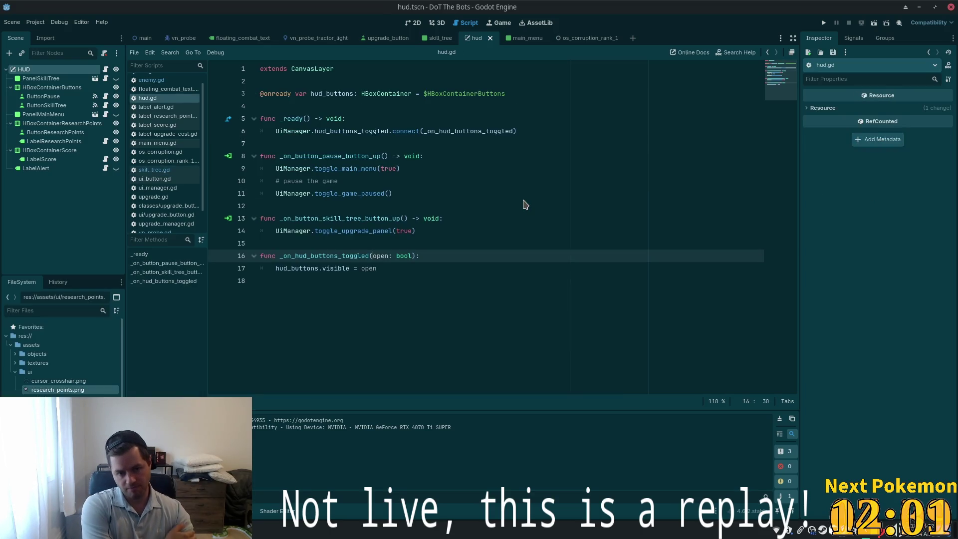
key(ctrl+alt+o)
text(hud)
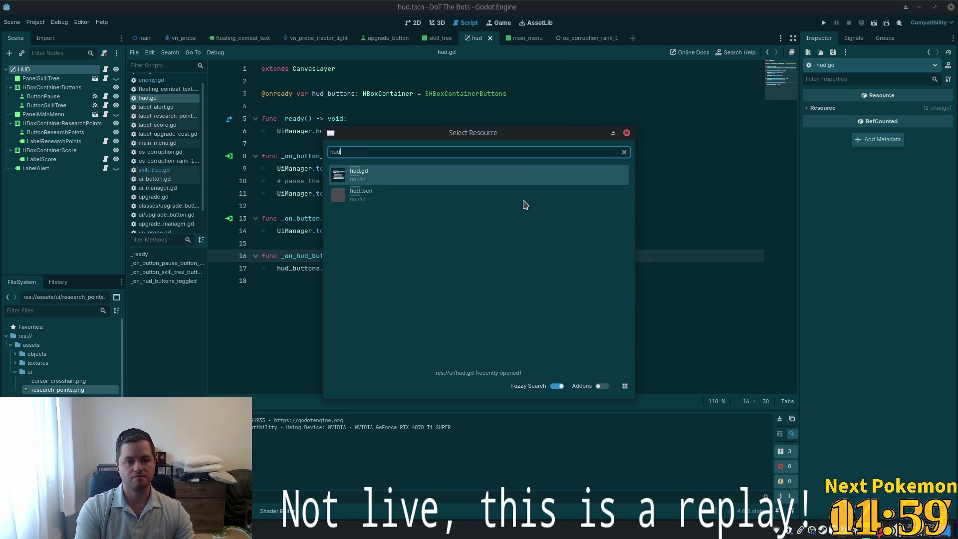
key(Escape)
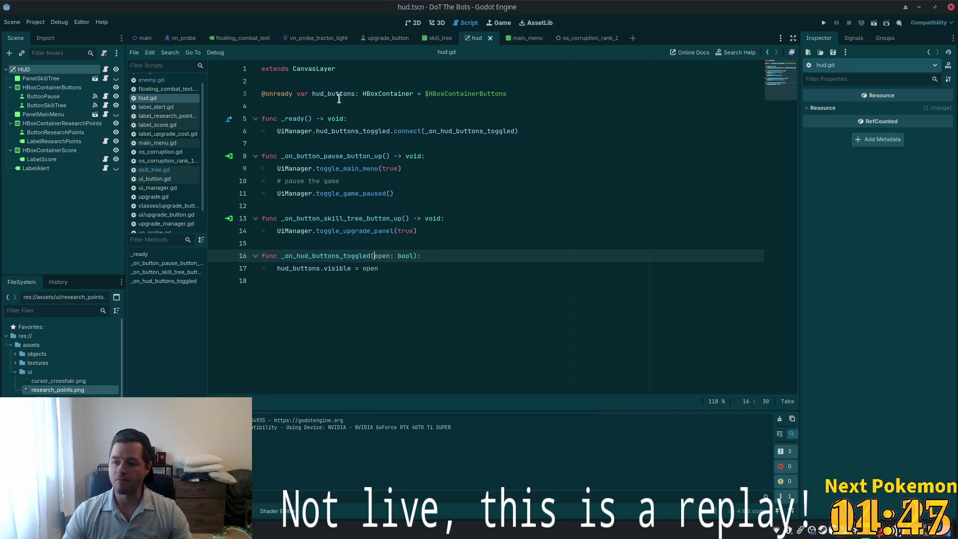
Review hud.gd's pause button handler and _ready connect call, then view hud.tscn in 2D.
click(412, 160)
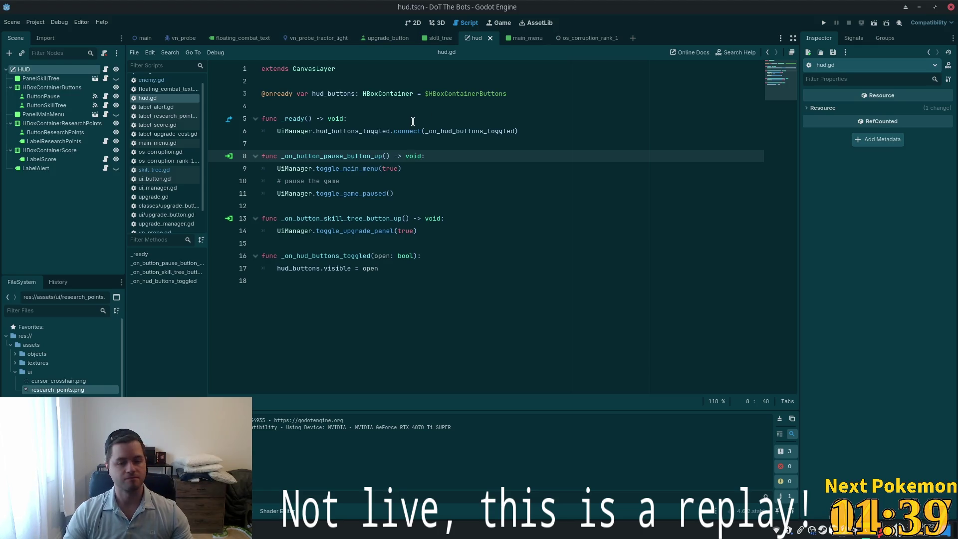
mouse_move(399, 131)
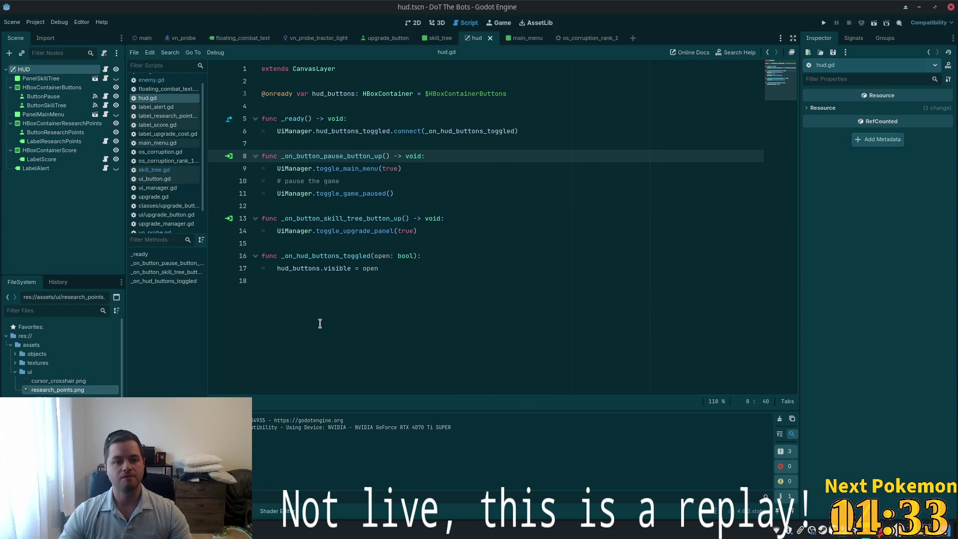
click(464, 131)
click(415, 23)
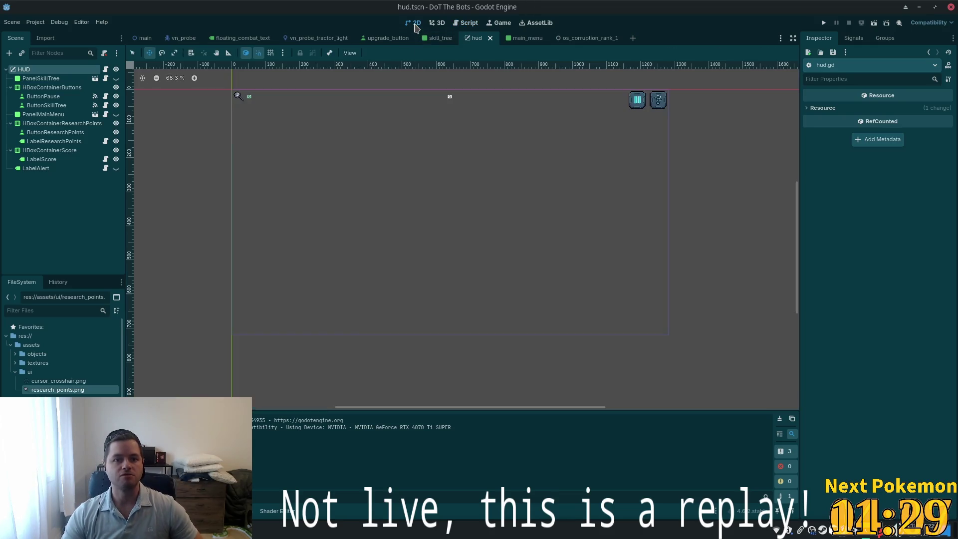
Select ButtonPause and expand its BaseButton Shortcut section in the Inspector.
click(44, 96)
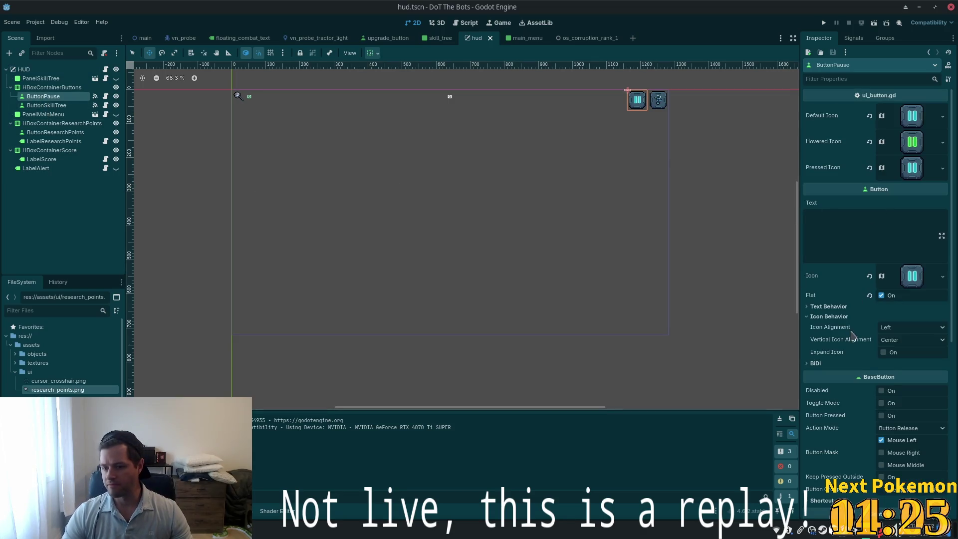
scroll(837, 355, down, 4)
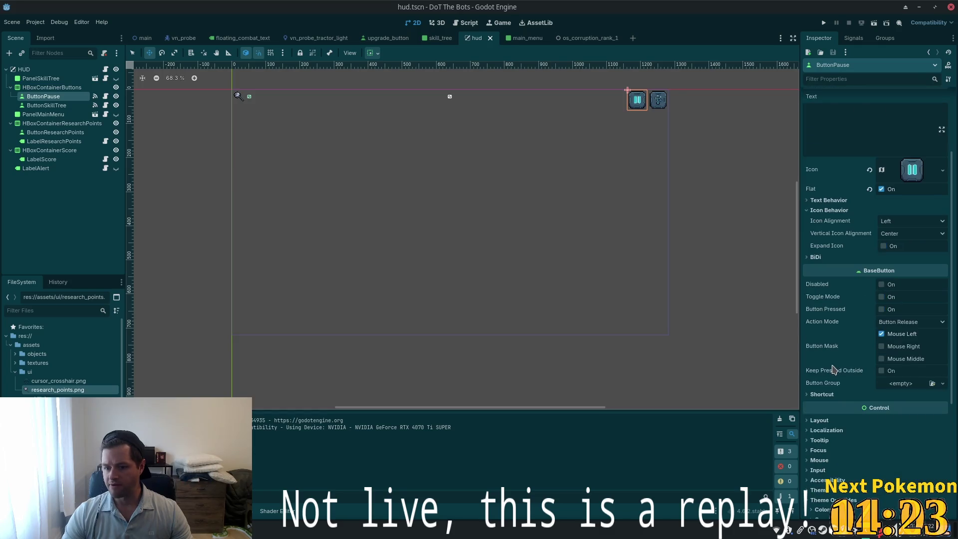
click(826, 394)
scroll(854, 383, down, 4)
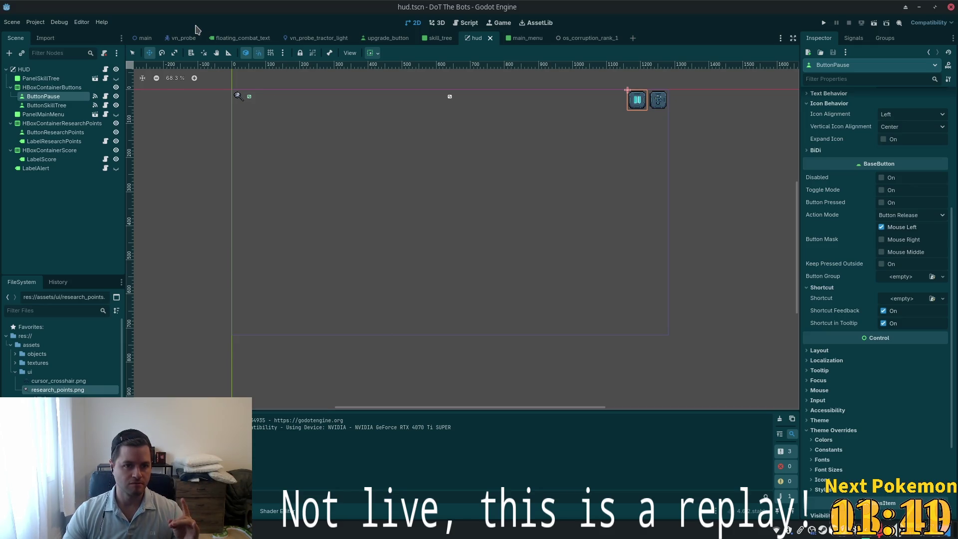
key(super)
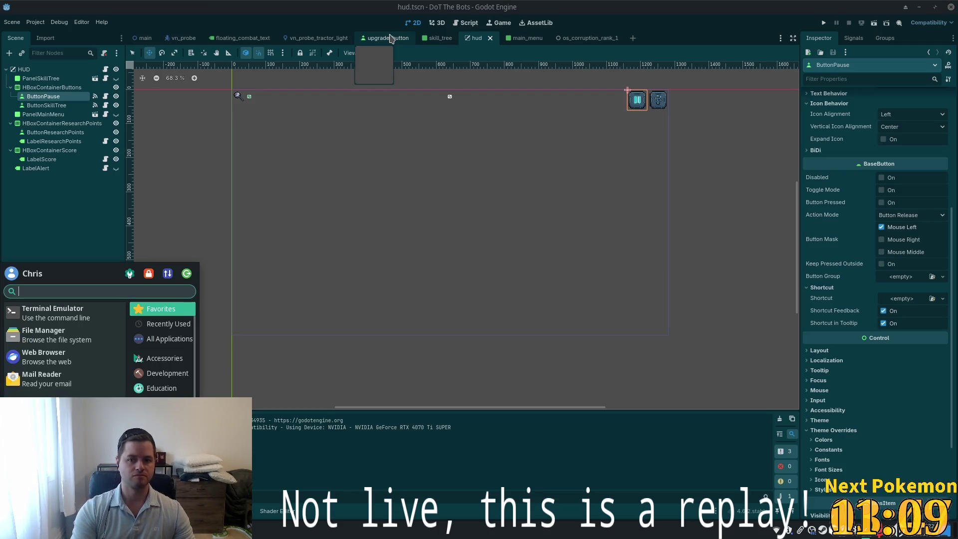
key(Escape)
click(35, 22)
Open Project Settings and switch to the Input Map tab.
click(55, 24)
click(35, 22)
click(49, 33)
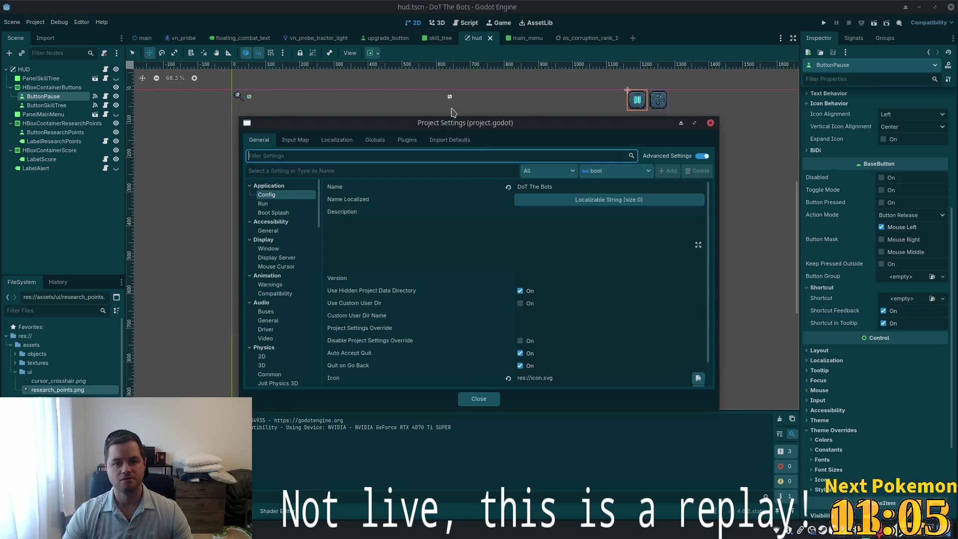
click(375, 139)
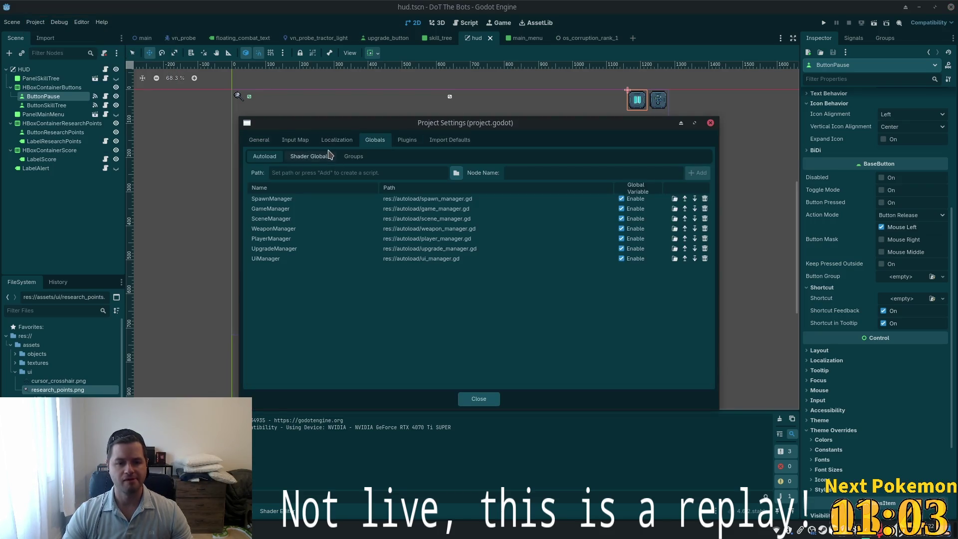
click(297, 140)
Add an 'Escape' action bound to the physical Escape key, confirm, and close settings.
click(464, 171)
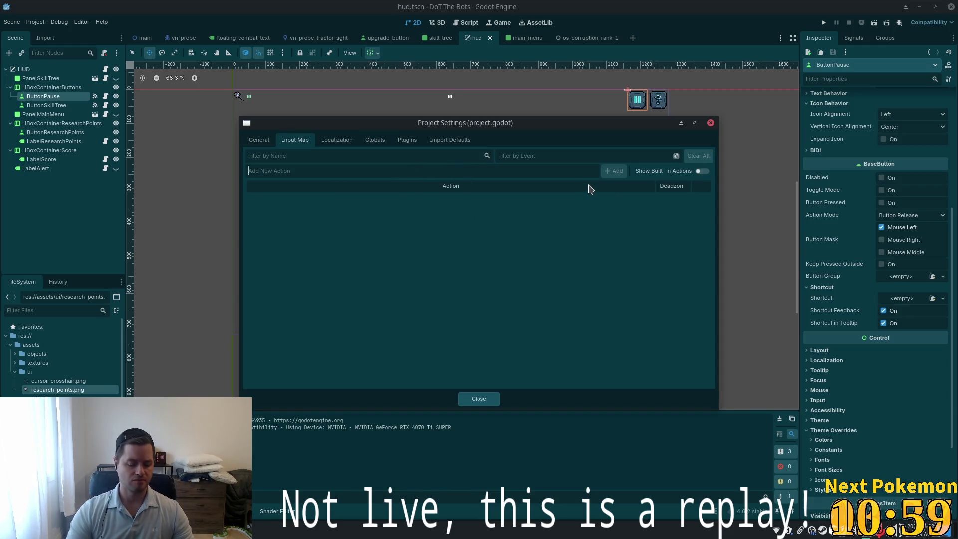
text(Escape)
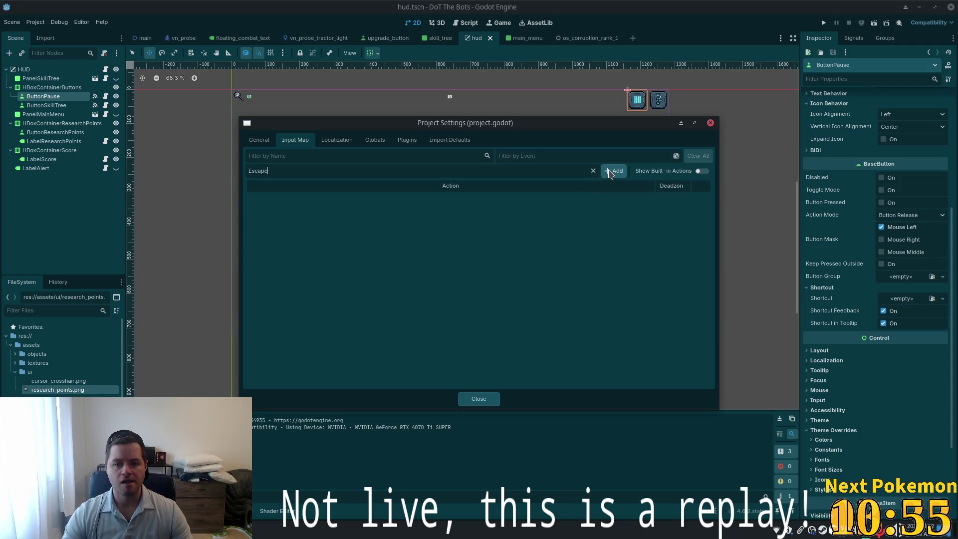
click(611, 171)
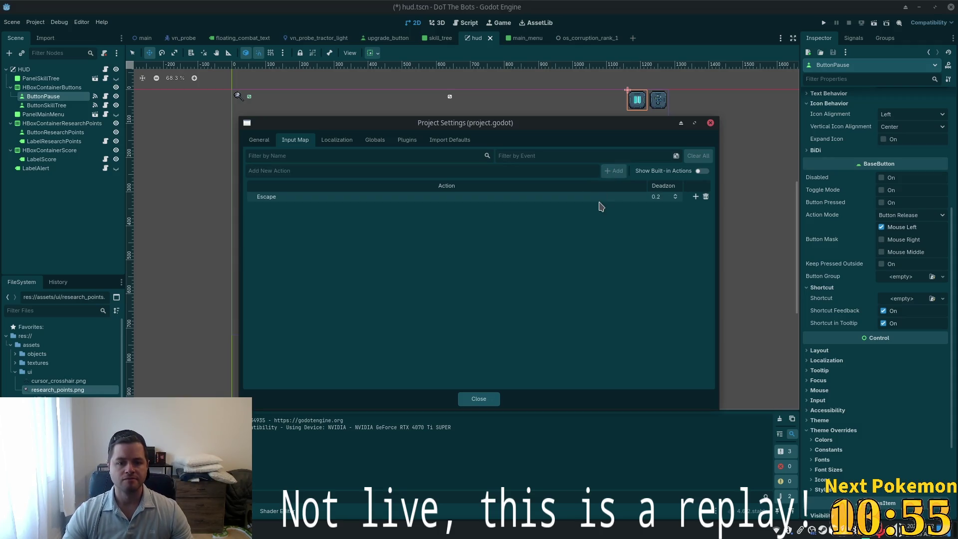
click(695, 197)
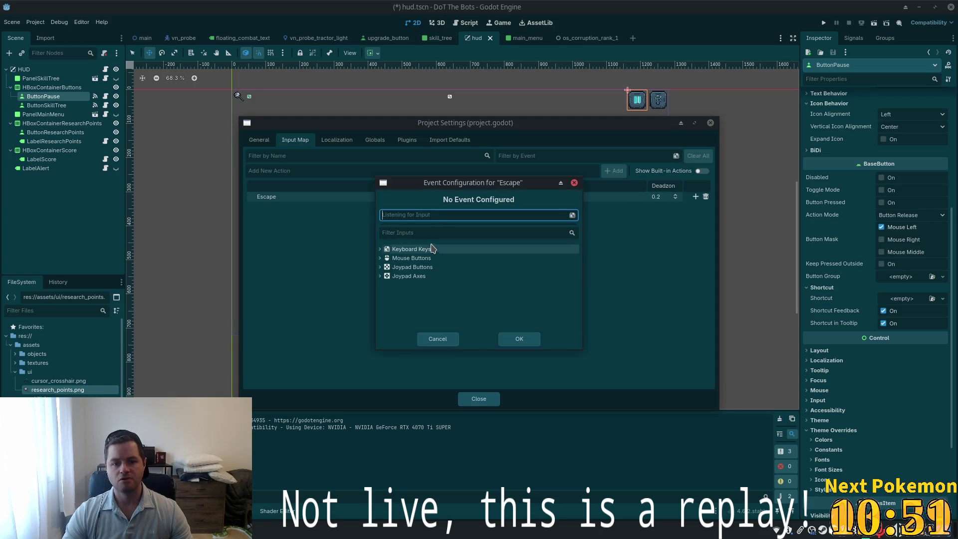
click(432, 250)
key(Escape)
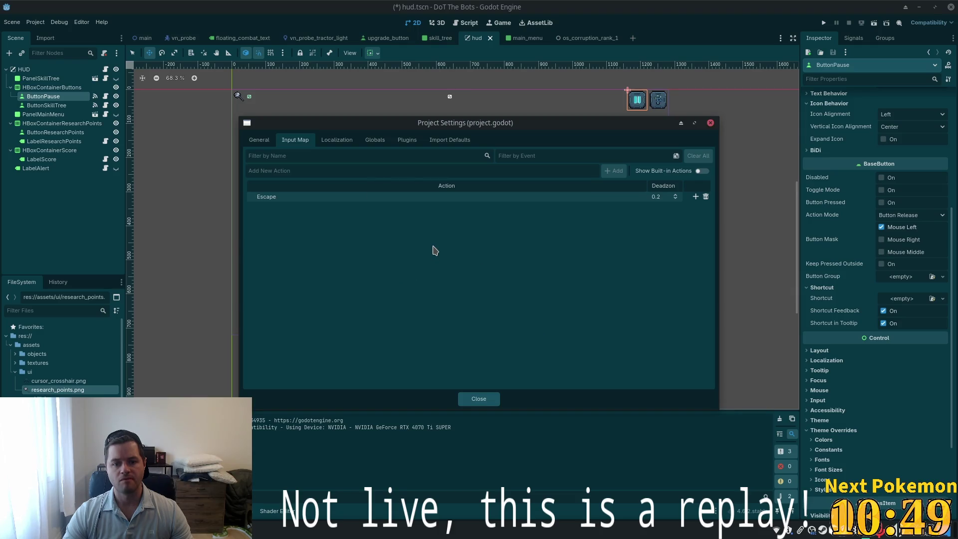
click(695, 197)
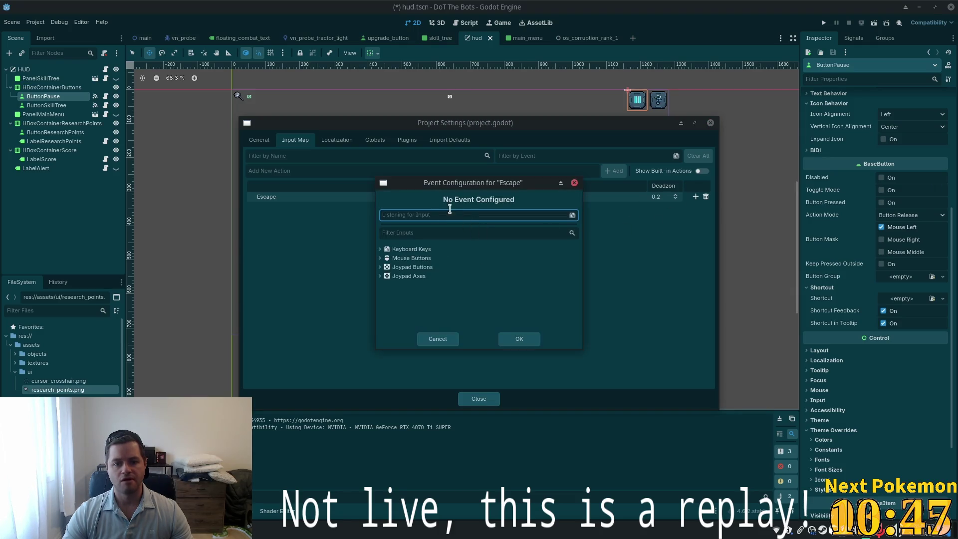
key(Escape)
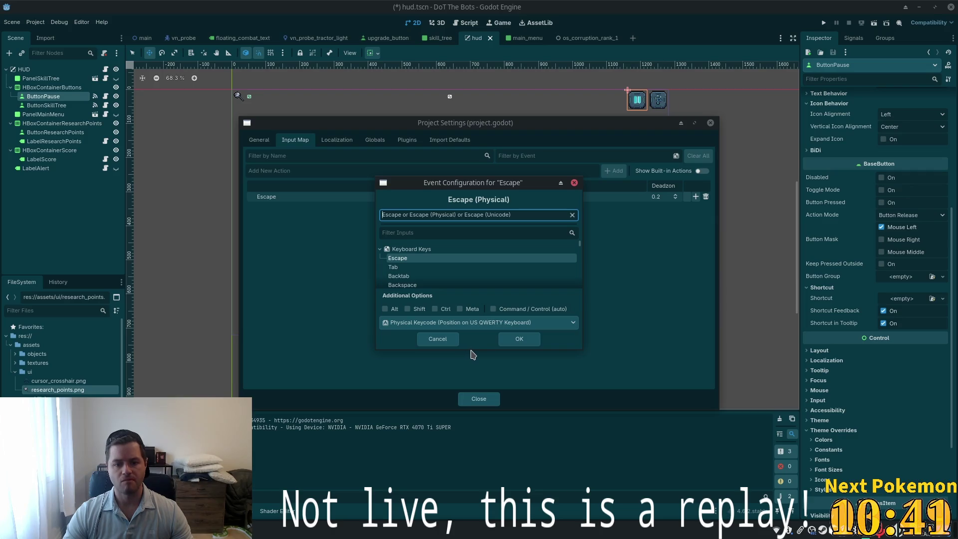
click(521, 339)
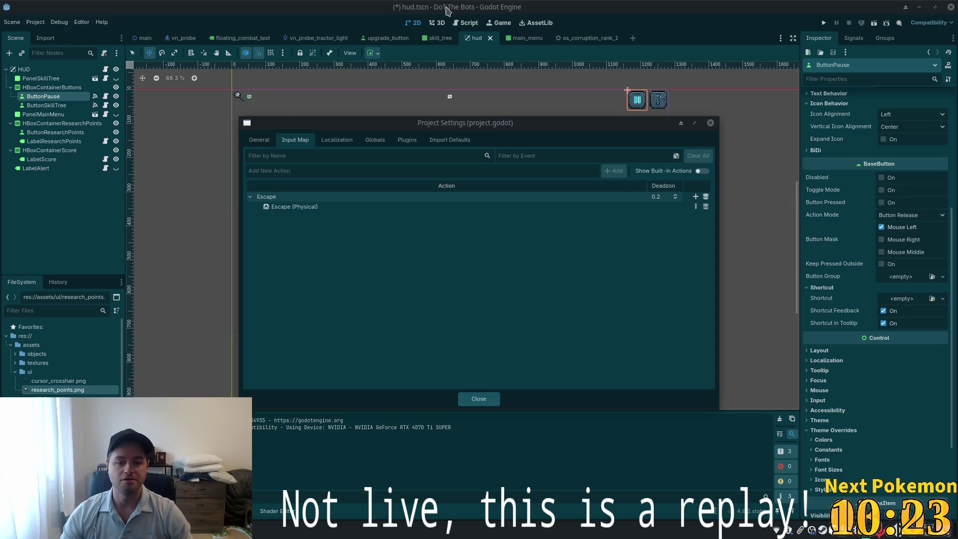
click(482, 398)
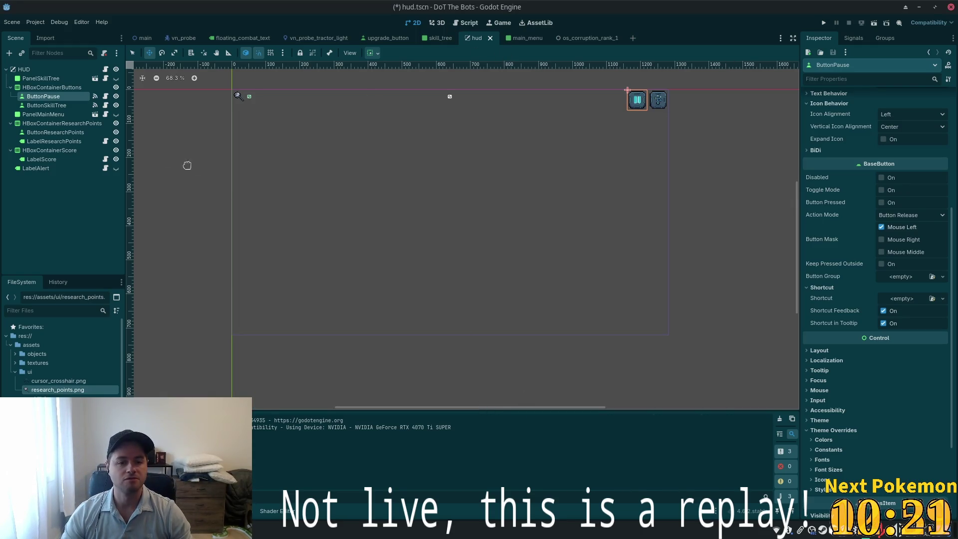
Inspect the ButtonSkillTree node, then switch to weapon_manager.gd in Cursor.
click(659, 100)
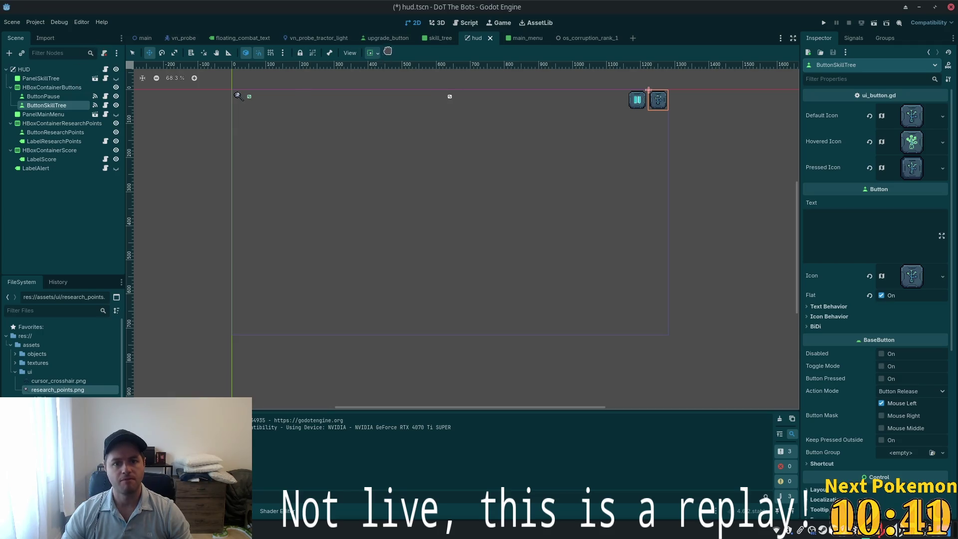
key(alt+Tab)
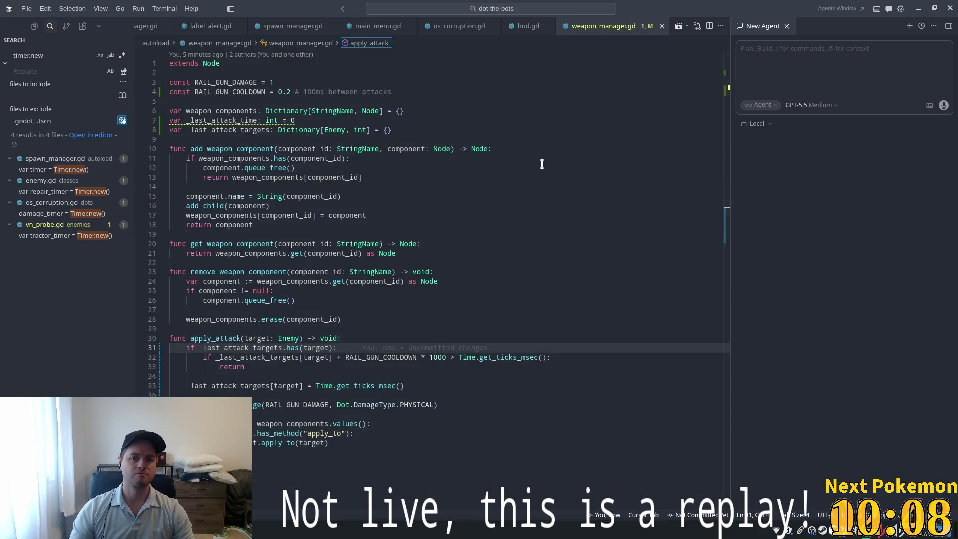
click(531, 147)
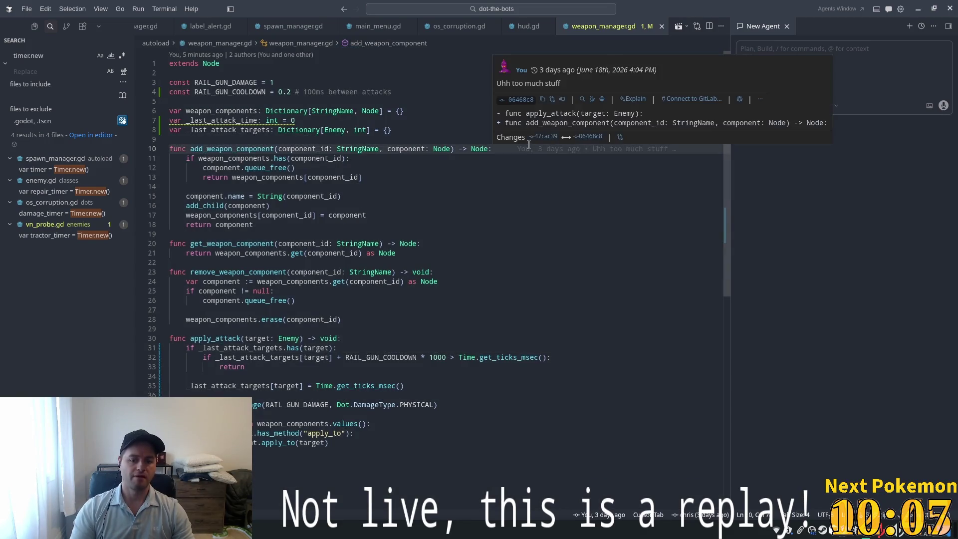
key(ctrl+p)
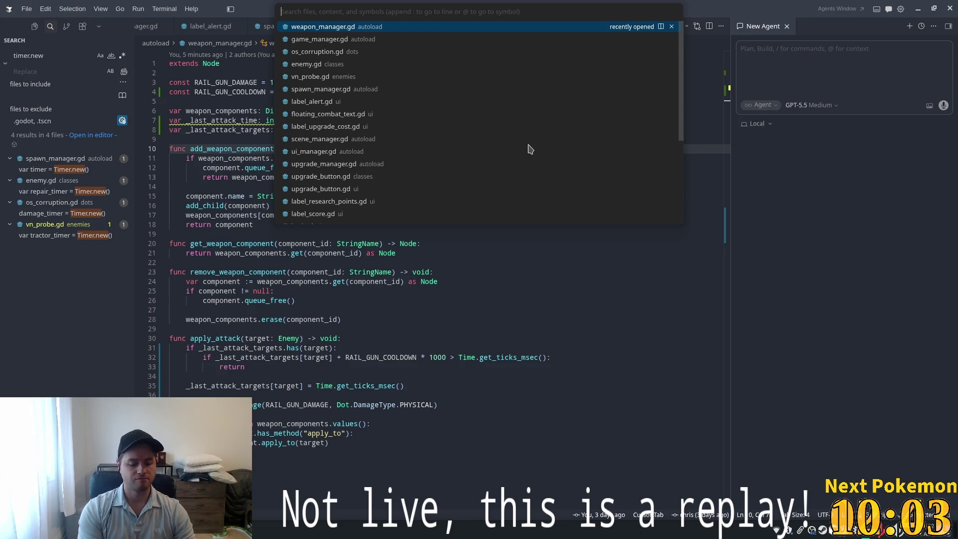
Open ui_manager.gd by searching 'ui' and place the caret on its empty last line.
text(ui)
key(Return)
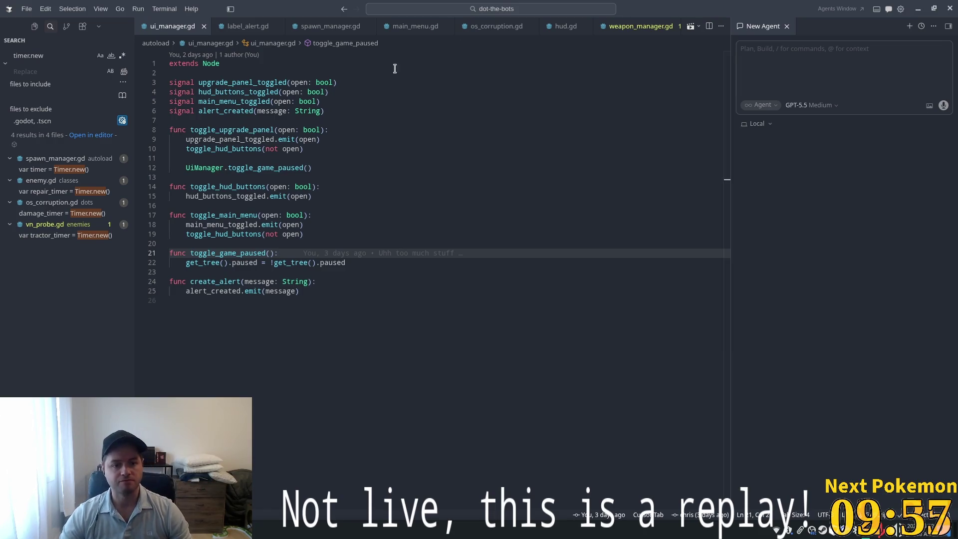
click(429, 344)
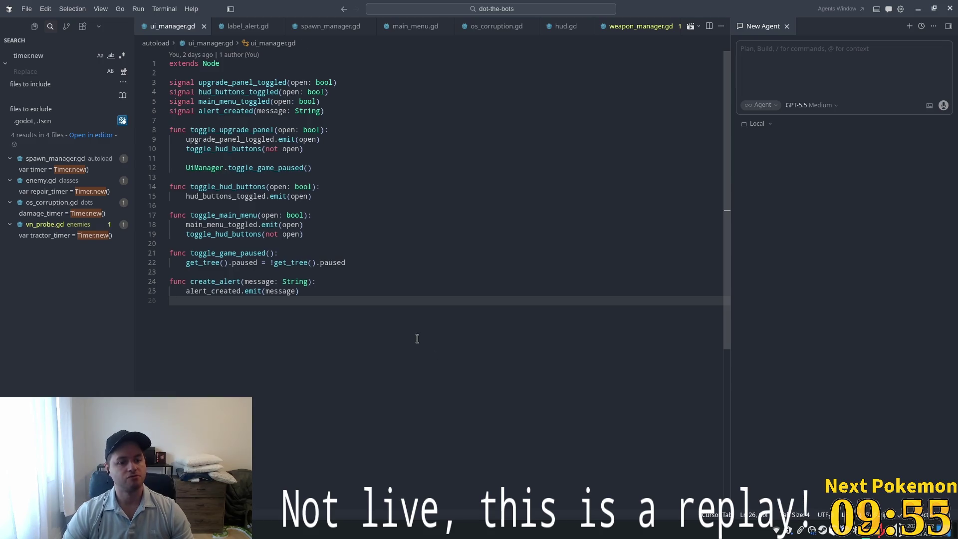
Add blank lines below the signals and insert a _ready() -> void function from the suggestion.
key(Return)
key(ctrl+v)
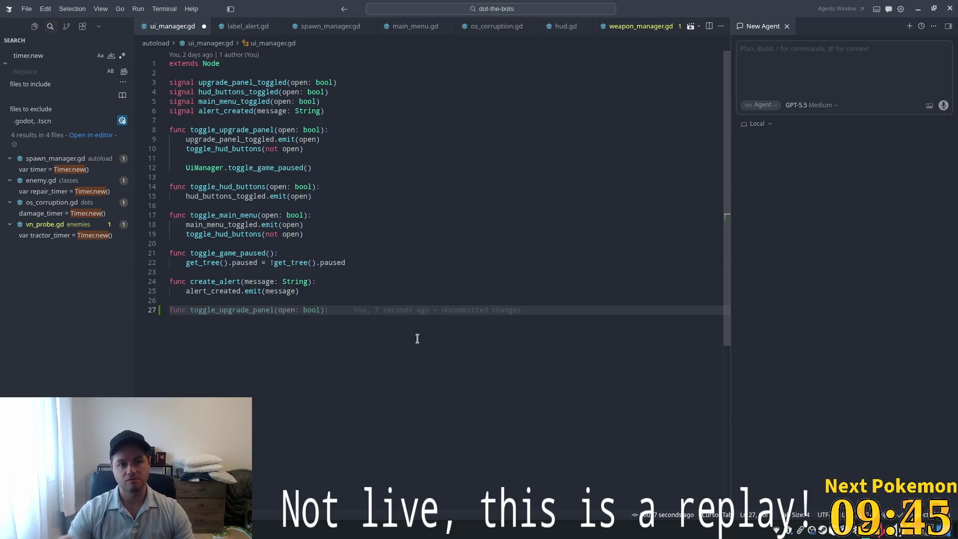
key(Tab)
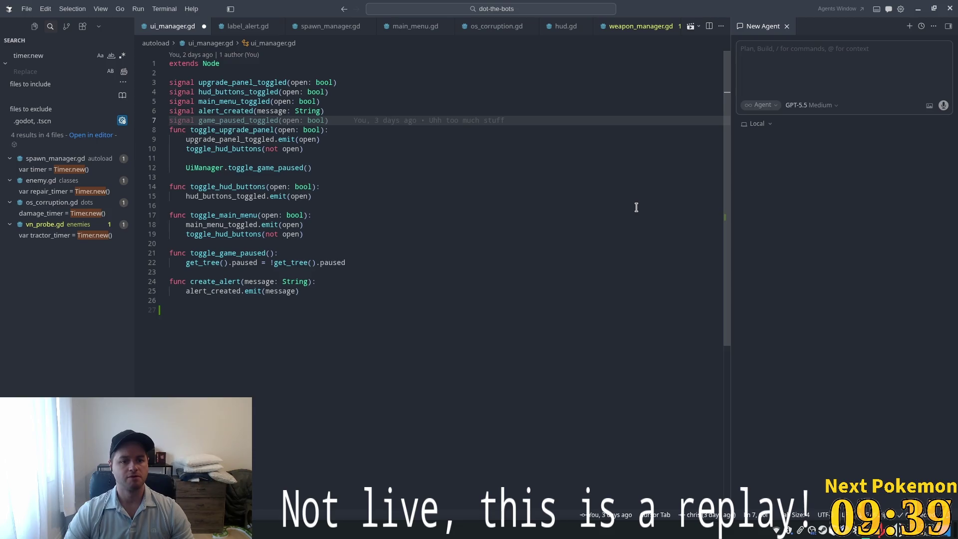
key(Return)
key(Return)
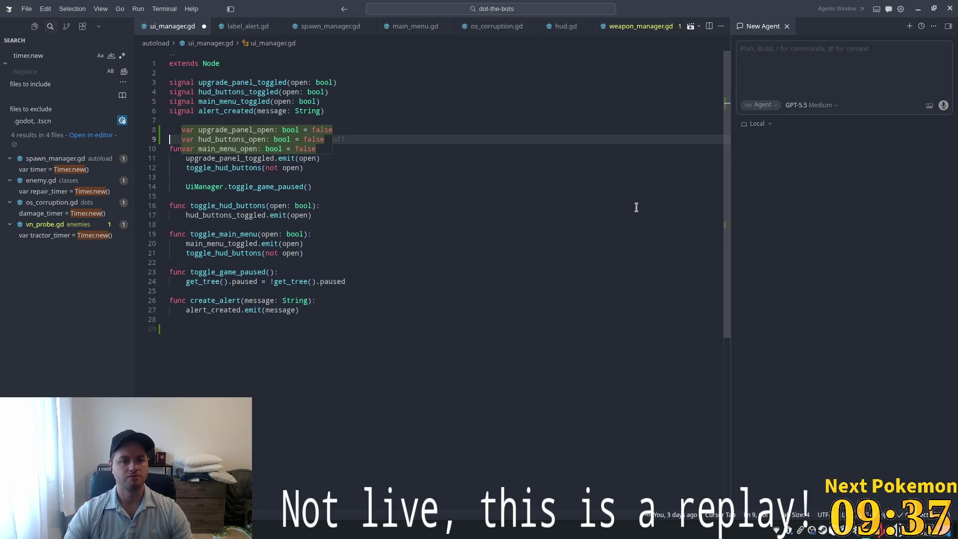
key(Return)
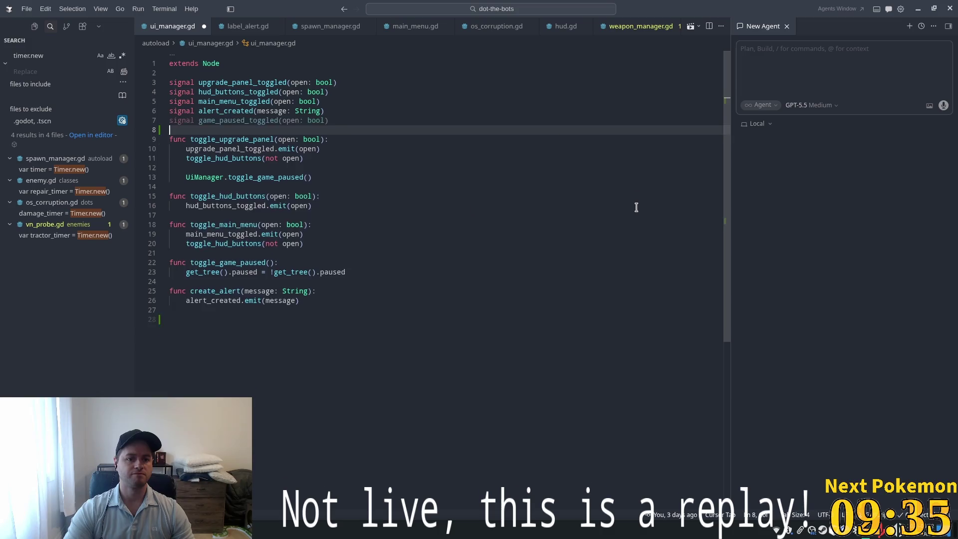
key(Up)
key(Up)
key(Delete)
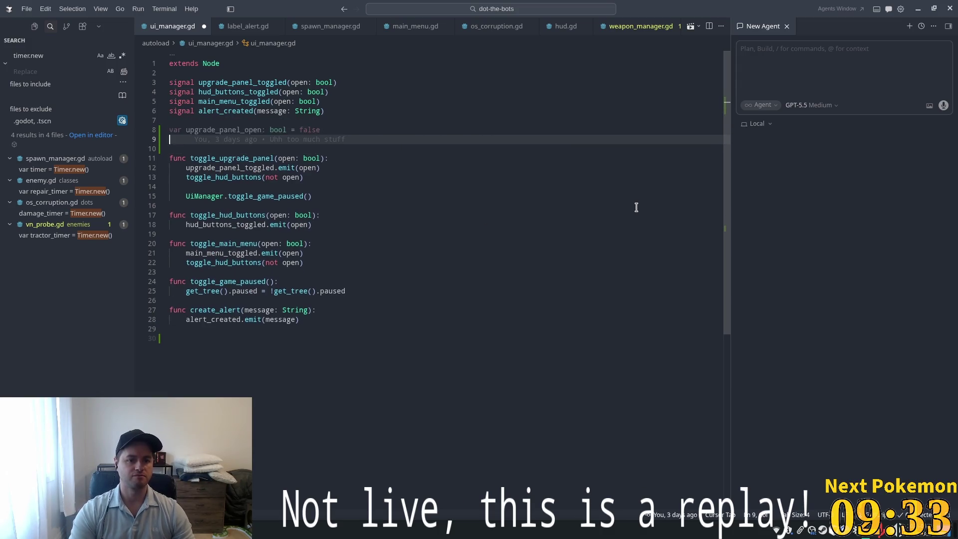
text(func _r)
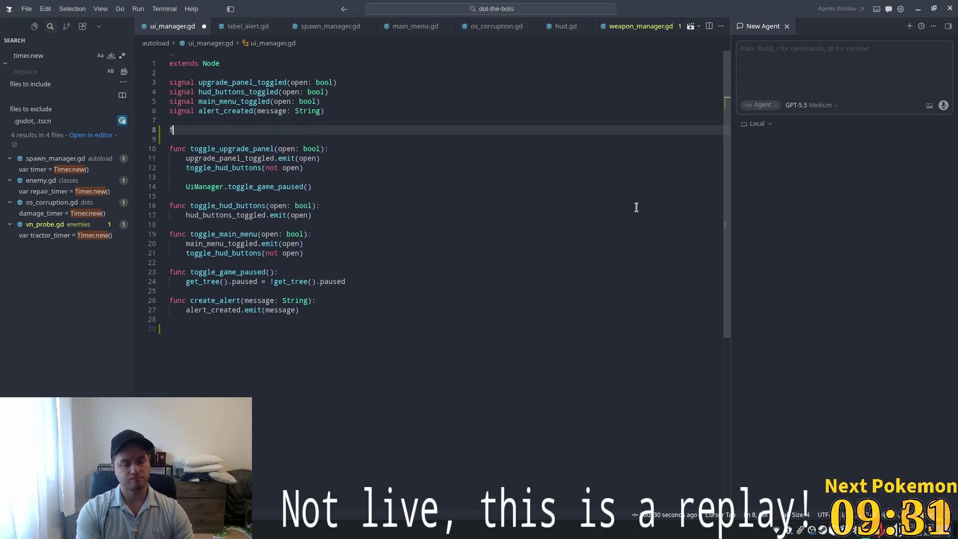
key(Return)
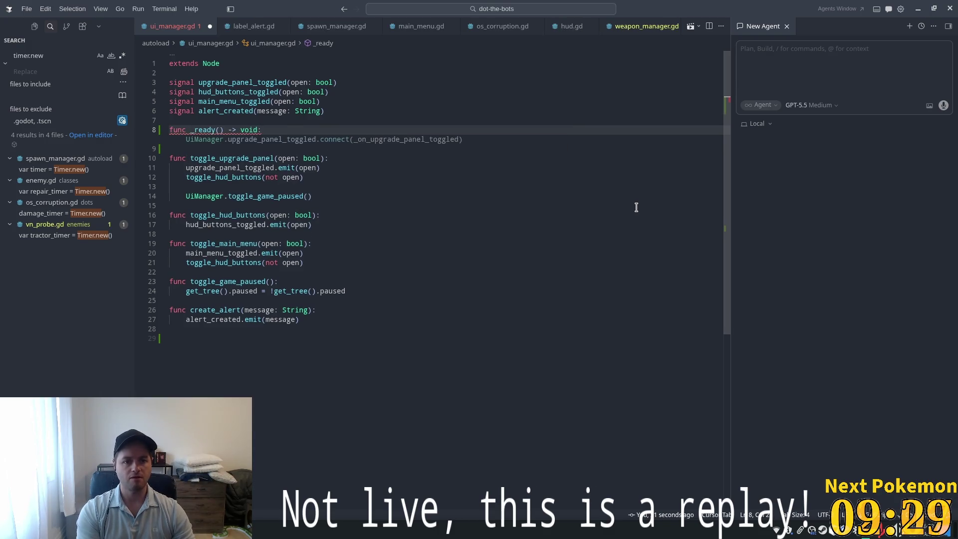
key(Tab)
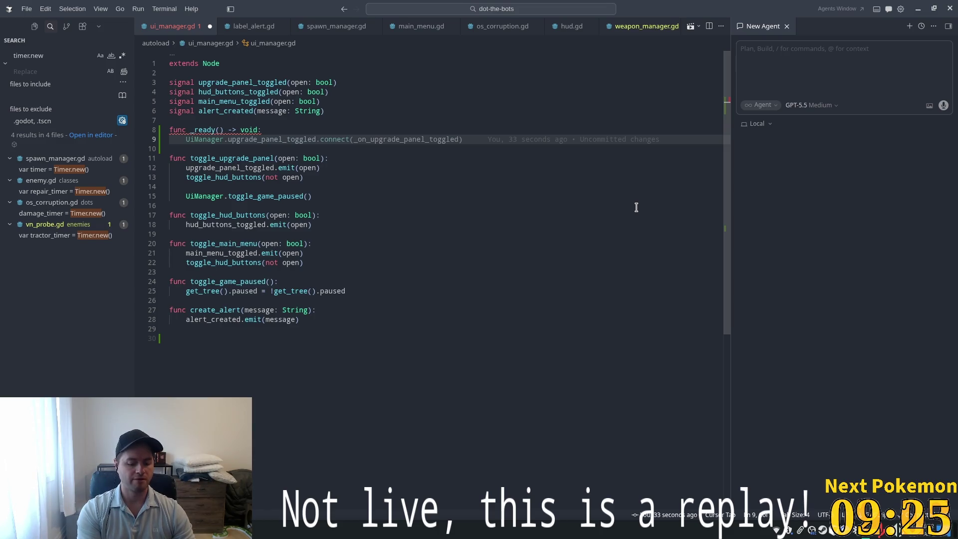
Delete the trial '# catch unhandled keyboard input' comment and set_input_as_handled line, then ask the agent about key events.
text(# )
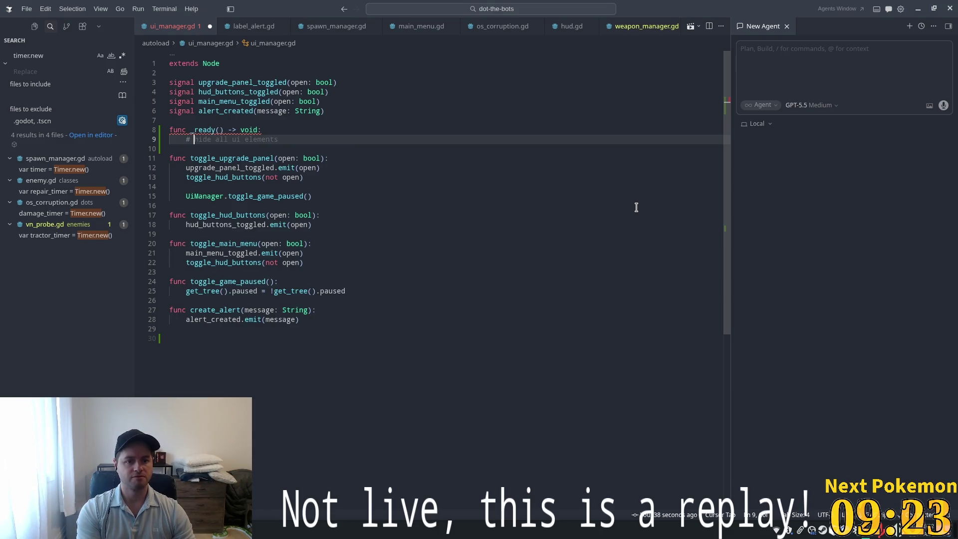
text(catch unhandled in)
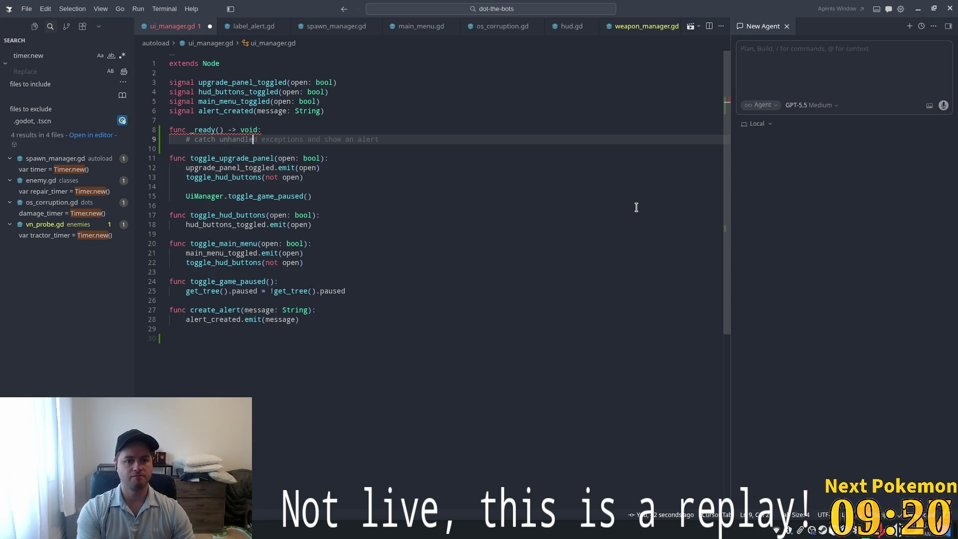
text(pu)
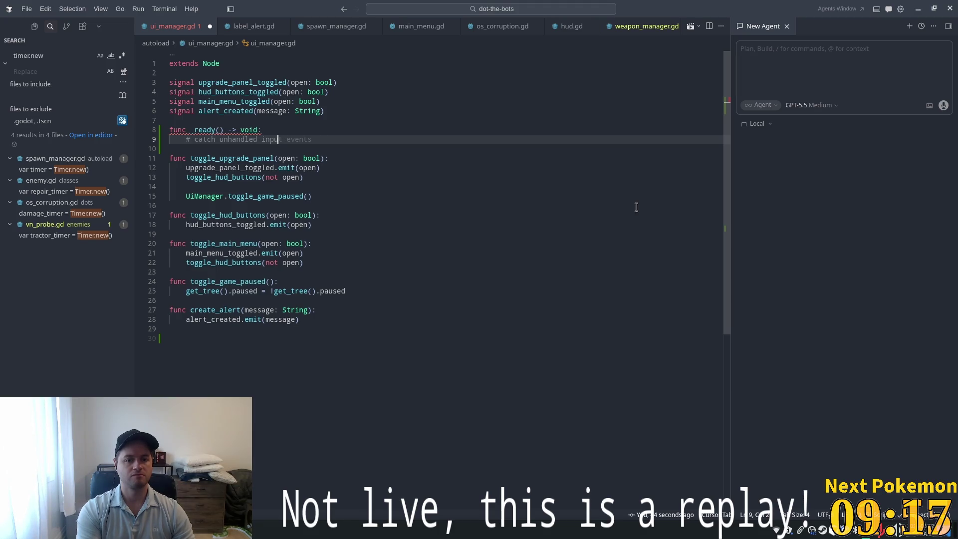
key(BackSpace)
key(BackSpace)
key(BackSpace)
text(keyboard)
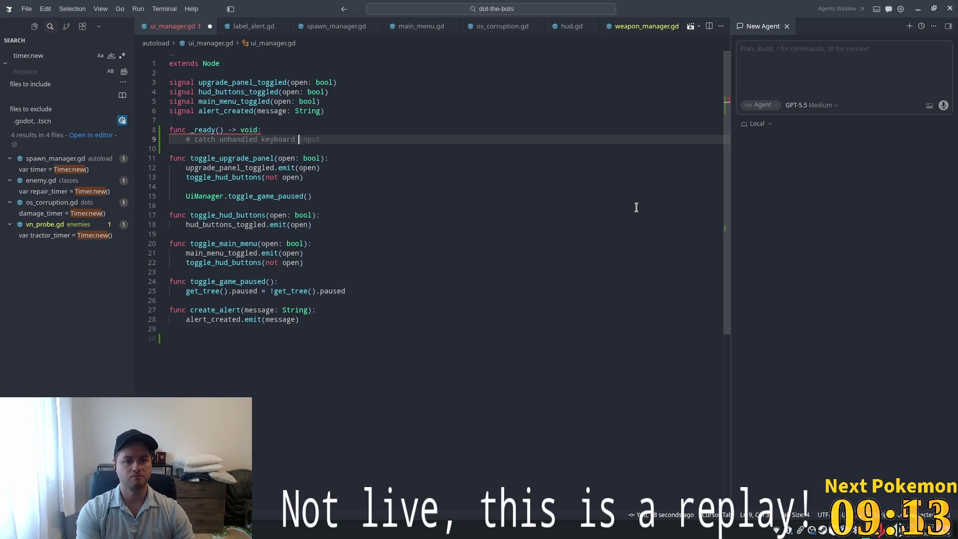
key(Tab)
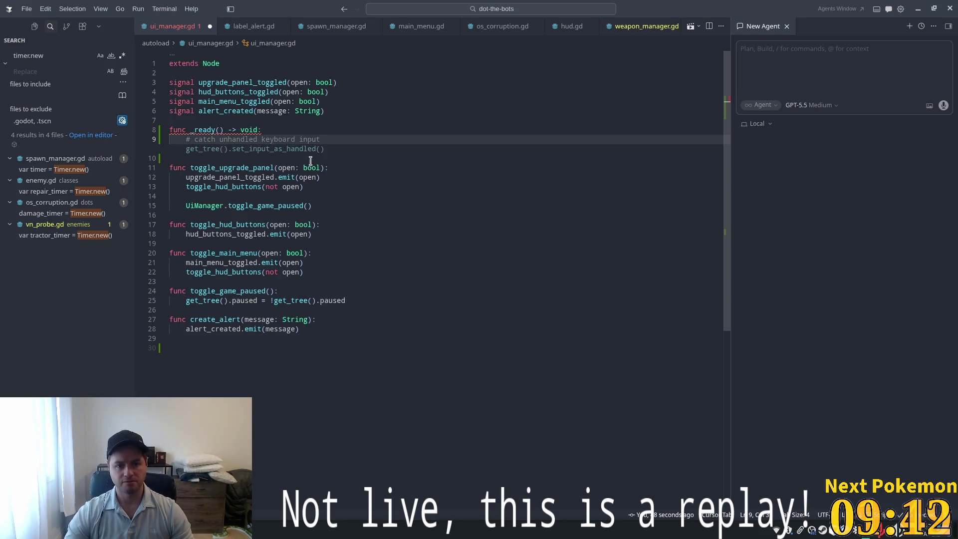
key(Tab)
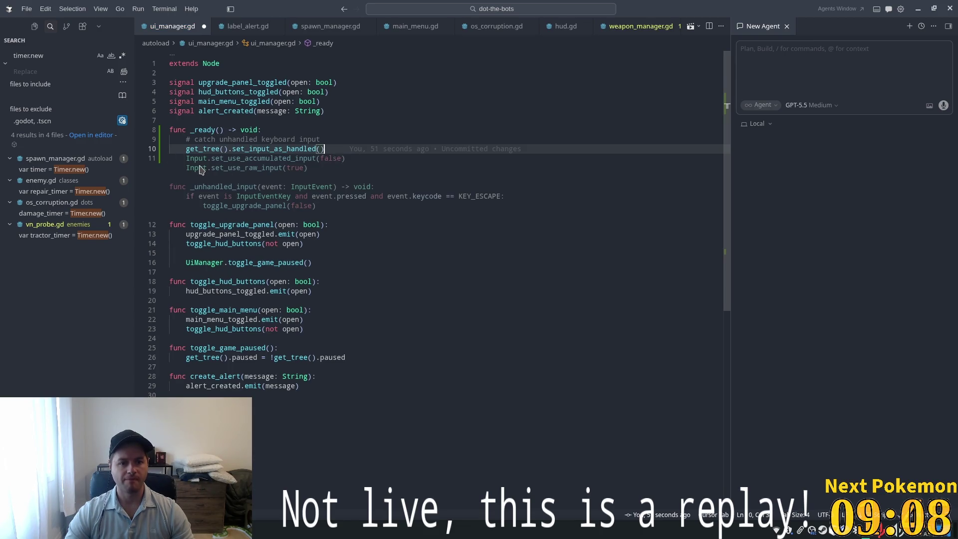
mouse_move(349, 149)
mouse_down()
mouse_move(386, 136)
mouse_move(256, 140)
mouse_up()
key(shift+Home)
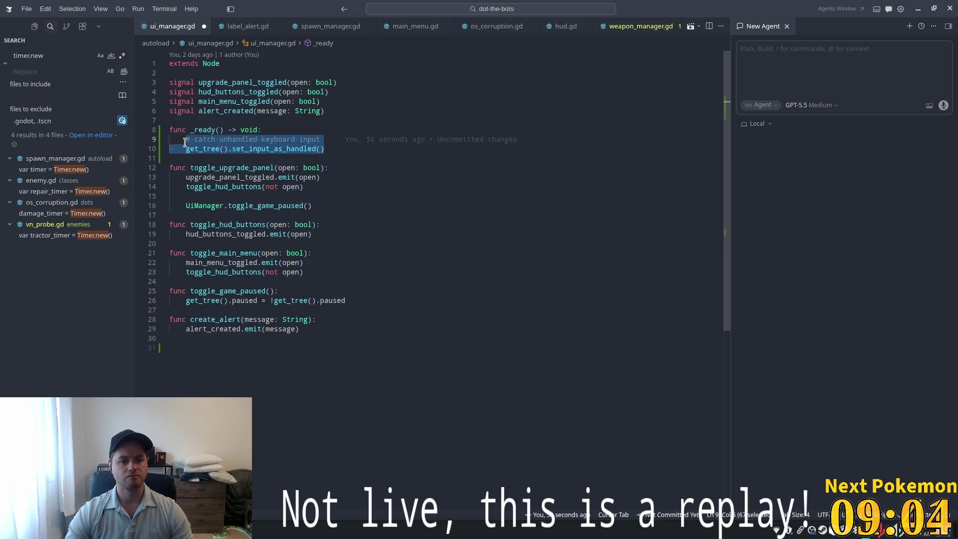
key(BackSpace)
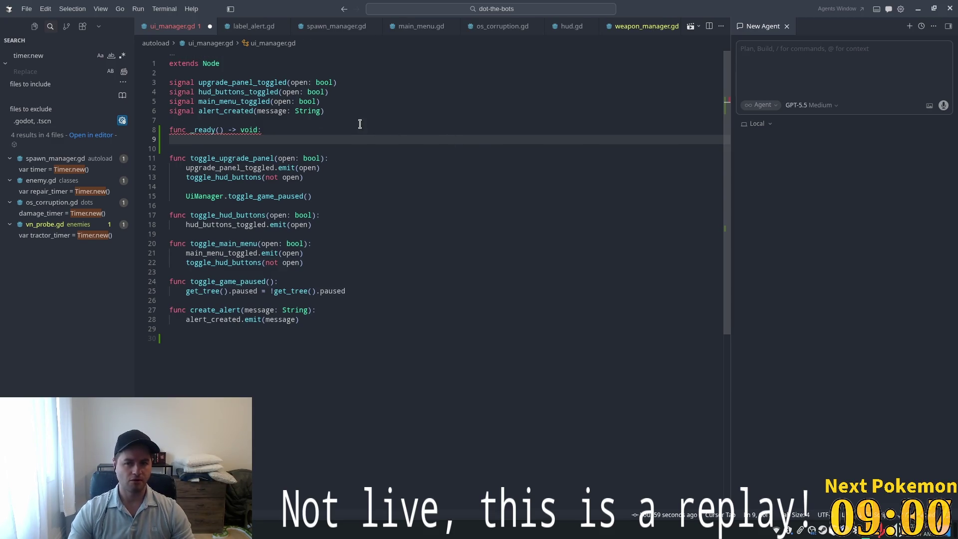
key(ctrl+l)
text(can I)
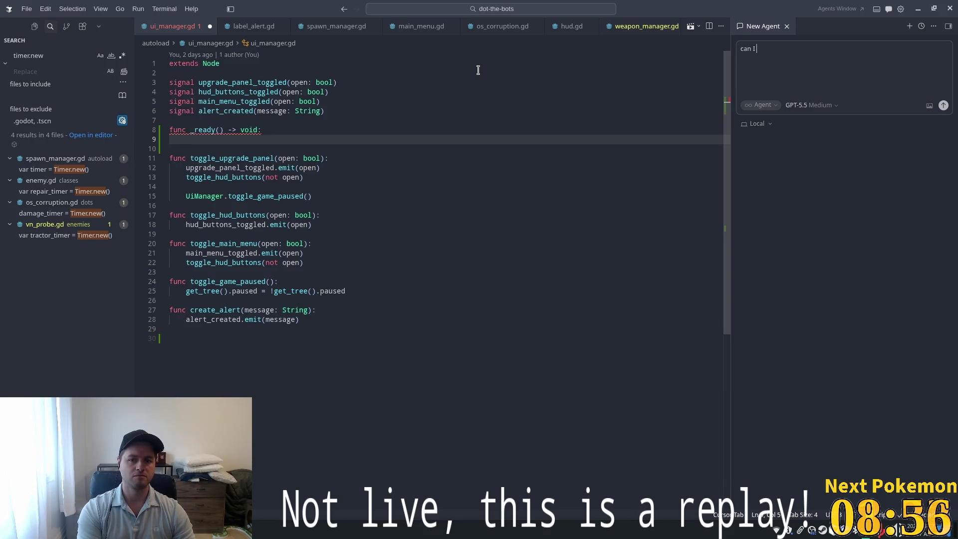
text(ten for keyboard)
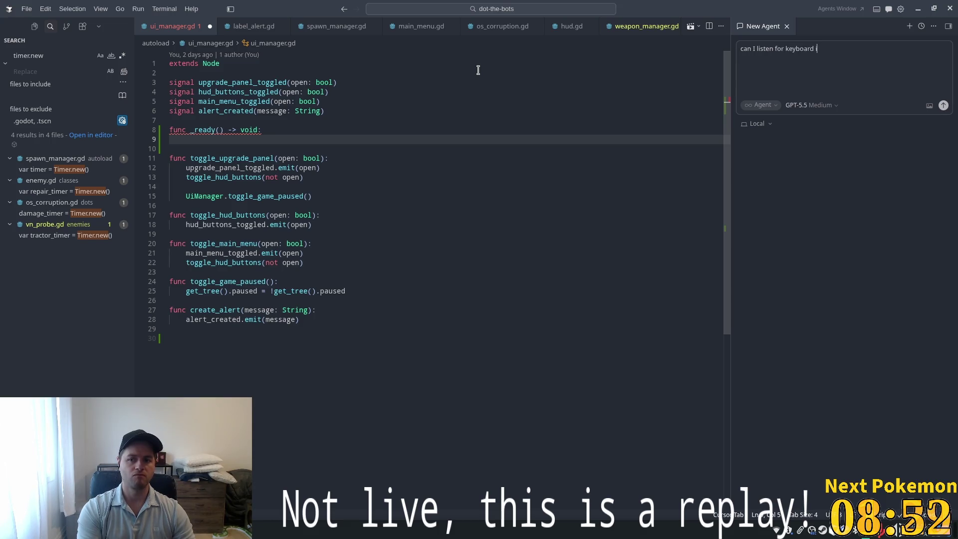
text(i)
text(events here and h)
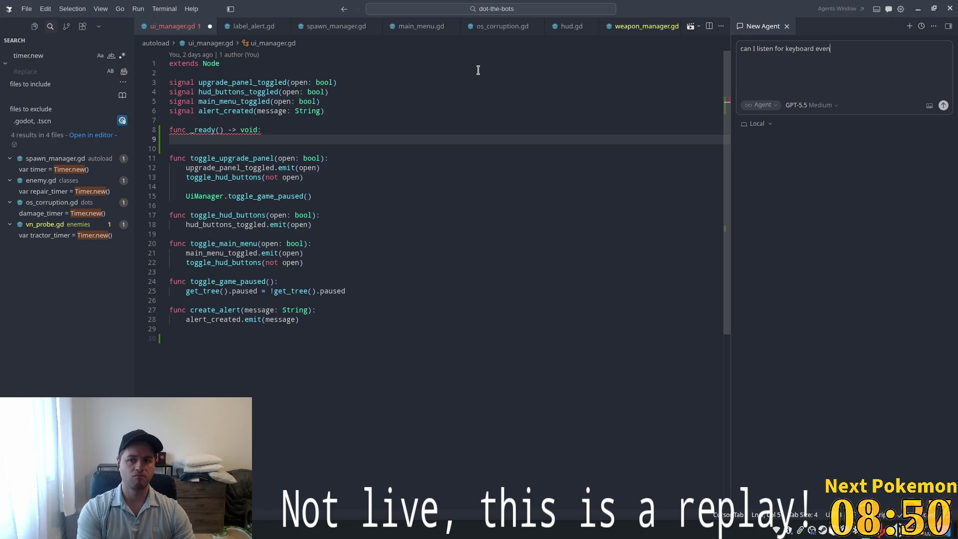
text(le )
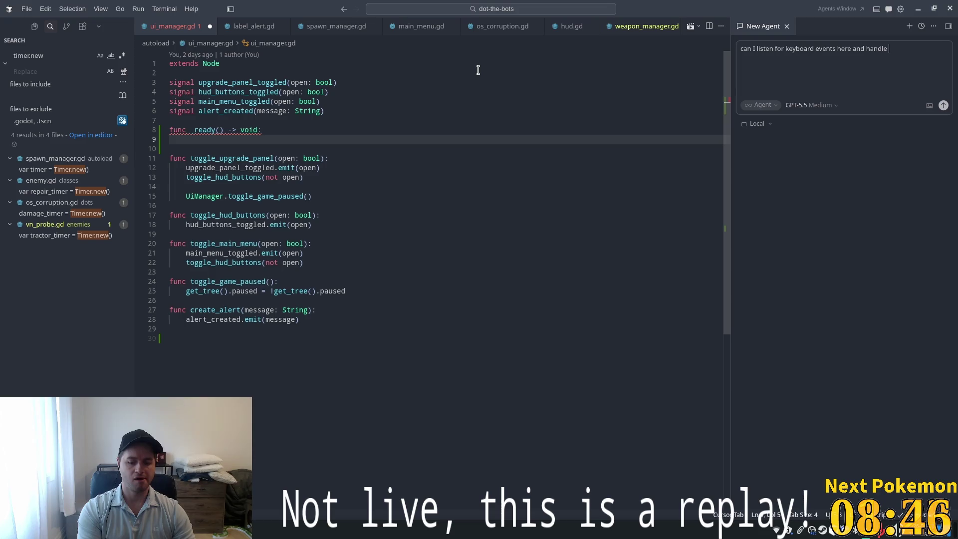
text(c)
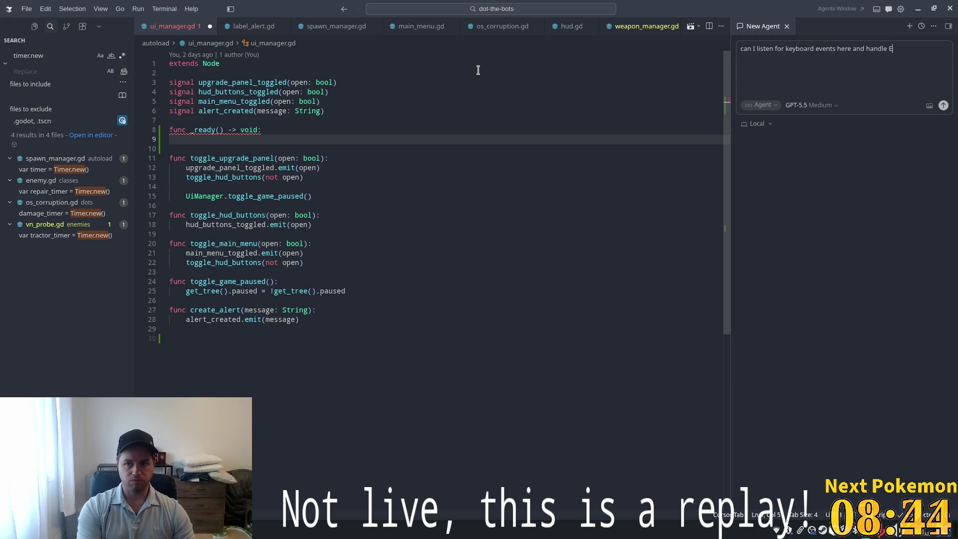
text(y input)
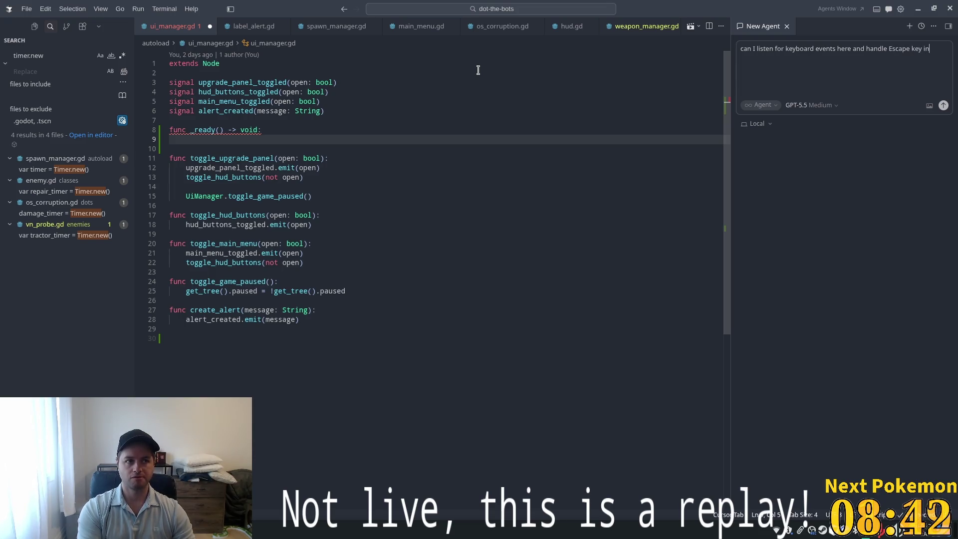
Send the Escape-key question and start selecting the agent's _unhandled_input answer.
key(Return)
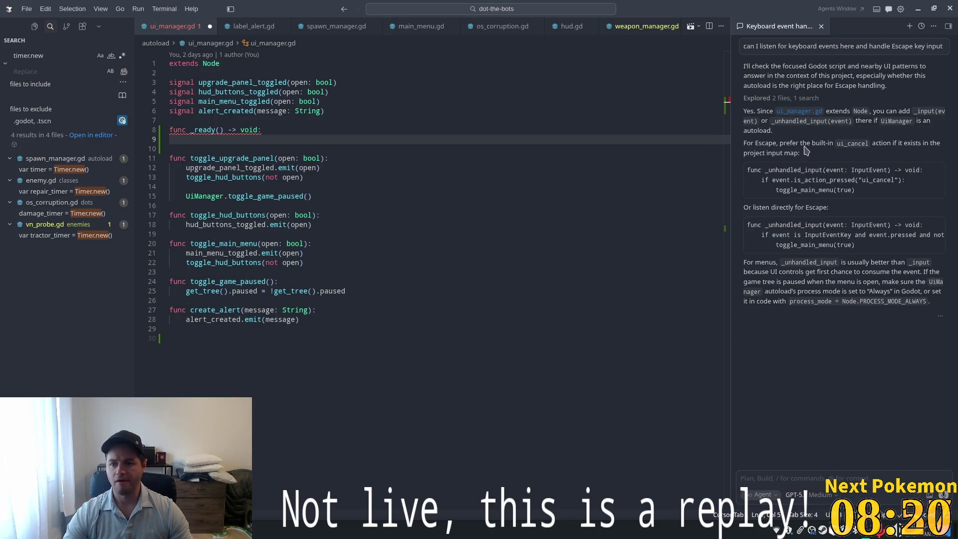
drag(755, 143, 853, 143)
Copy the agent's first _unhandled_input example and paste it at the end of ui_manager.gd.
click(853, 143)
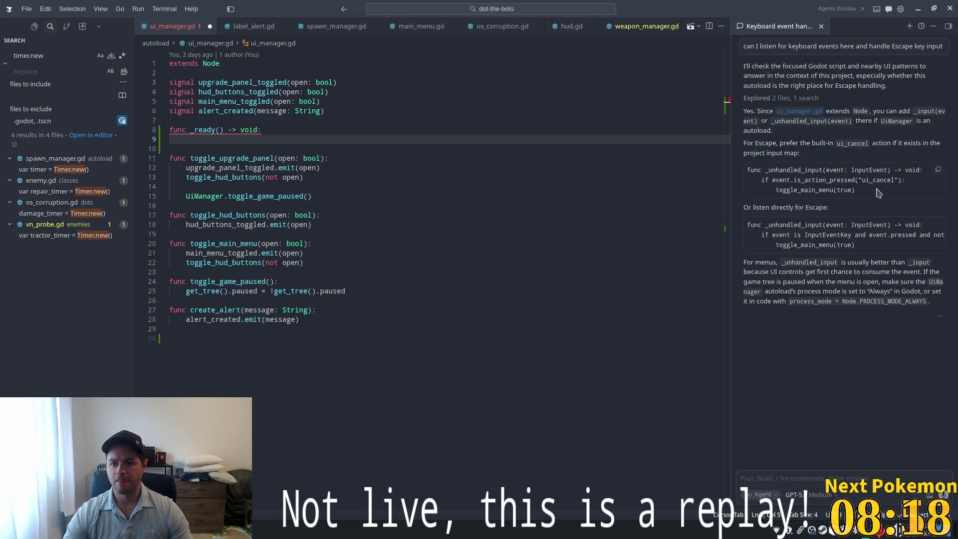
drag(878, 194, 750, 167)
key(ctrl+c)
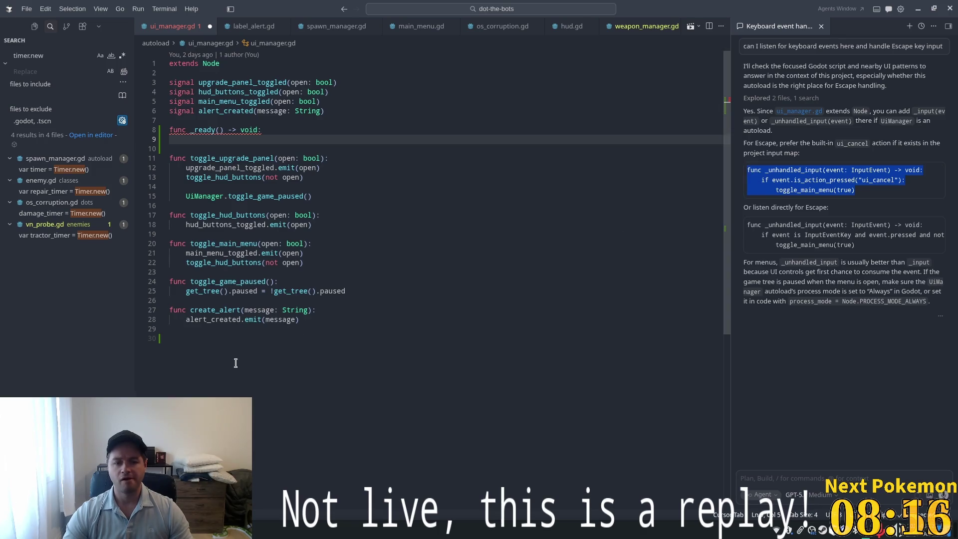
click(235, 361)
key(ctrl+v)
Delete the empty _ready() function and check the pasted handler at the file end.
click(199, 149)
key(shift+Up)
key(shift+Up)
key(shift+Up)
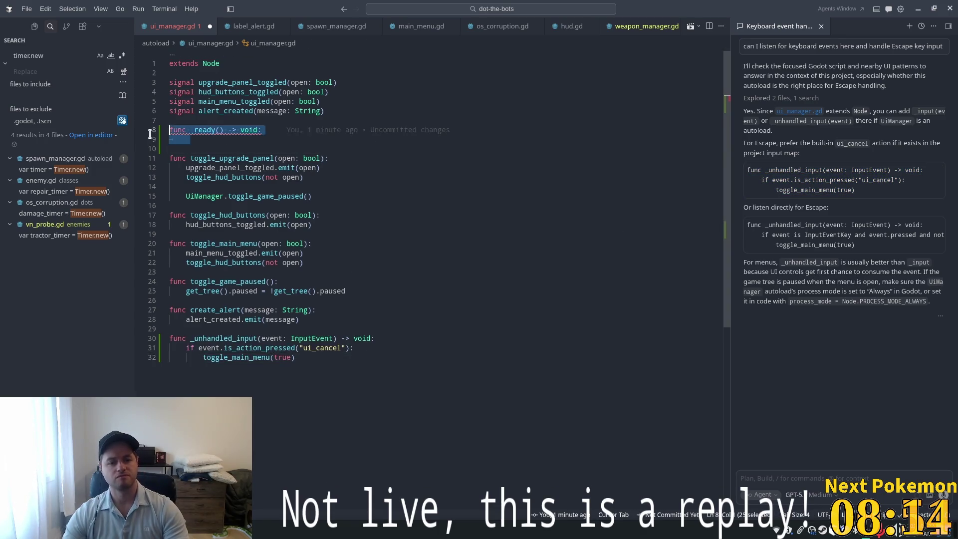
key(Delete)
key(ctrl+End)
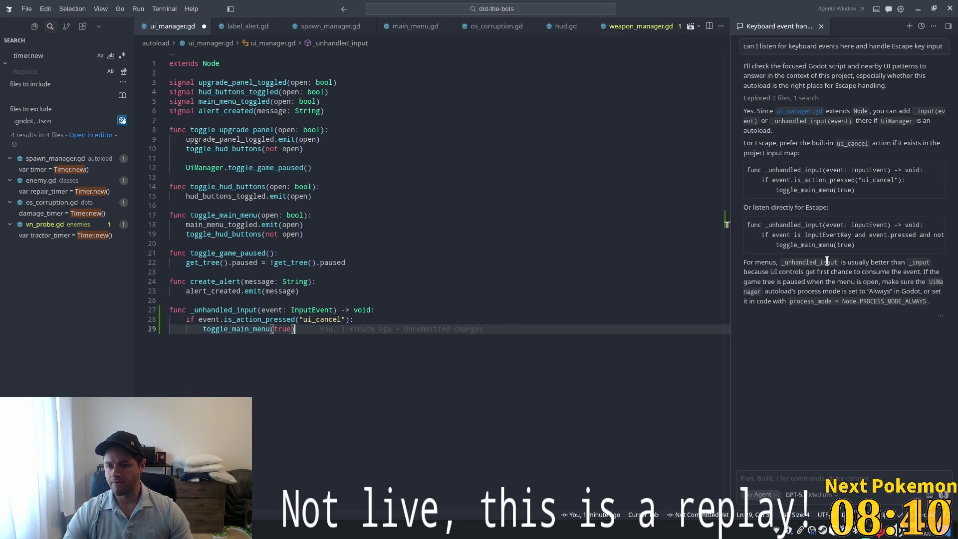
drag(801, 262, 930, 263)
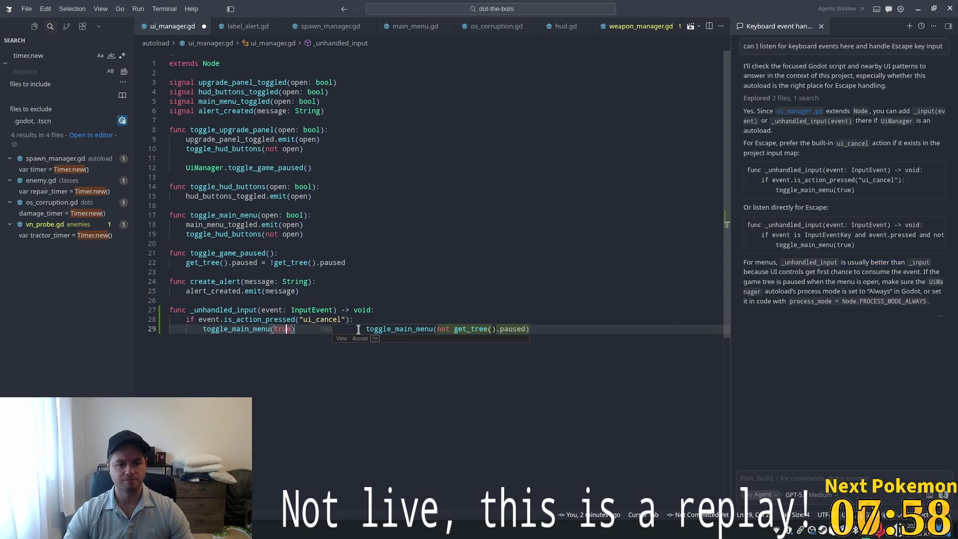
Add a toggle_game_paused() call under toggle_main_menu(true) in the ui_cancel branch.
click(290, 281)
mouse_move(295, 329)
mouse_down()
mouse_move(194, 320)
mouse_move(203, 329)
mouse_up()
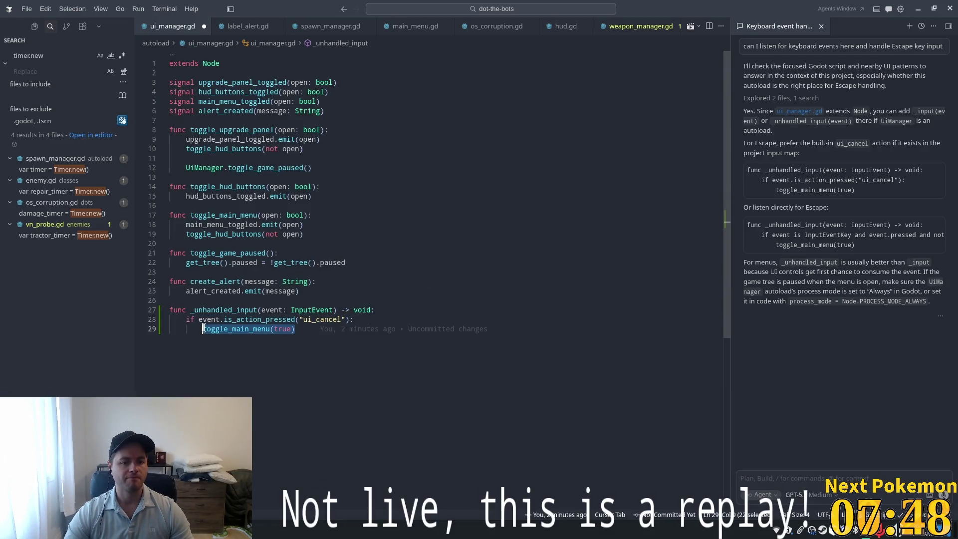
click(294, 332)
key(Return)
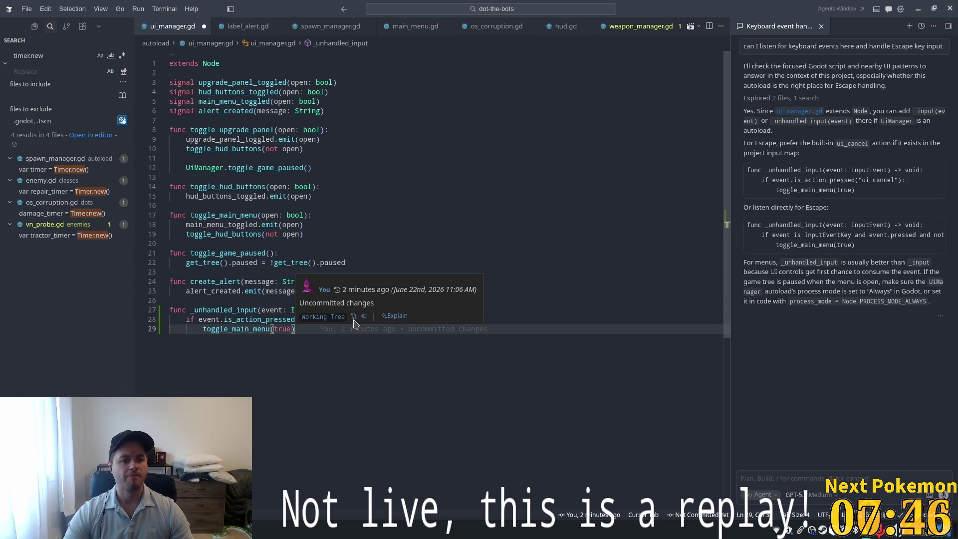
key(Tab)
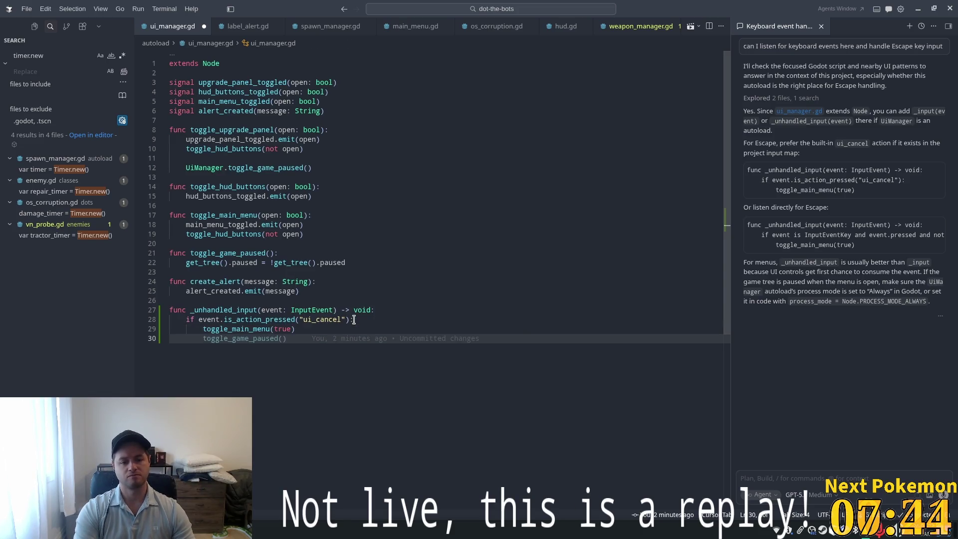
key(Tab)
Add toggle_upgrade_panel(false) via completion and save the script.
key(Return)
key(Tab)
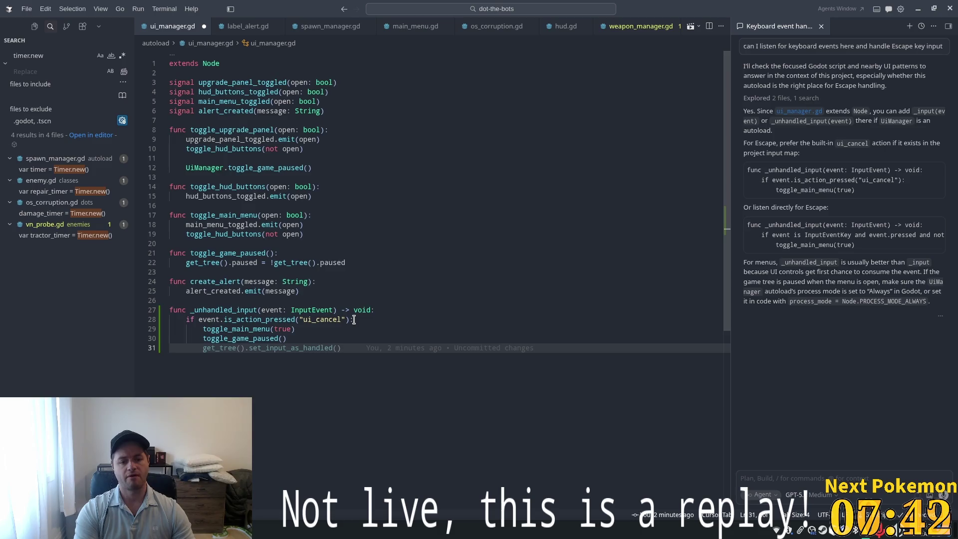
key(Up)
key(Up)
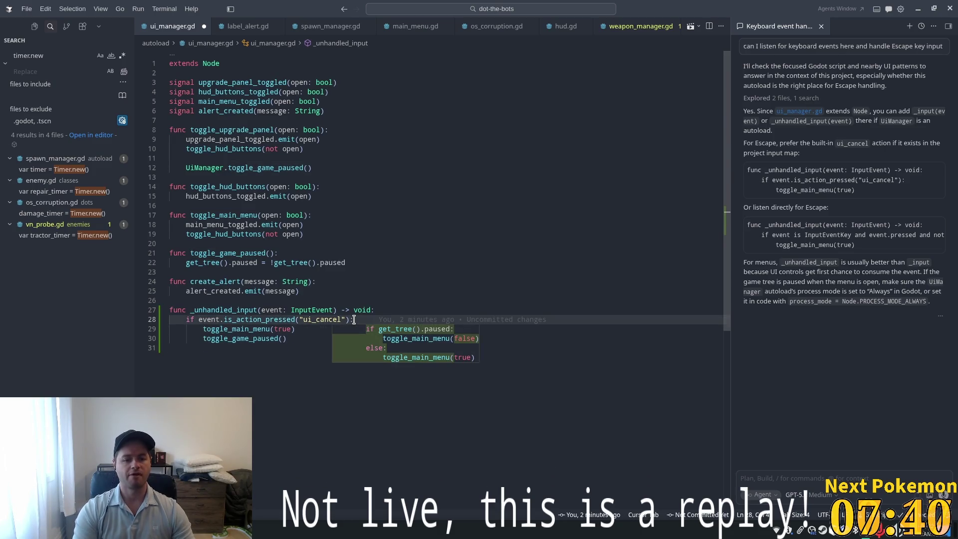
text(to)
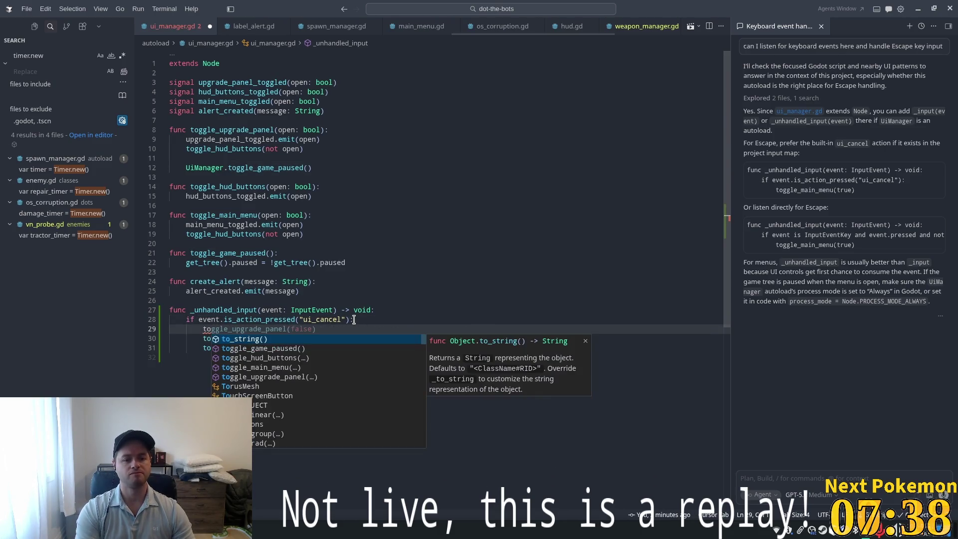
key(Tab)
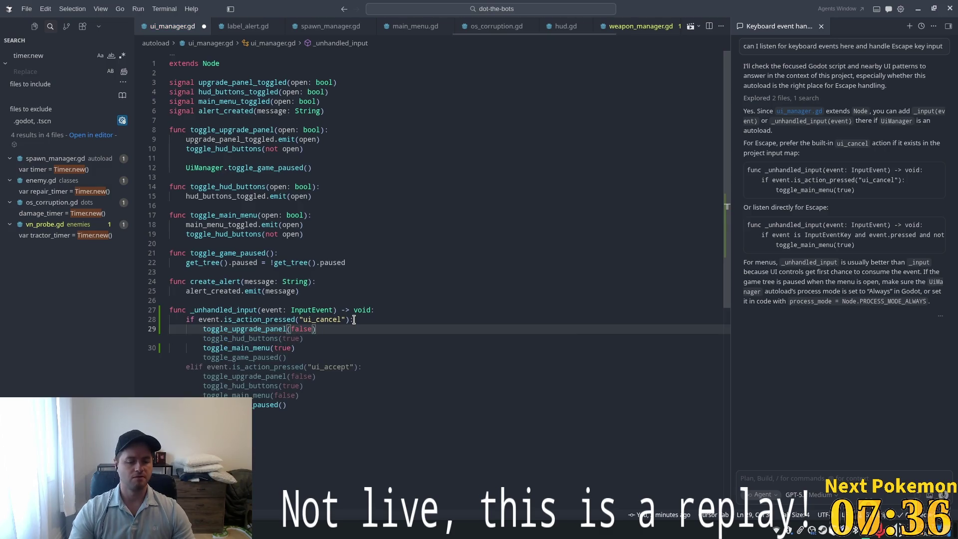
click(368, 260)
key(ctrl+s)
Start a new if line directly under the ui_cancel check.
click(312, 319)
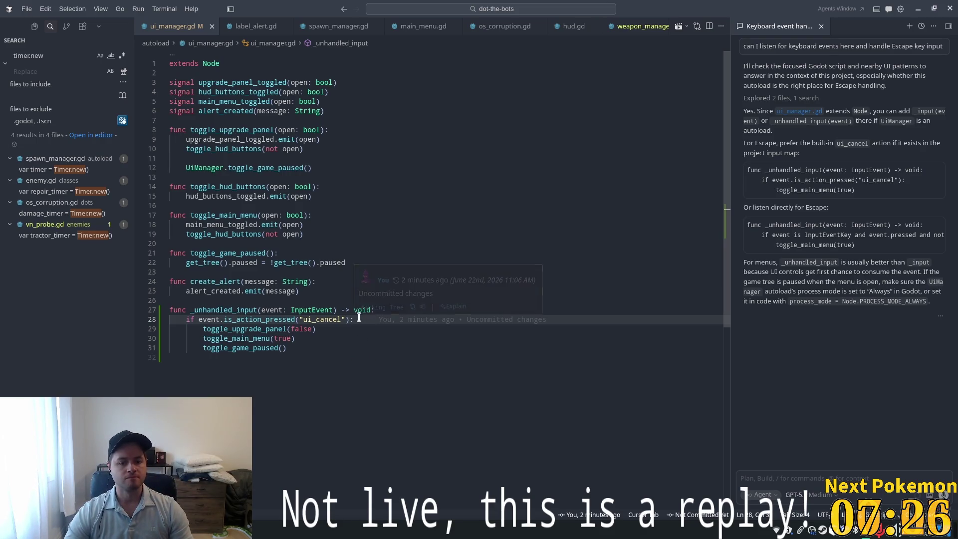
key(Return)
text(if get_tree().paused:)
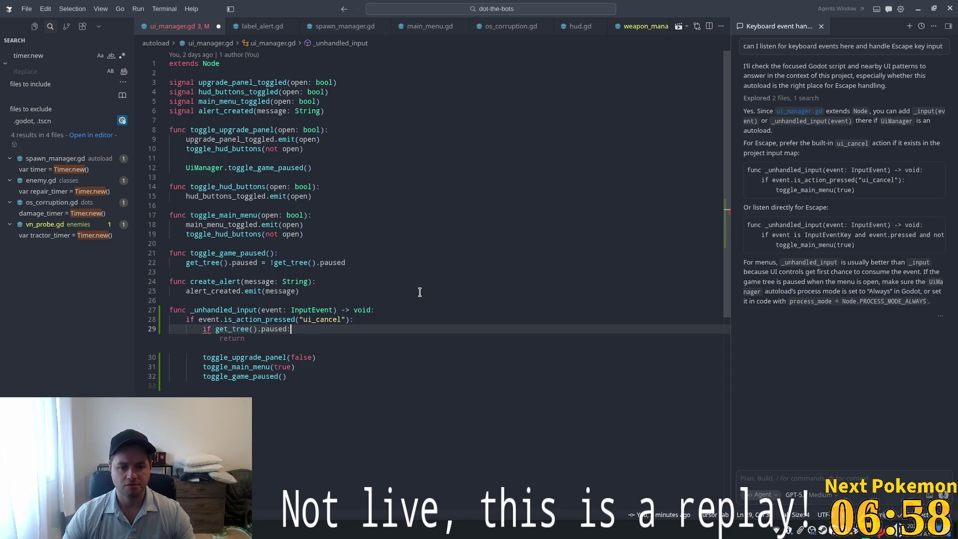
Add an if get_tree().paused branch that calls toggle_game_paused() and returns.
key(Tab)
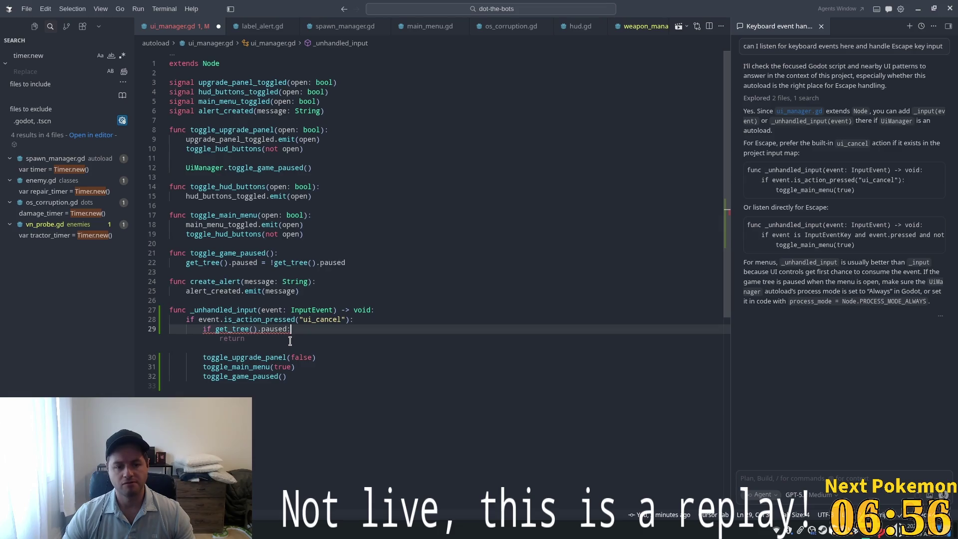
key(Tab)
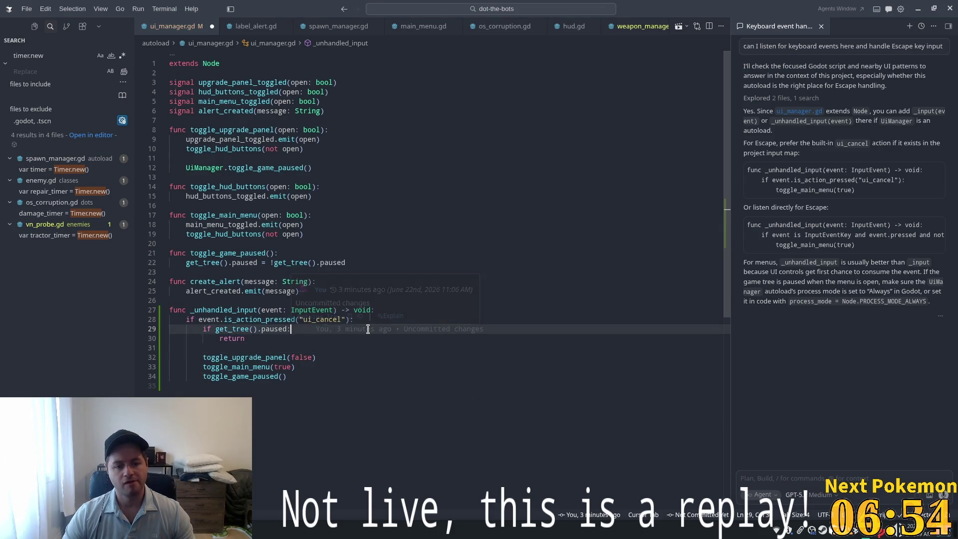
click(264, 330)
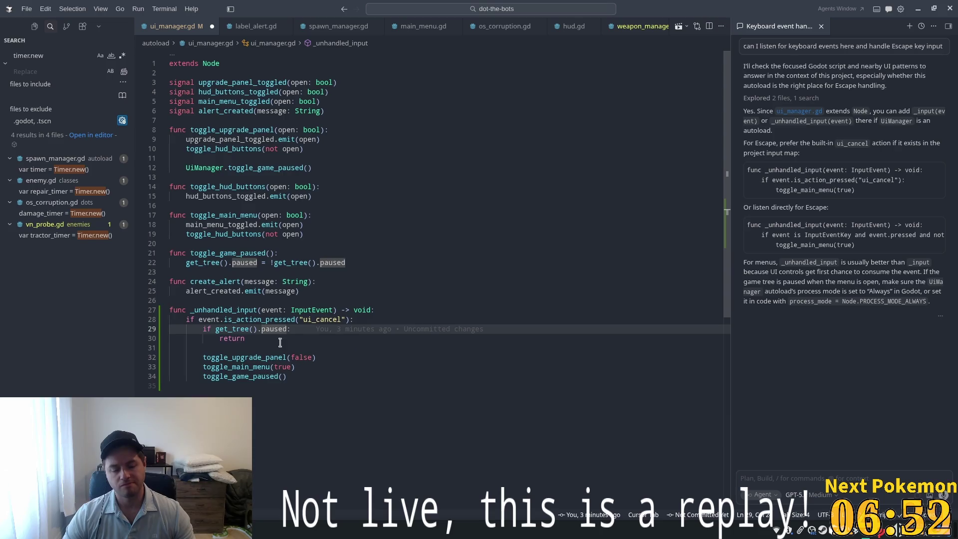
click(243, 340)
click(206, 329)
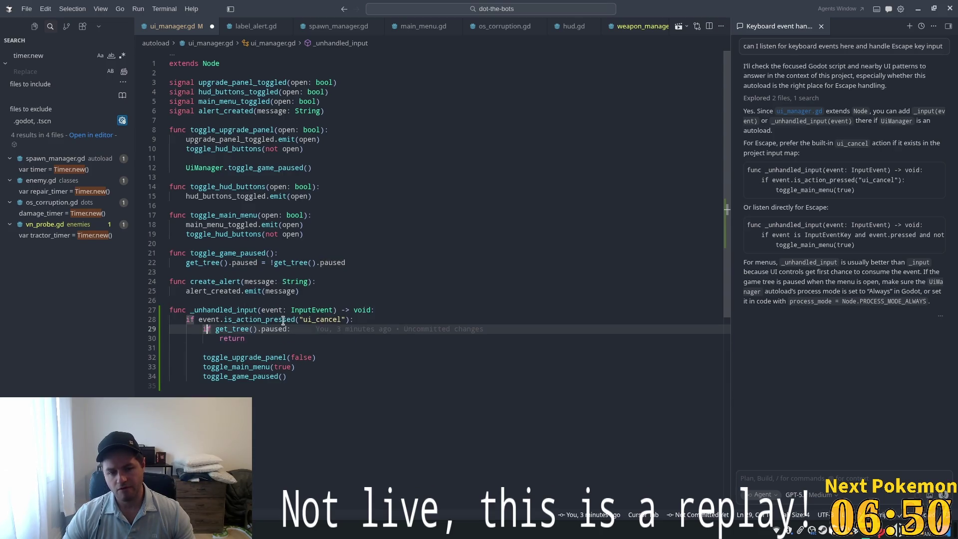
click(343, 331)
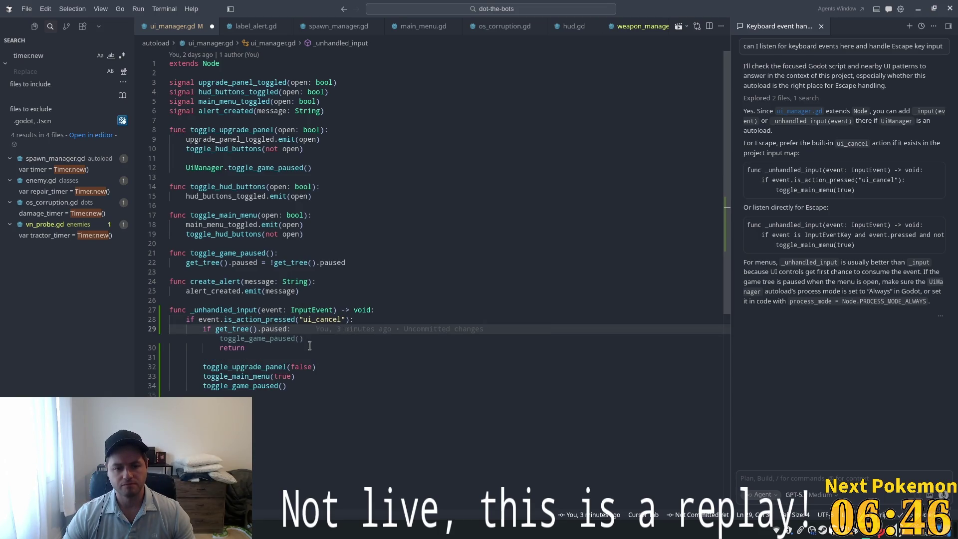
key(Tab)
click(354, 312)
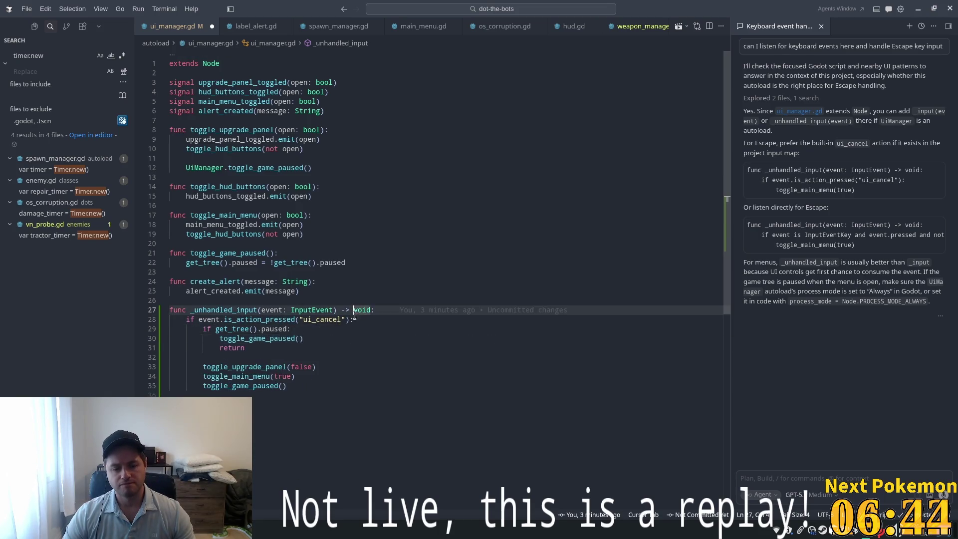
click(280, 357)
click(323, 341)
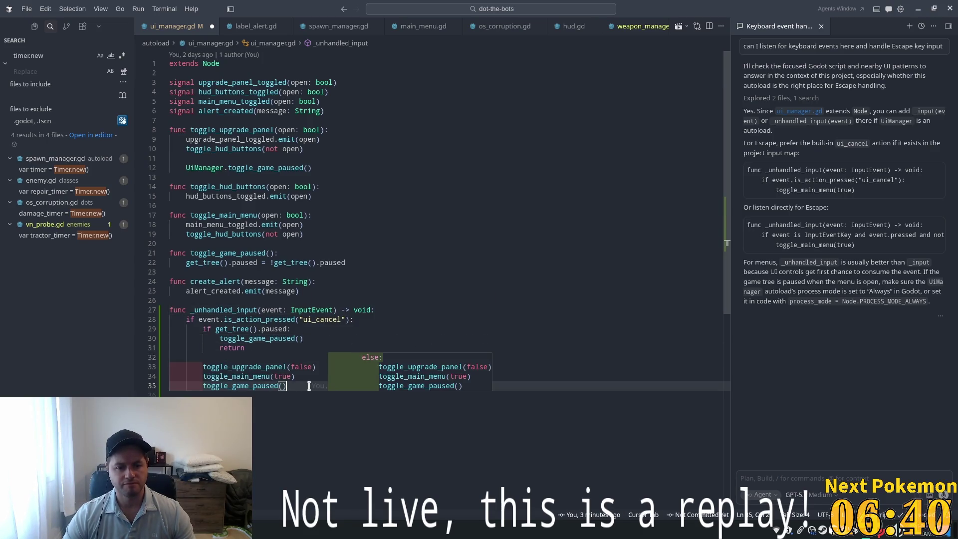
Undo the suggested else re-indent of the upgrade-panel and main-menu calls.
drag(295, 376, 210, 368)
key(Tab)
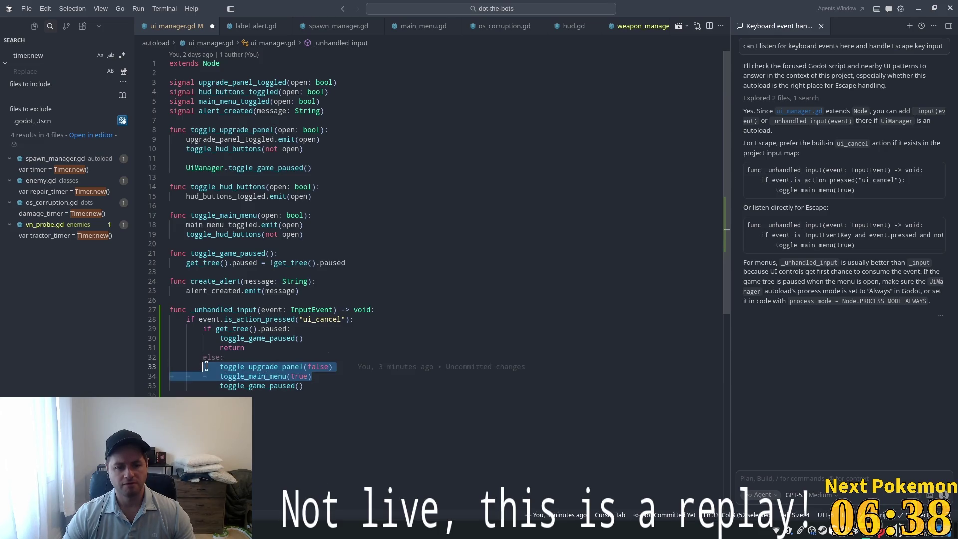
shift+click(202, 368)
key(ctrl+z)
drag(211, 365, 207, 366)
key(Tab)
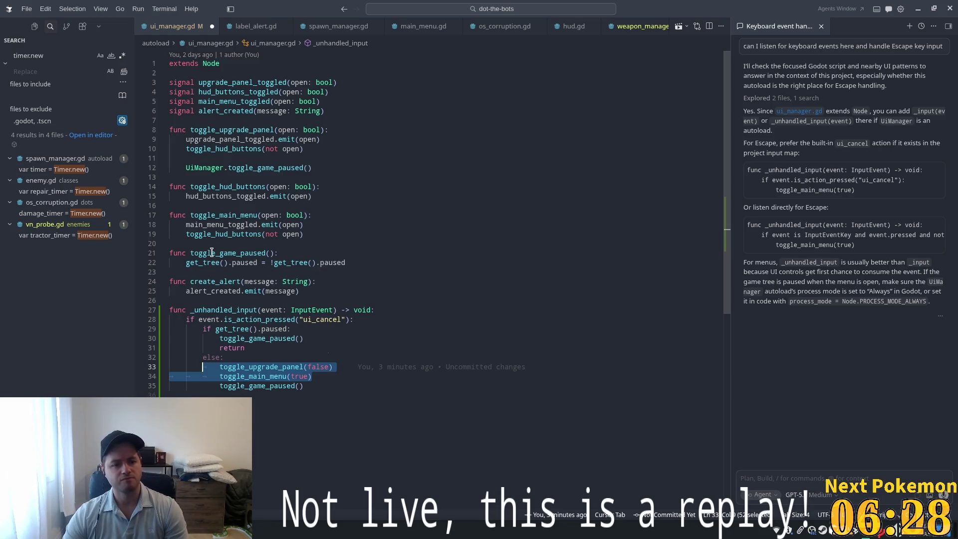
double_click(216, 253)
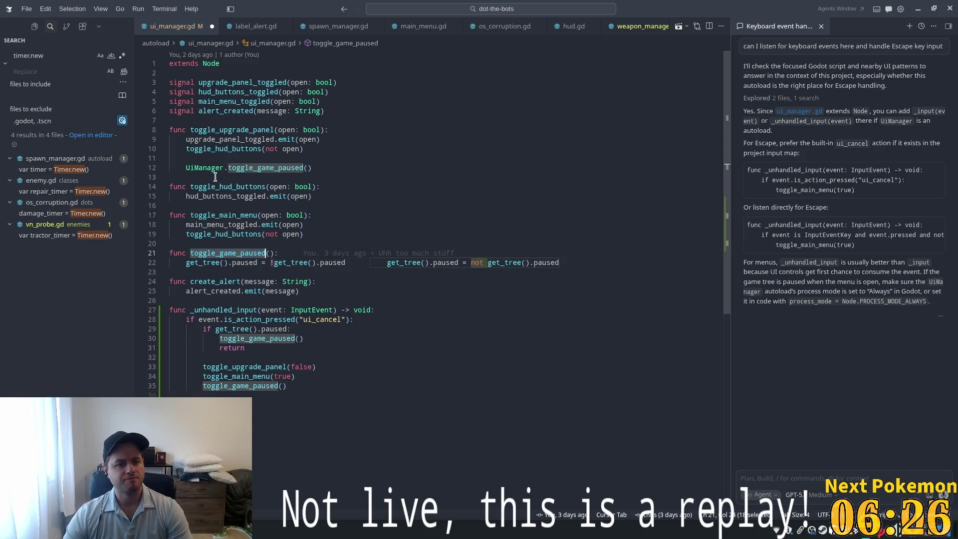
Delete the 'UiManager.' prefix from the toggle_game_paused() call on line 12.
mouse_move(232, 133)
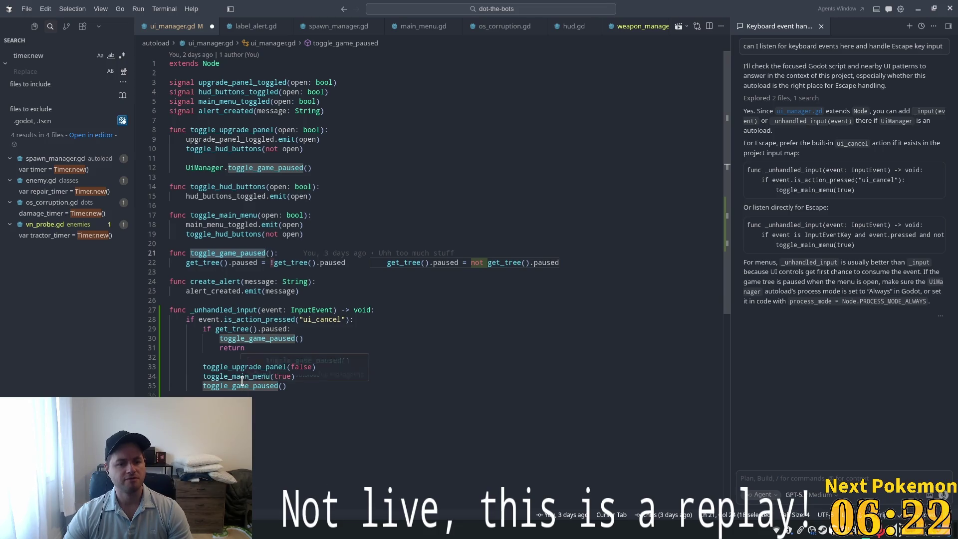
click(218, 234)
double_click(218, 234)
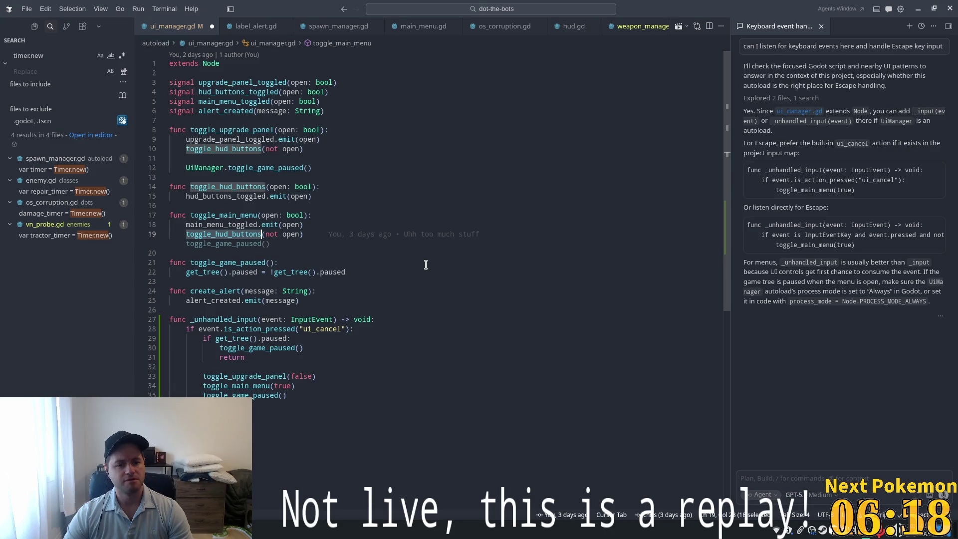
click(247, 358)
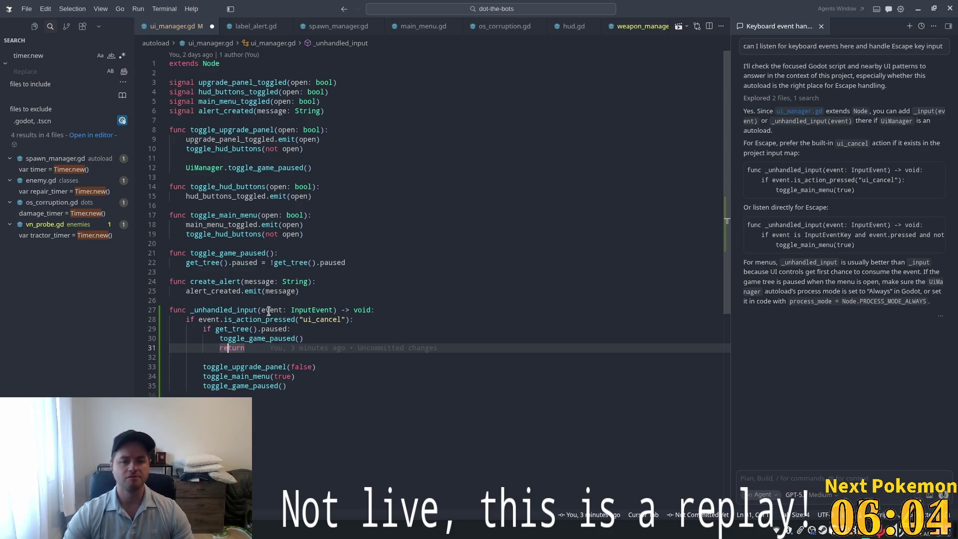
click(273, 140)
click(316, 167)
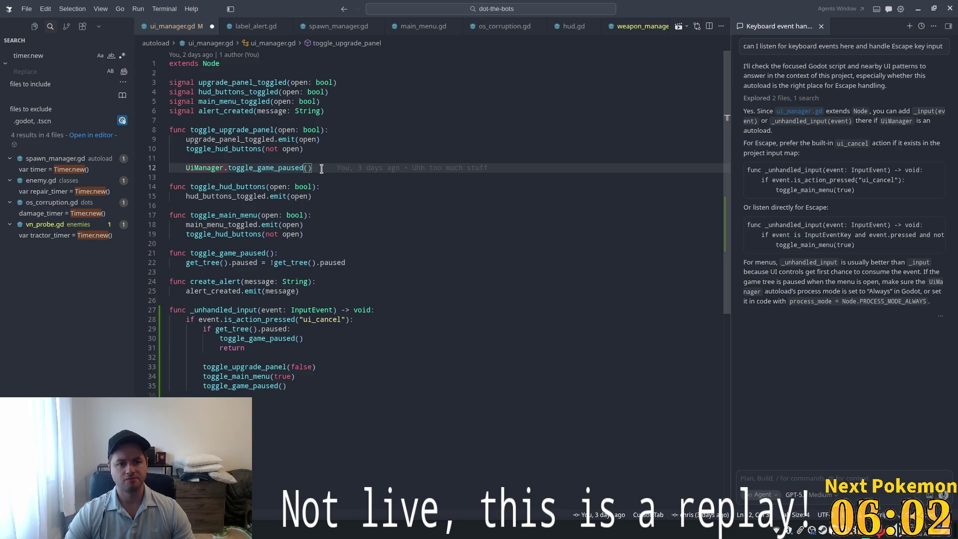
double_click(205, 168)
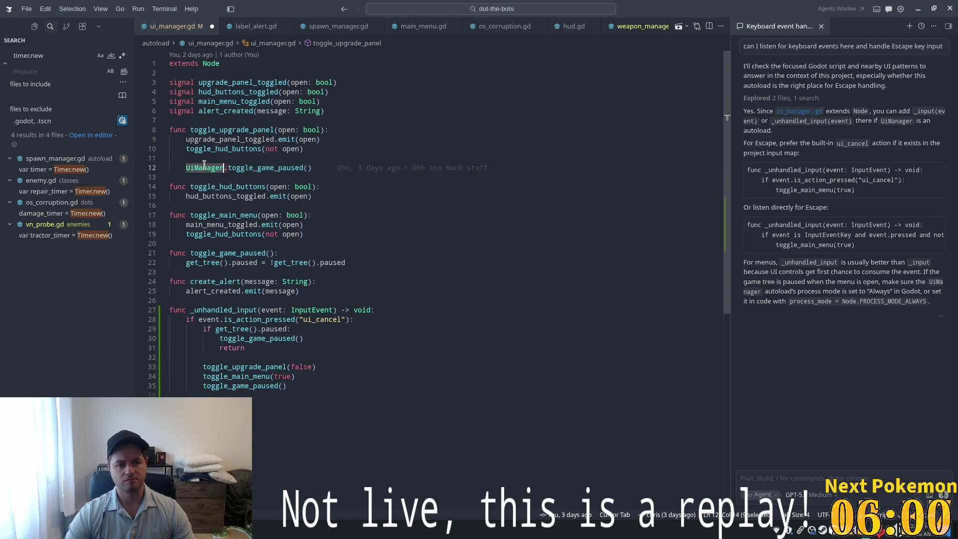
double_click(263, 169)
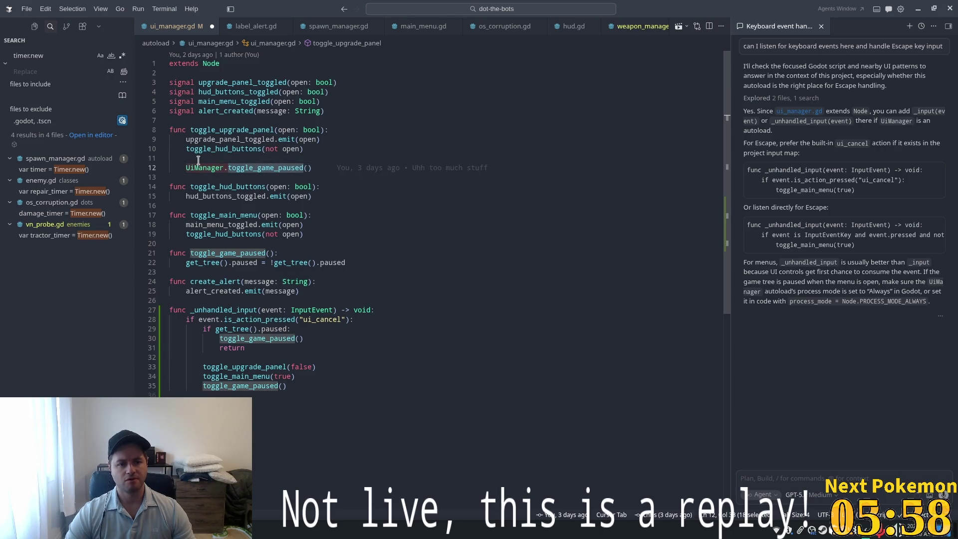
click(231, 169)
key(ctrl+BackSpace)
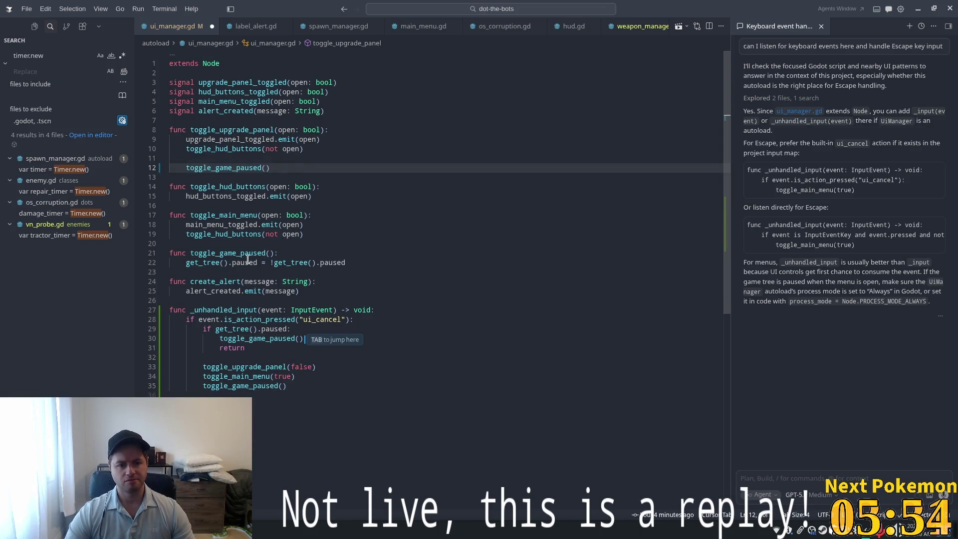
Give toggle_game_paused a pause parameter, void return, and body get_tree().paused = pause.
click(273, 253)
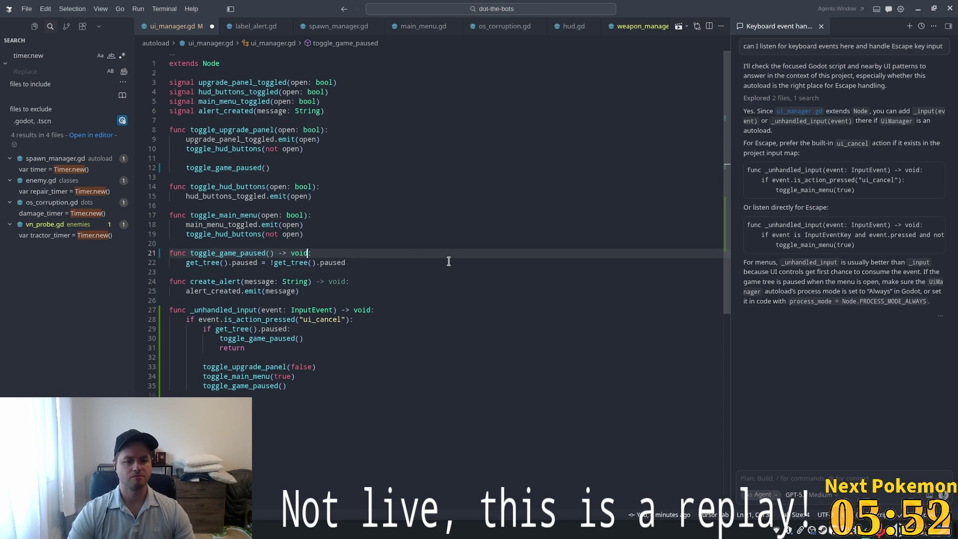
key(Tab)
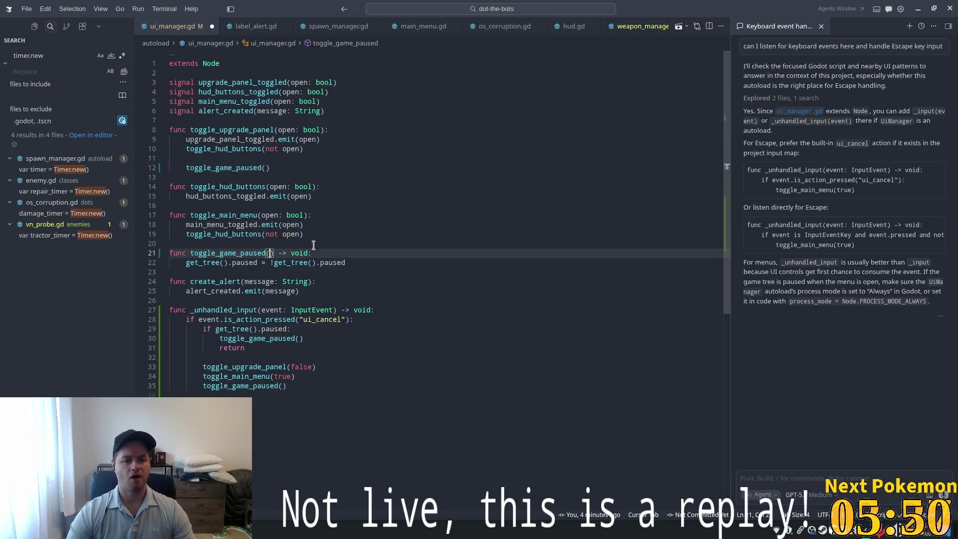
text(pause)
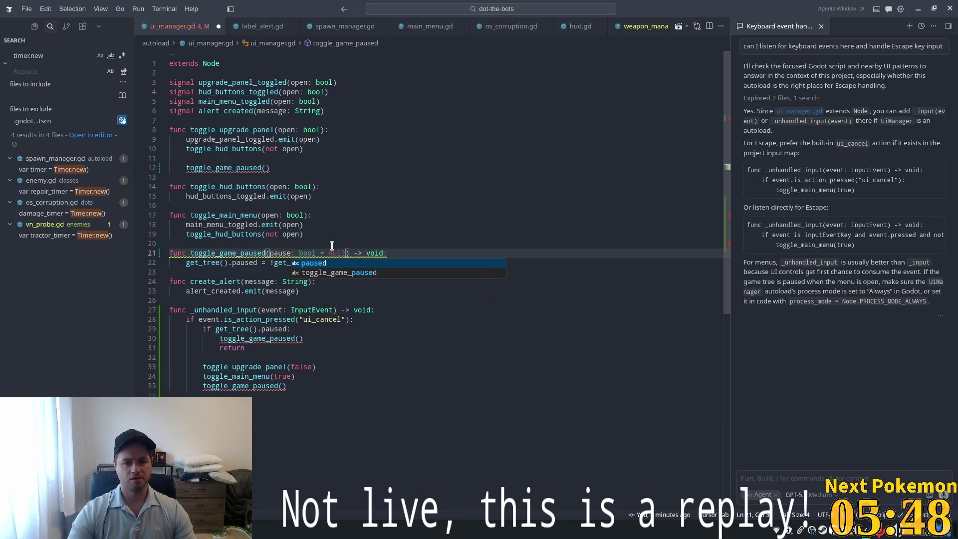
key(Tab)
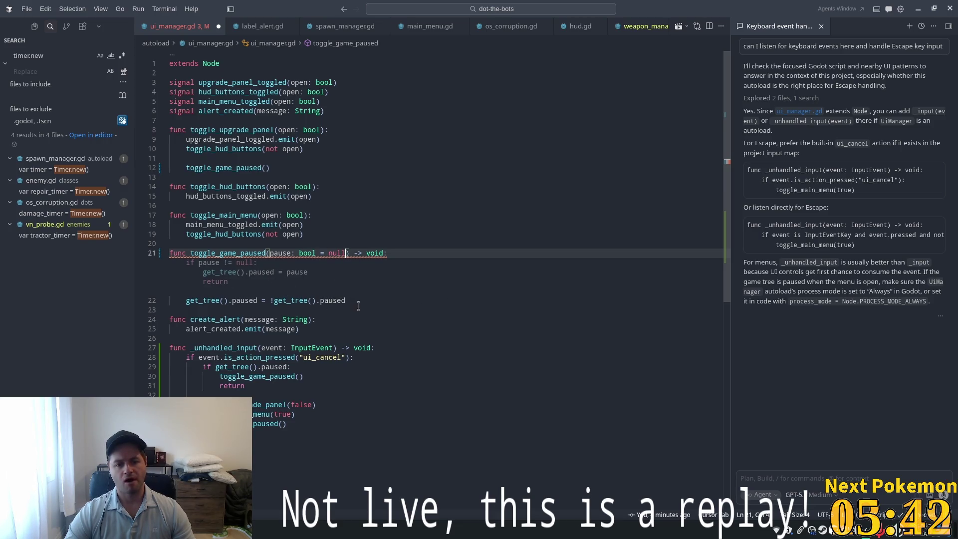
key(Tab)
click(281, 300)
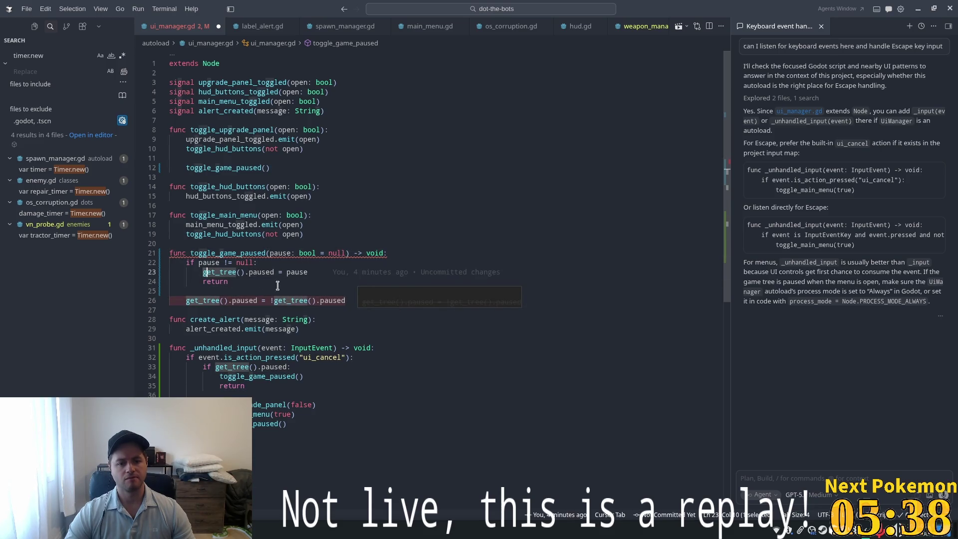
Change the pause parameter to bool with default false, keeping only the direct assignment.
click(345, 253)
key(Tab)
key(BackSpace)
key(BackSpace)
key(BackSpace)
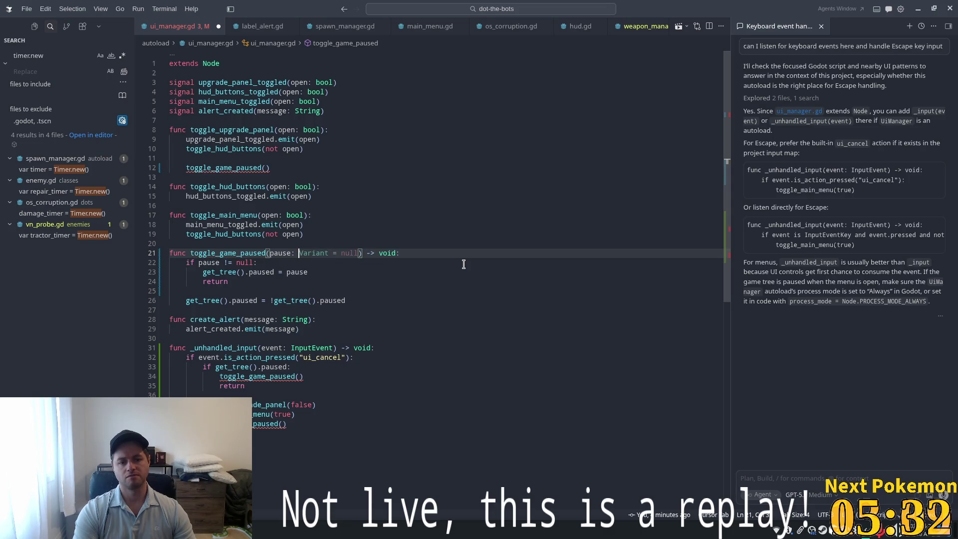
text(no)
key(BackSpace)
key(BackSpace)
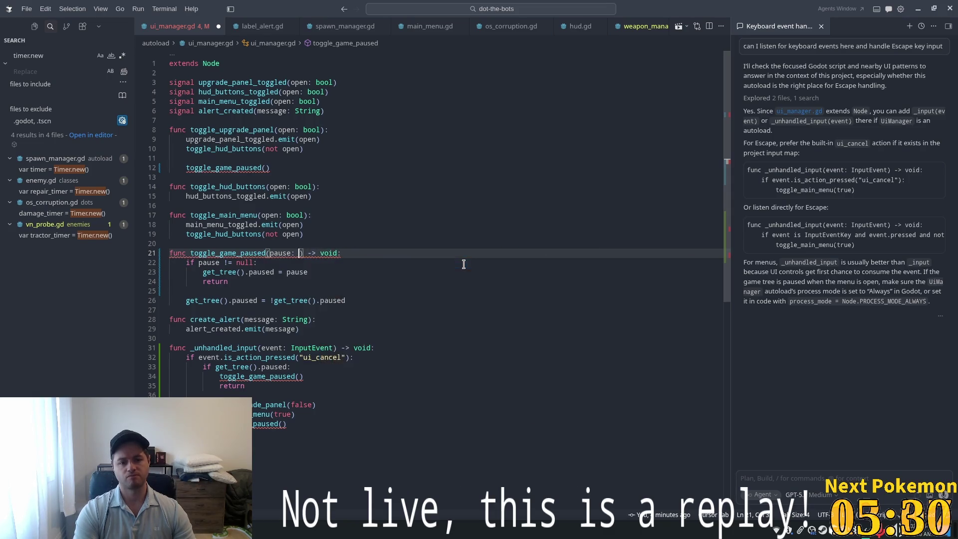
text(o)
key(Return)
text(= fasle)
key(BackSpace)
key(BackSpace)
key(BackSpace)
text(lse)
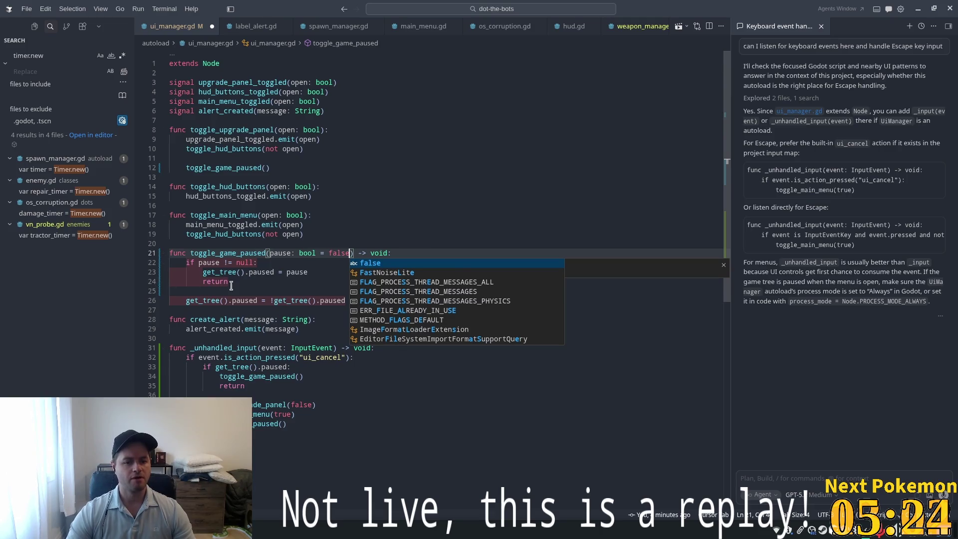
key(Escape)
key(Tab)
click(326, 294)
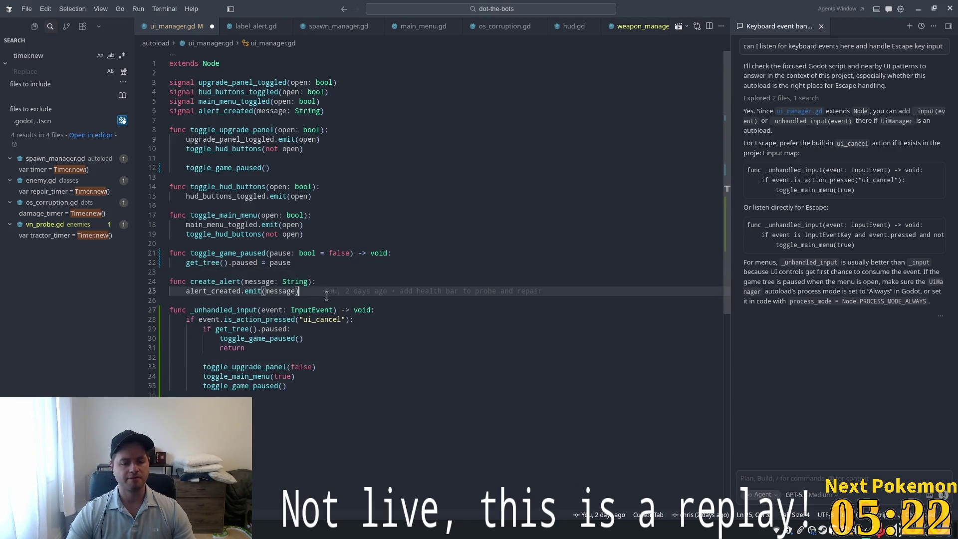
Pass open to the toggle_game_paused call in toggle_upgrade_panel.
key(Tab)
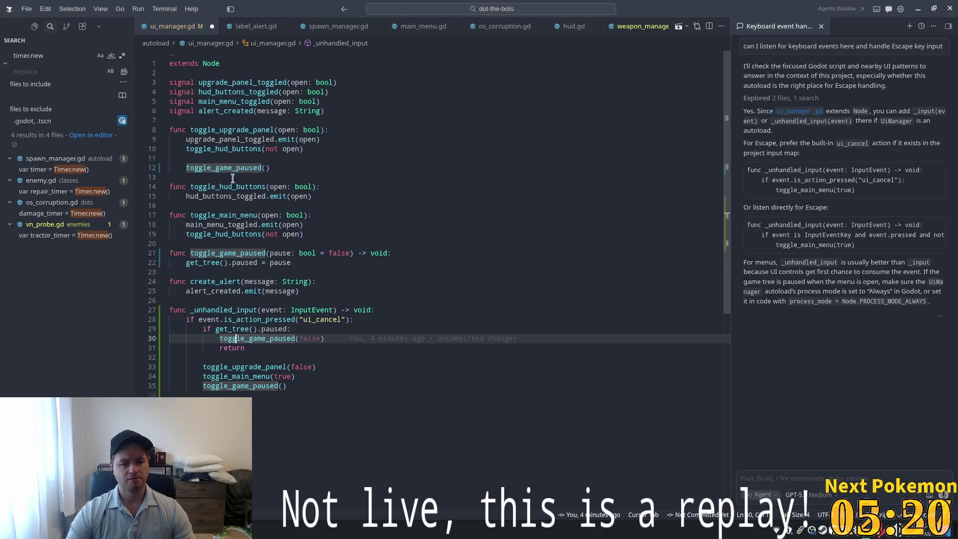
click(266, 168)
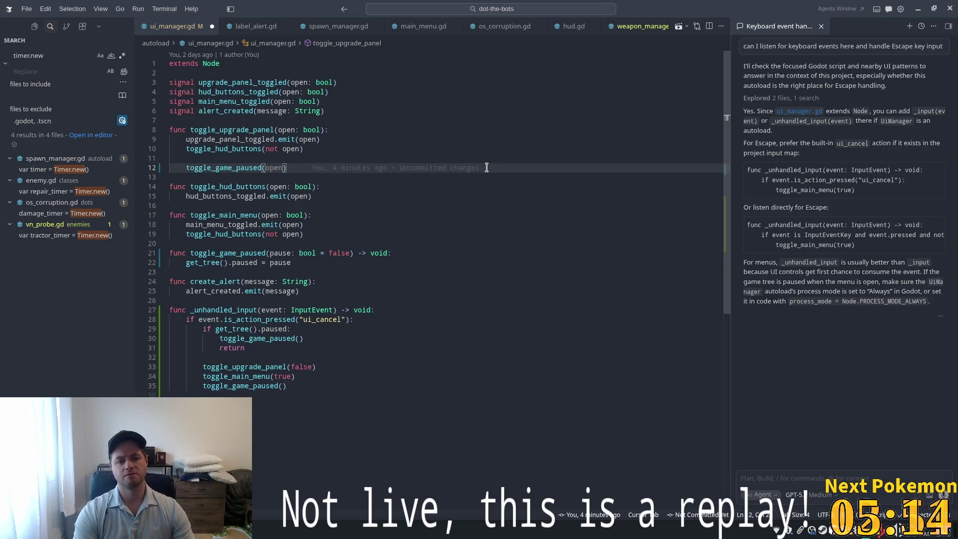
key(Tab)
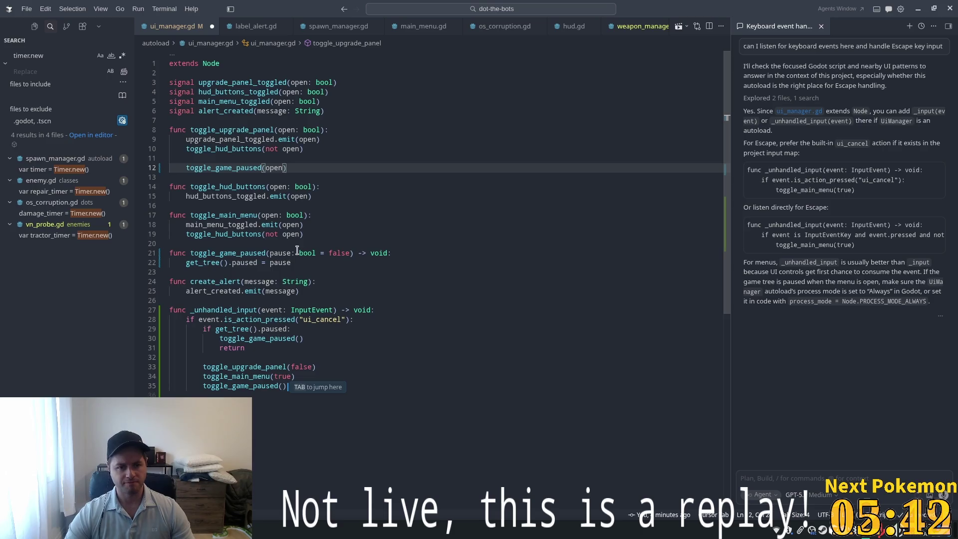
Make the Escape handler's paused branch call toggle_game_paused() without an argument.
click(303, 148)
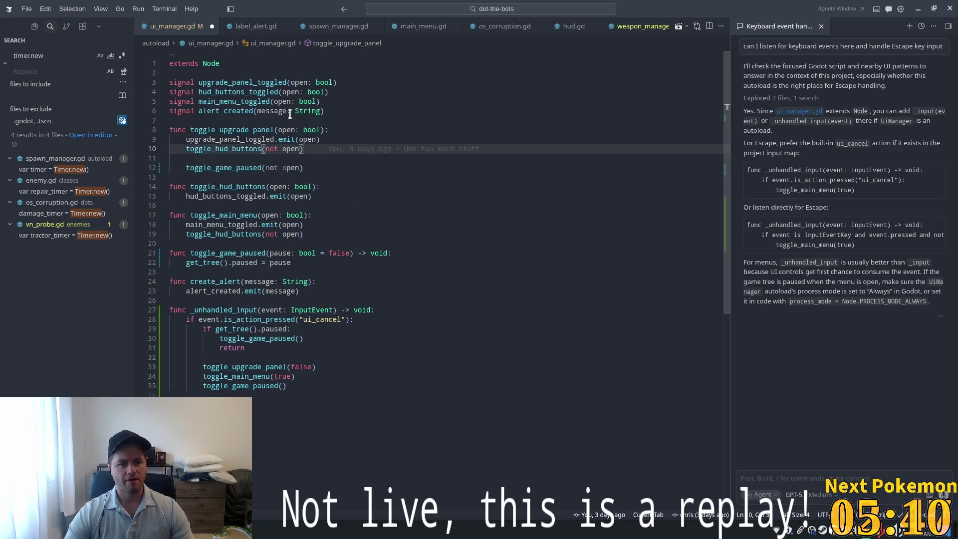
click(325, 186)
click(286, 291)
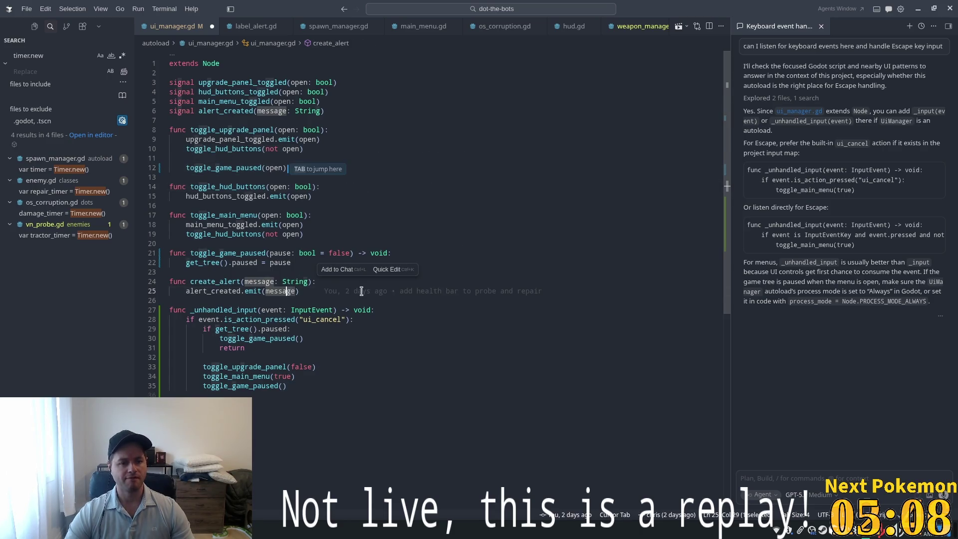
click(251, 341)
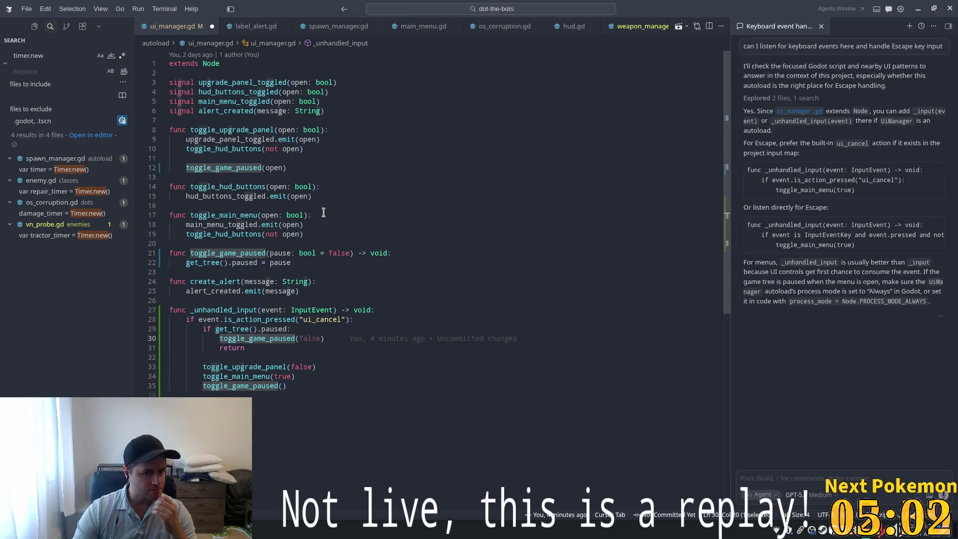
key(Tab)
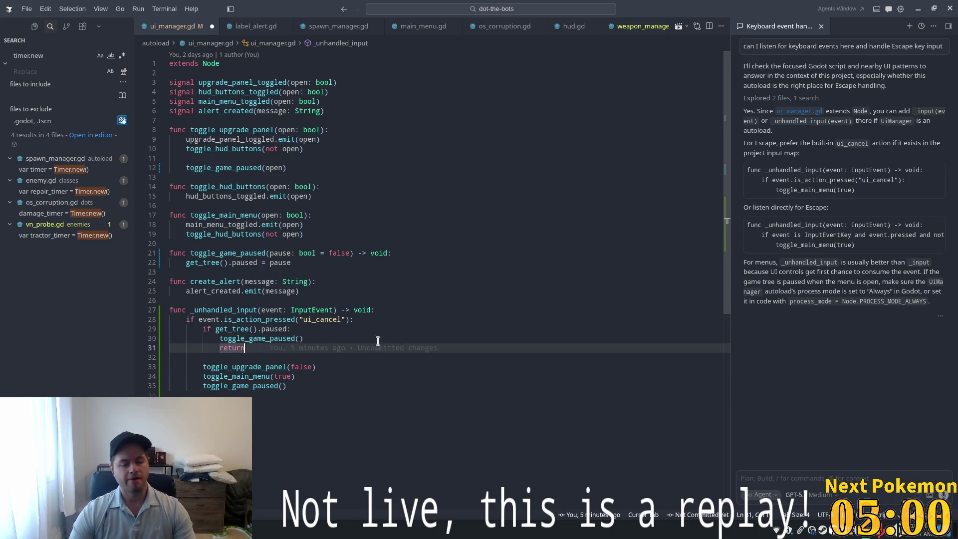
Add toggle_game_paused(open) inside toggle_main_menu.
click(202, 225)
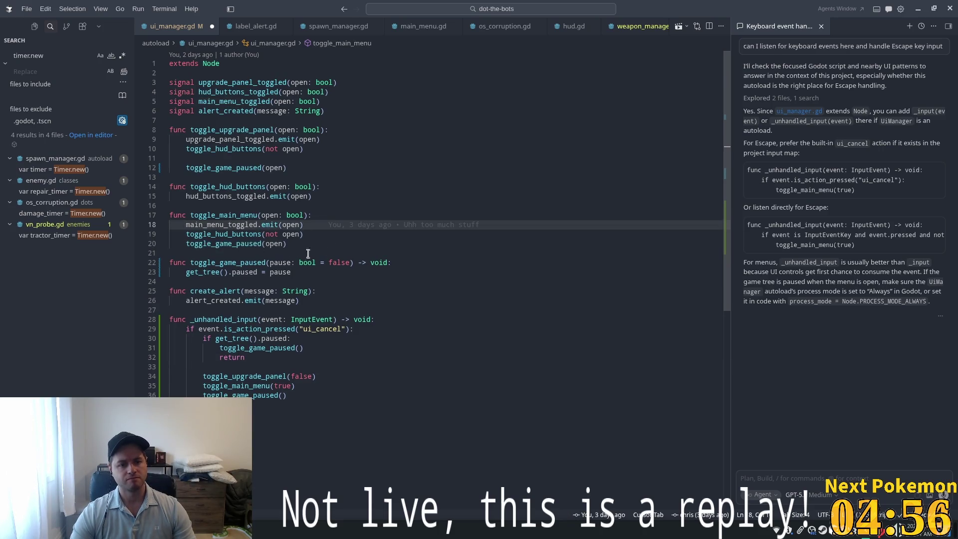
key(Tab)
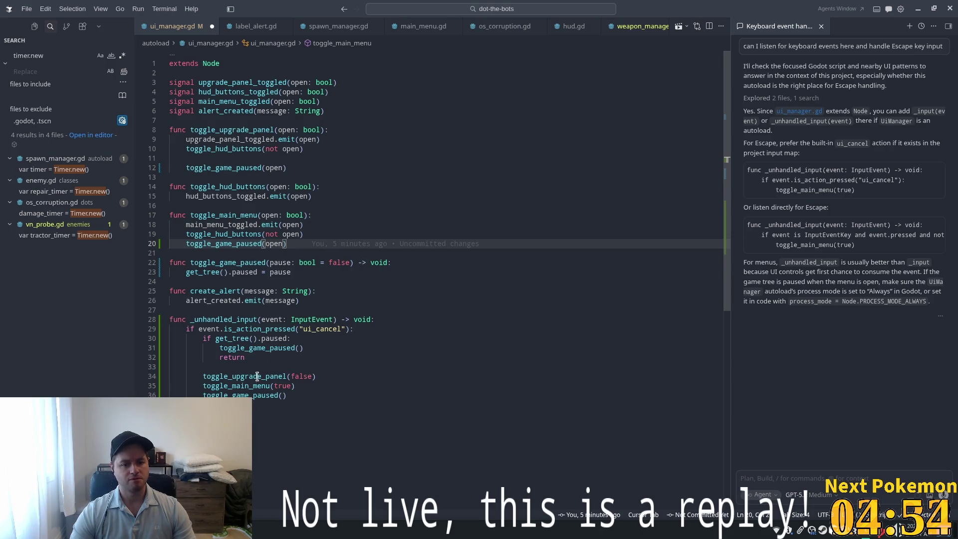
click(228, 376)
click(251, 348)
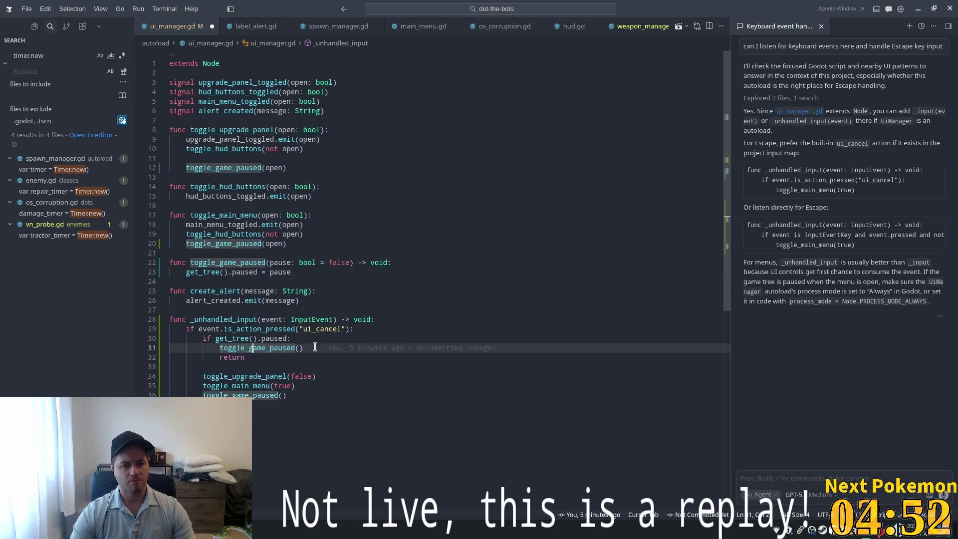
click(315, 347)
key(Up)
key(Up)
key(Up)
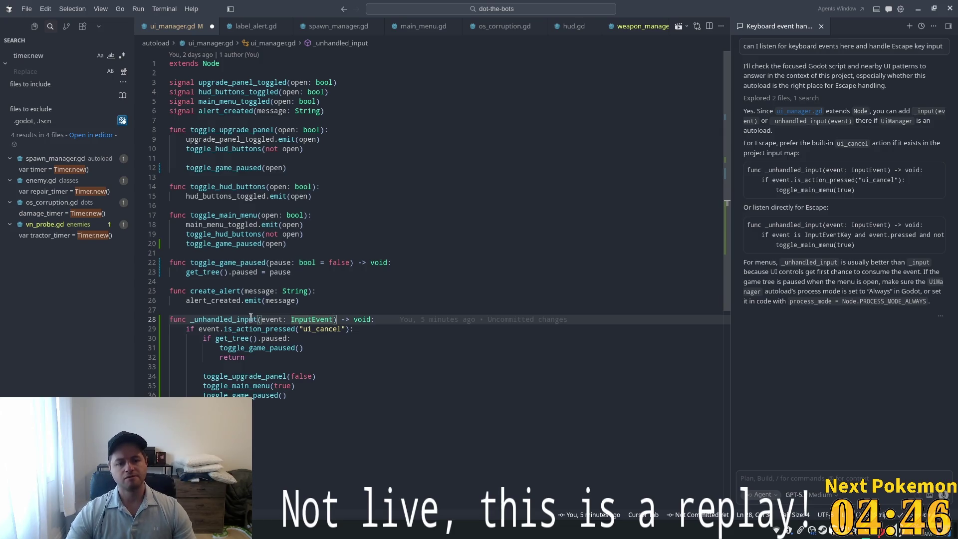
Review the Escape handler and select the whole if get_tree().paused block.
drag(295, 386, 203, 376)
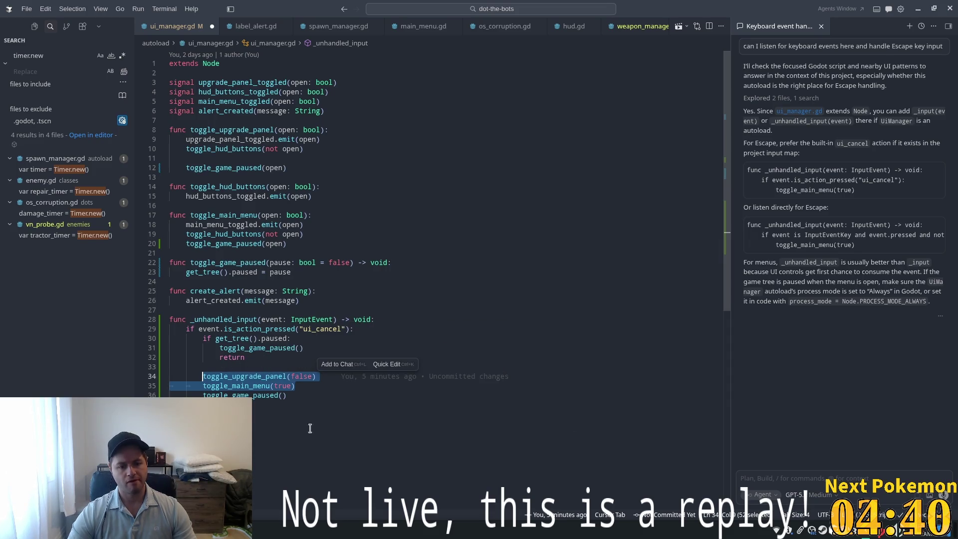
click(248, 339)
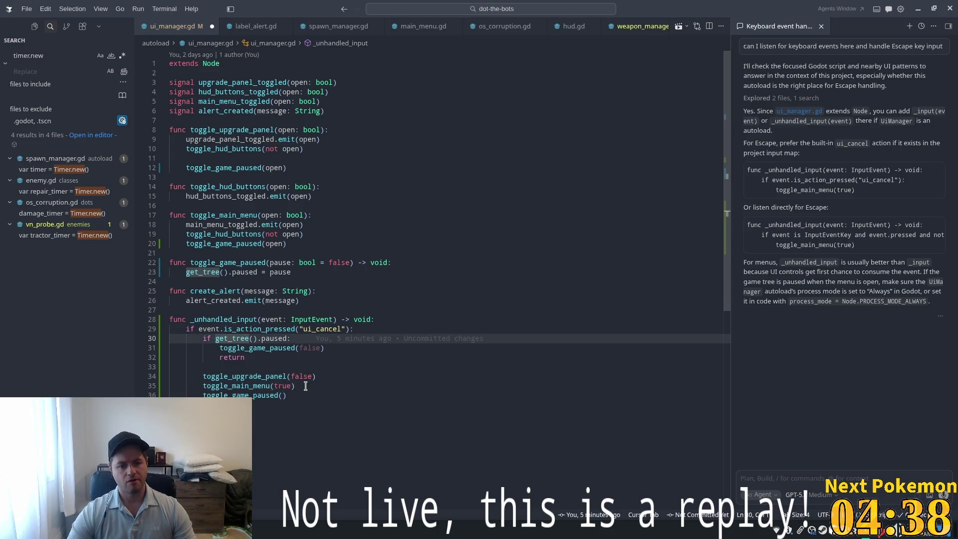
click(244, 348)
key(shift+Down)
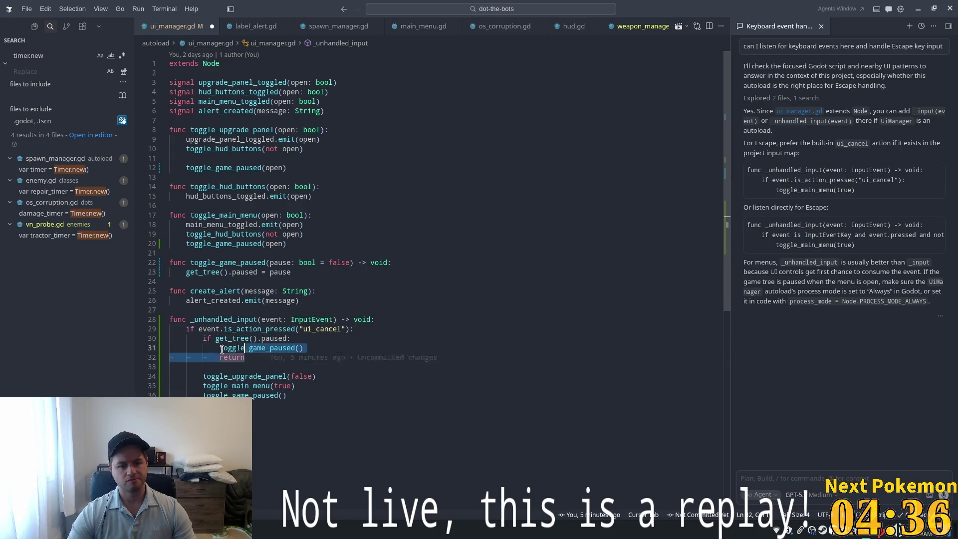
drag(221, 349, 142, 339)
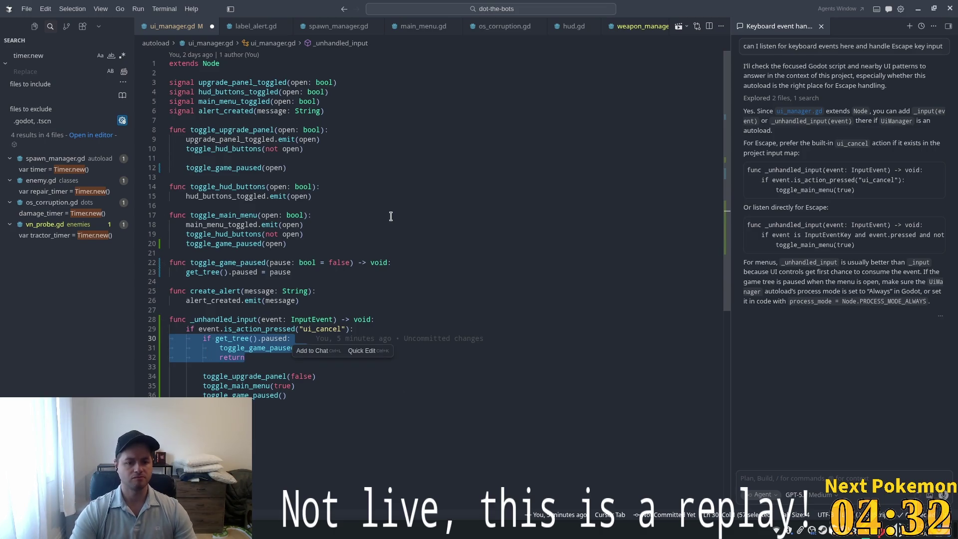
Delete the if get_tree().paused block and its leftover blank lines.
key(BackSpace)
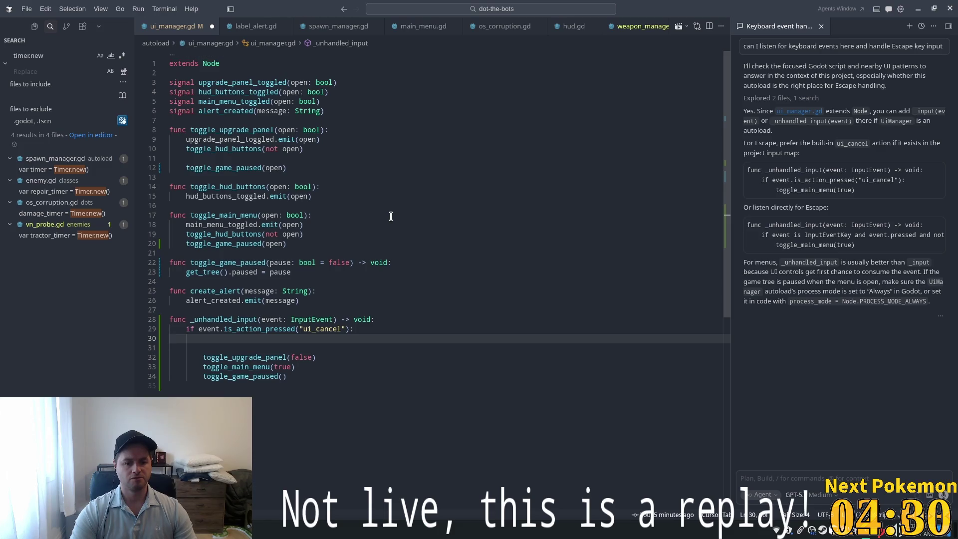
key(Delete)
key(BackSpace)
key(BackSpace)
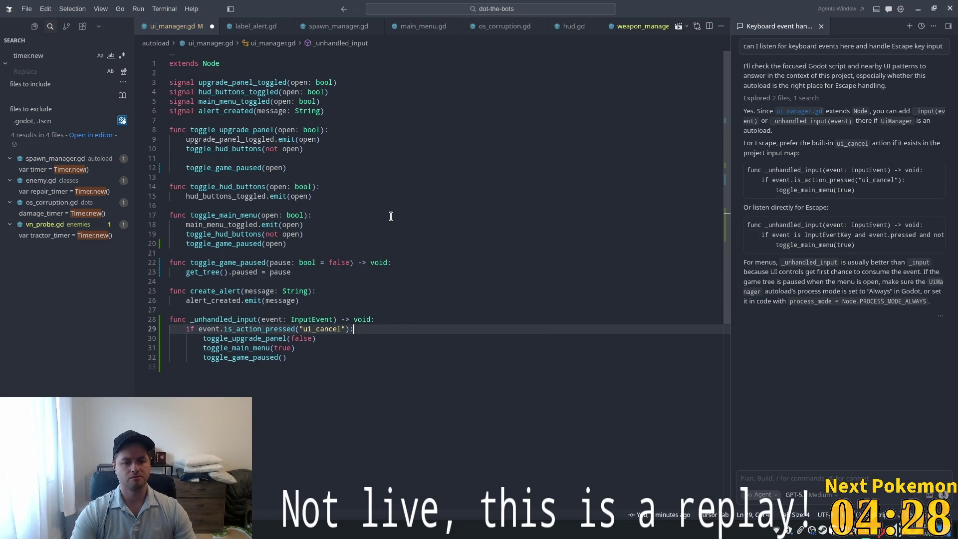
key(Return)
text(if)
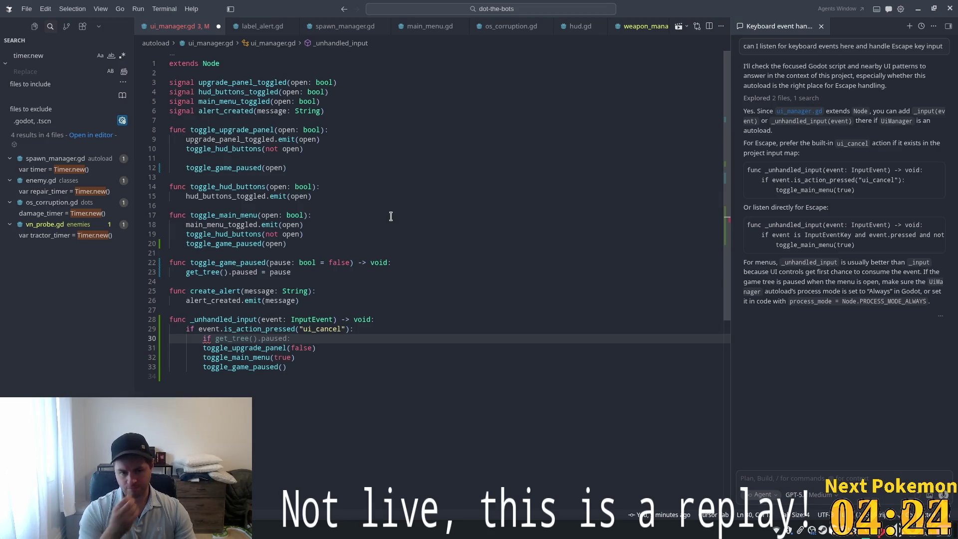
key(BackSpace)
key(BackSpace)
key(BackSpace)
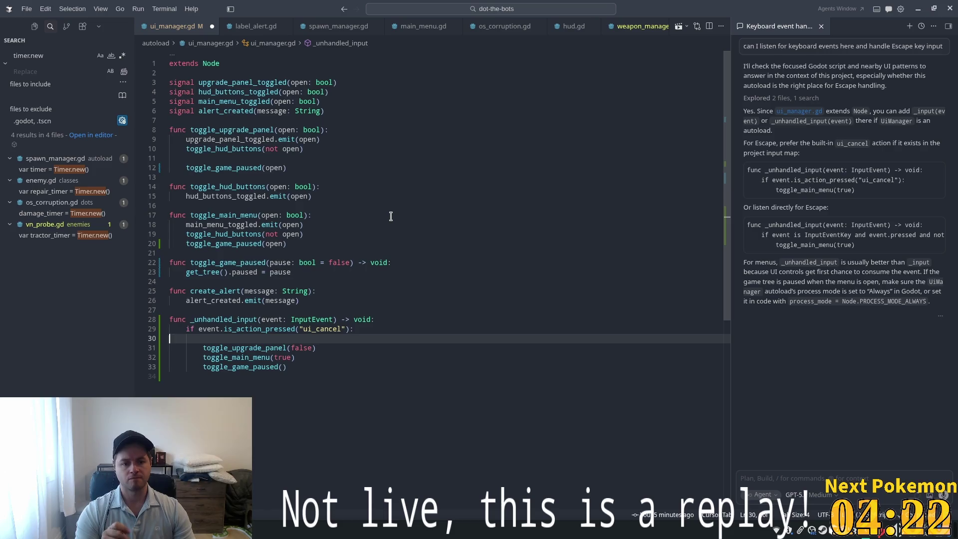
key(BackSpace)
Replace the false and true arguments of both panel calls with !get_tree().paused.
double_click(295, 338)
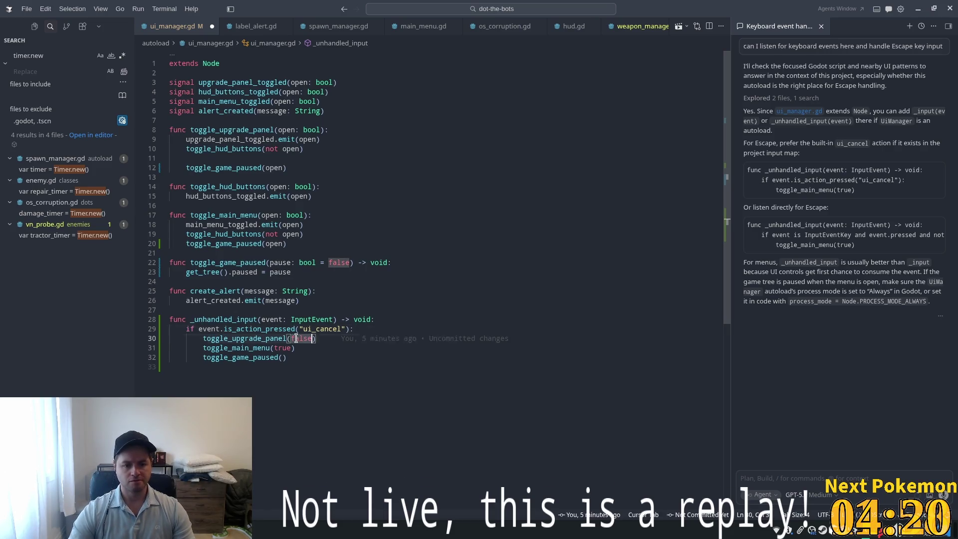
key(BackSpace)
double_click(288, 345)
key(BackSpace)
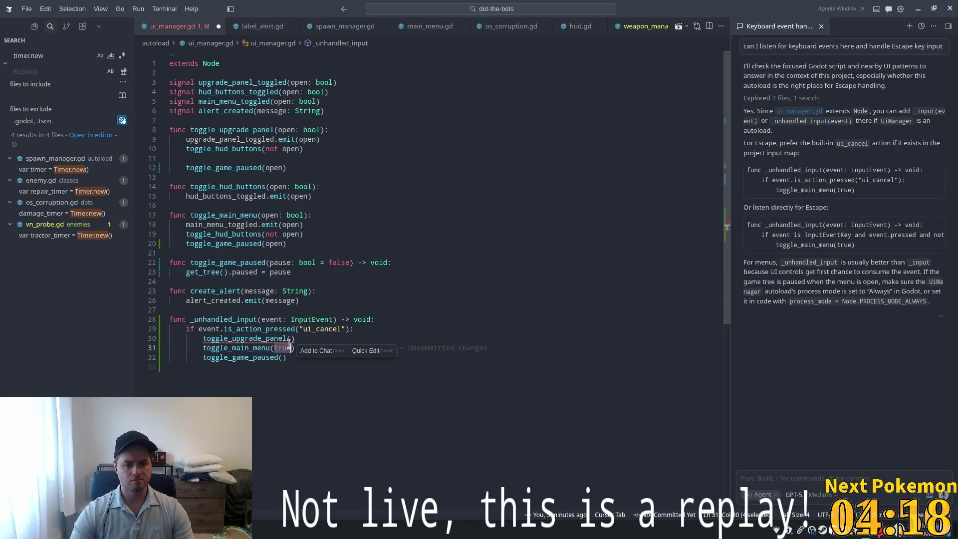
click(290, 338)
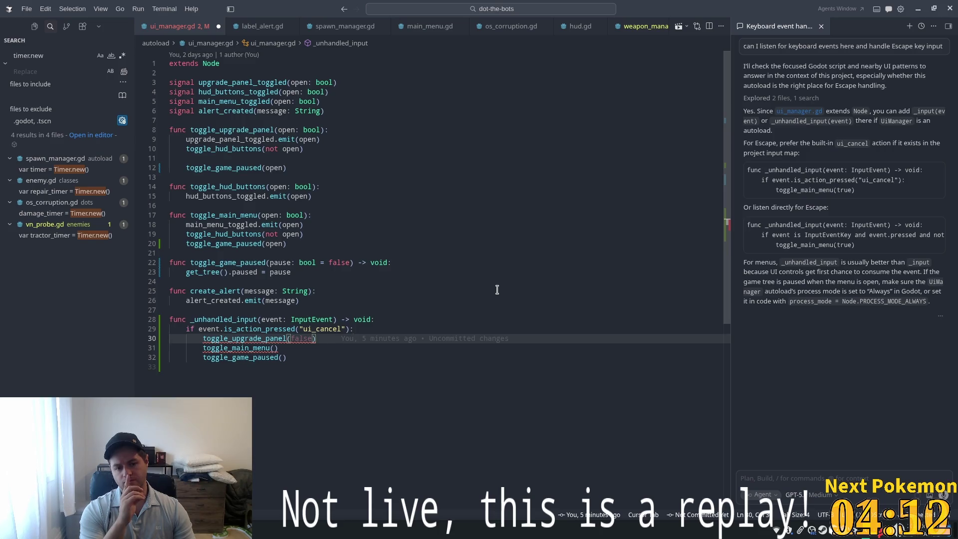
text(!get_tree()
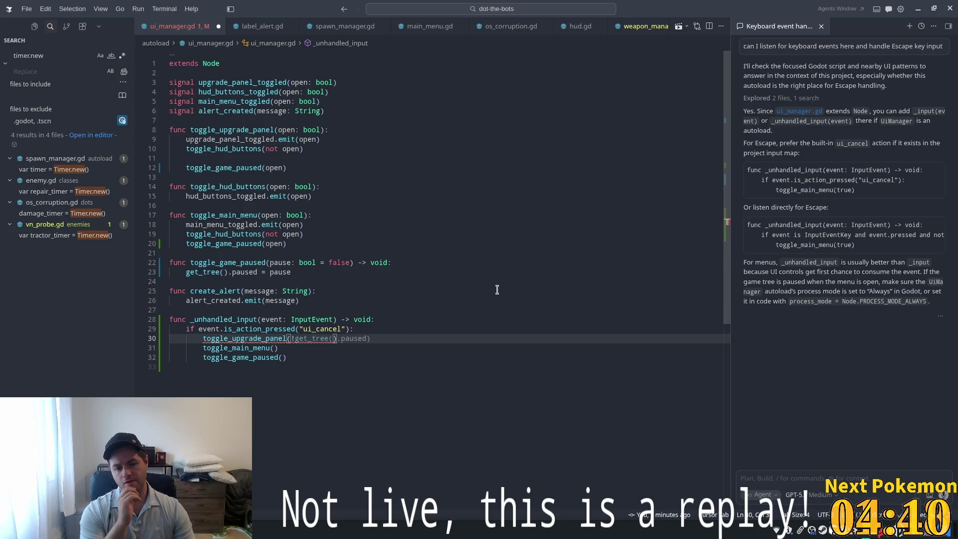
key(BackSpace)
text(get_)
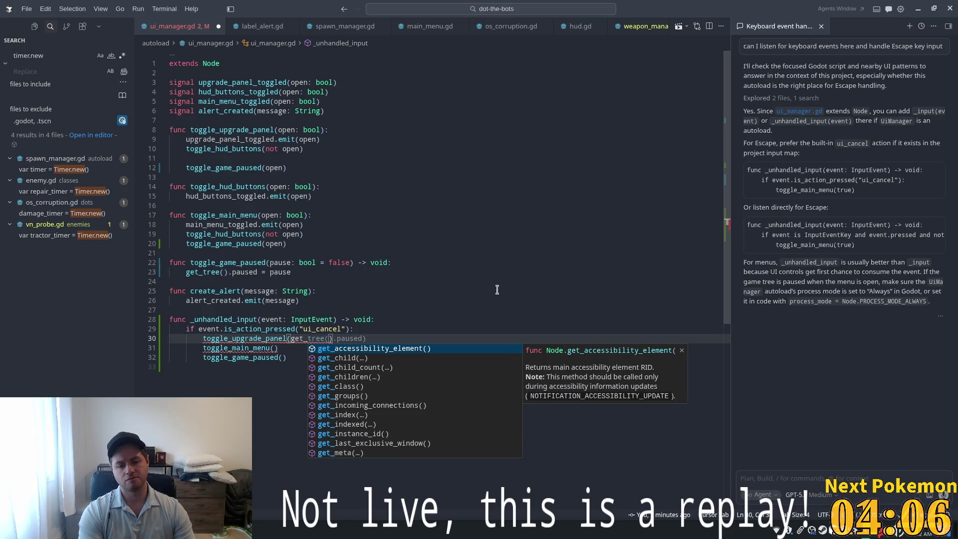
key(BackSpace)
key(BackSpace)
key(BackSpace)
text(!get)
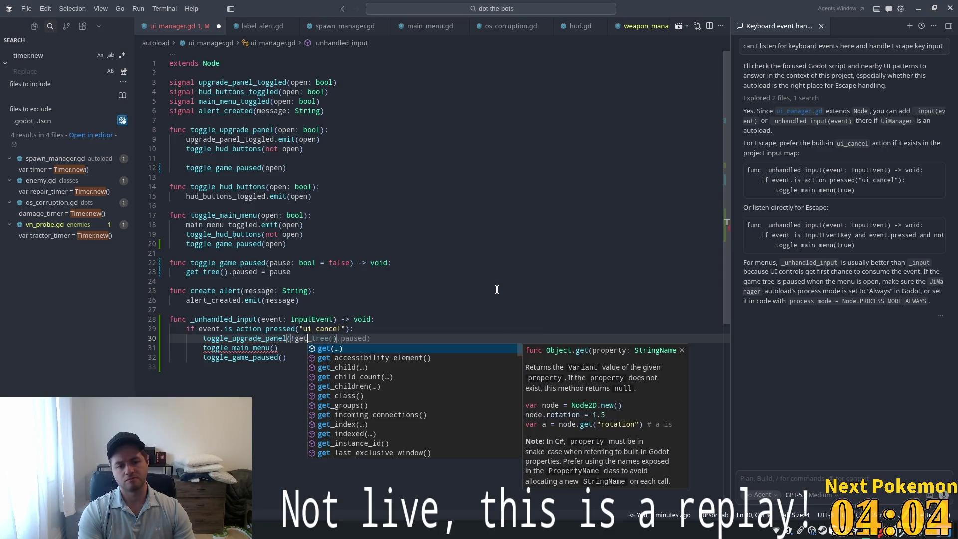
key(Tab)
key(Tab)
click(434, 288)
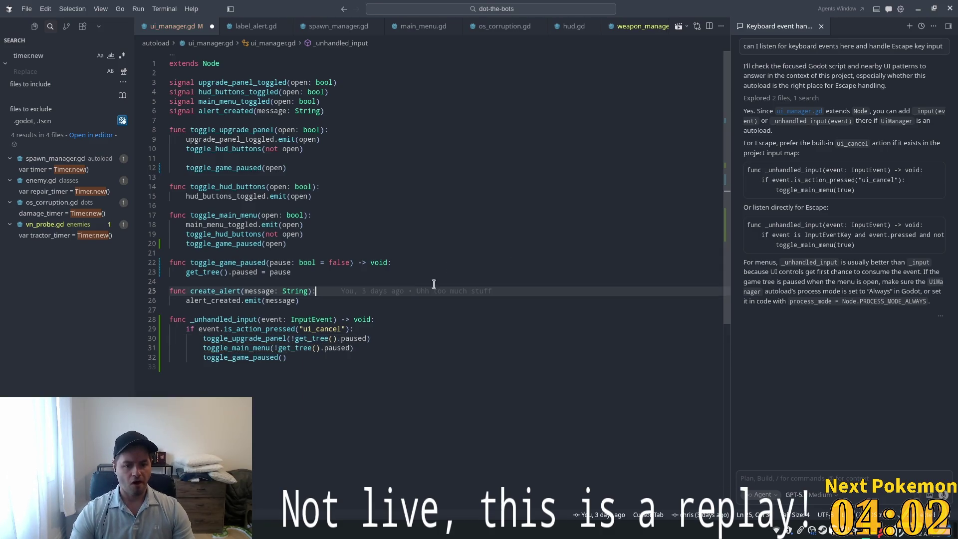
click(416, 357)
key(Tab)
Delete the trailing toggle_game_paused() line from the Escape handler.
drag(328, 358, 170, 358)
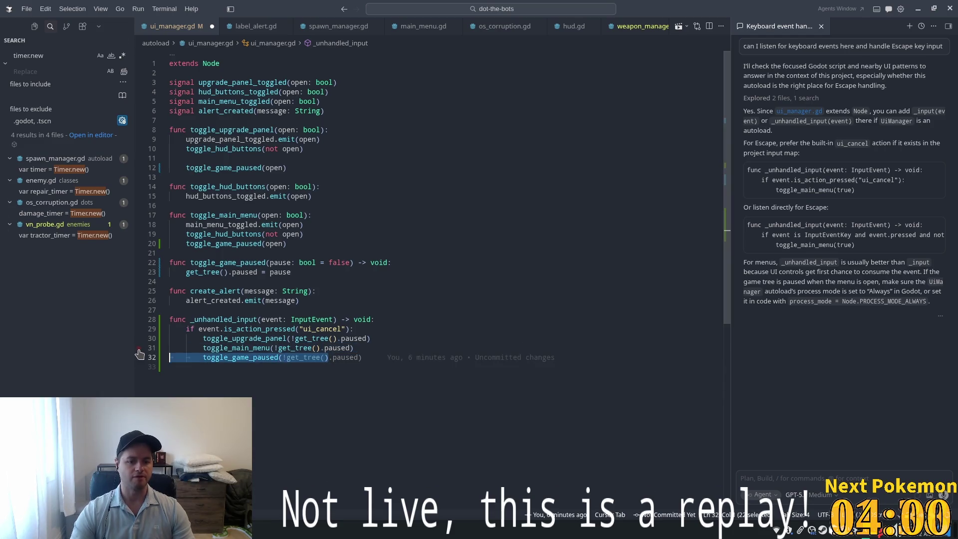
key(BackSpace)
click(444, 290)
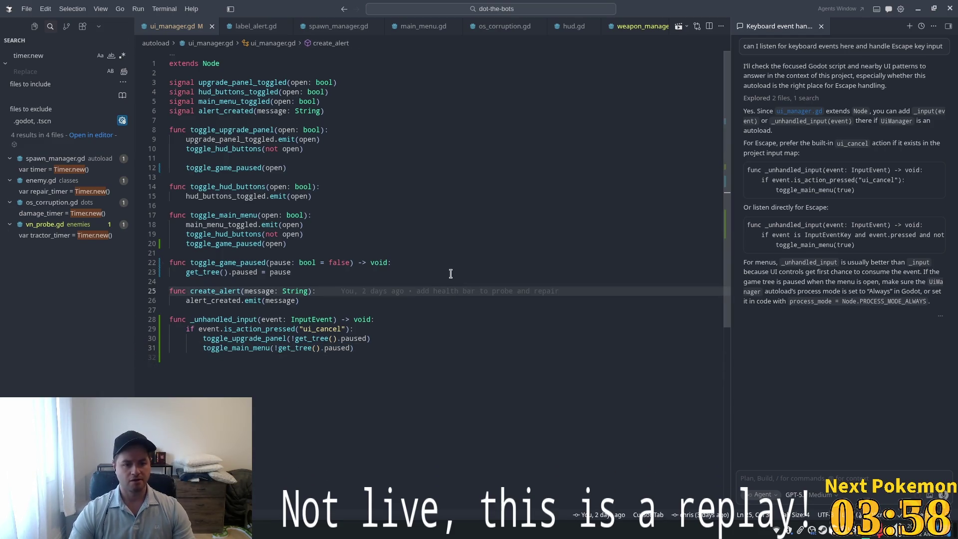
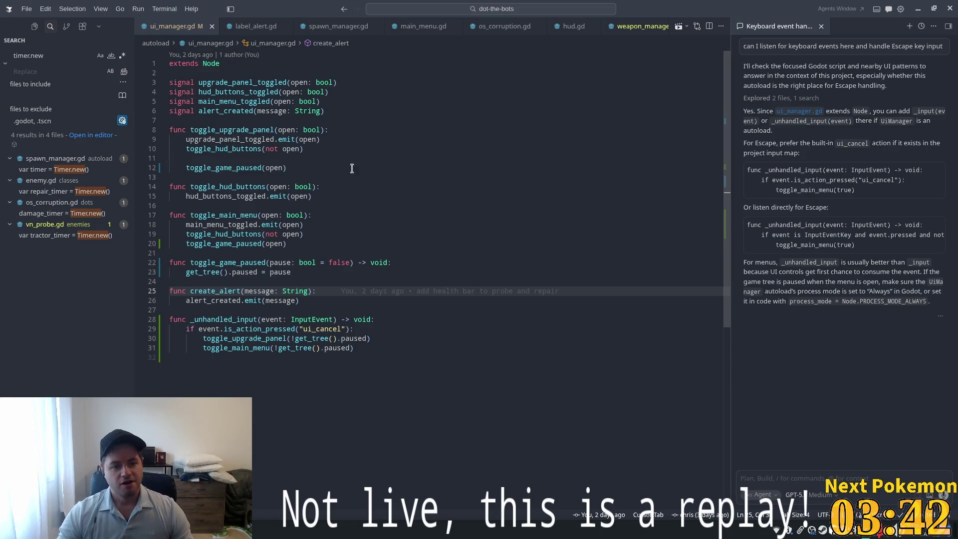
Add a blank line below the signal declarations in ui_manager.gd, dismissing the AI variable suggestions.
click(263, 131)
click(232, 122)
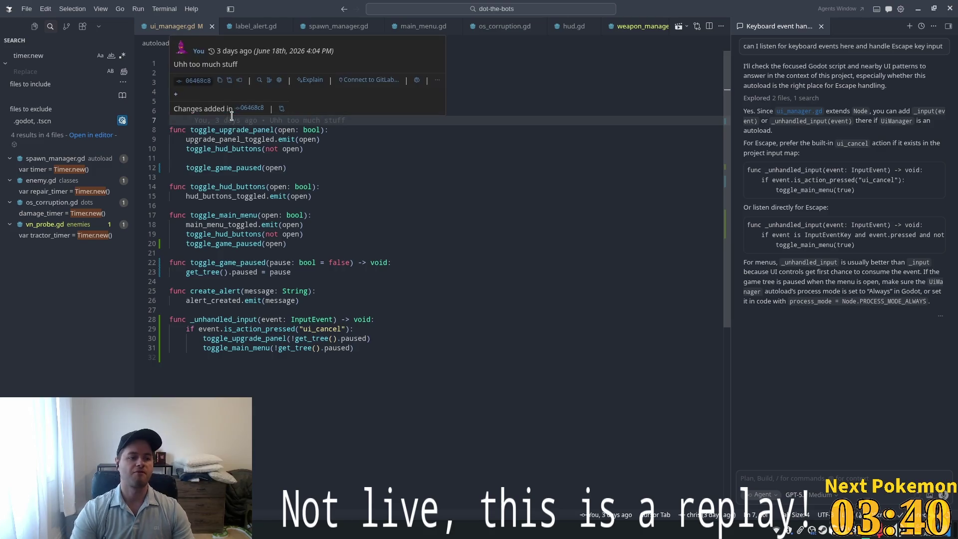
key(Return)
key(Return)
key(Up)
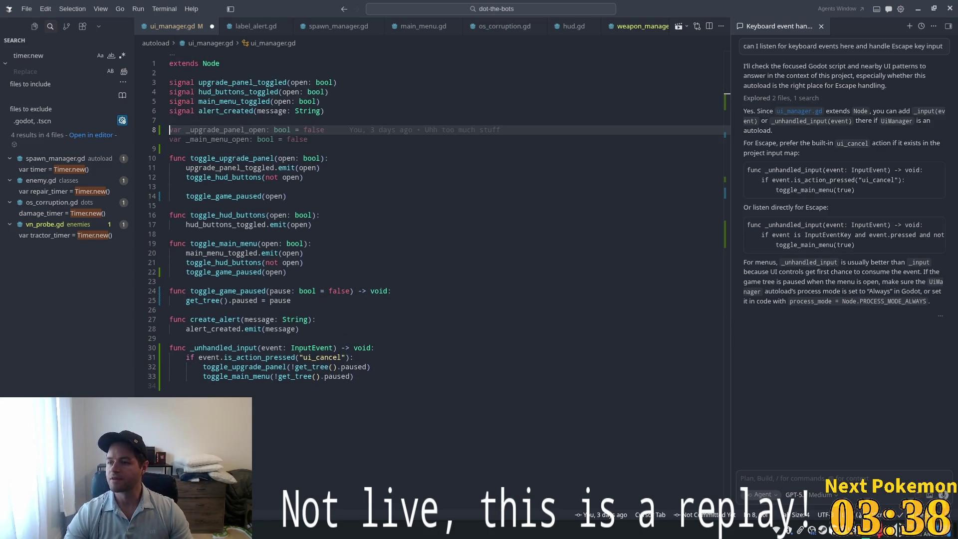
key(Escape)
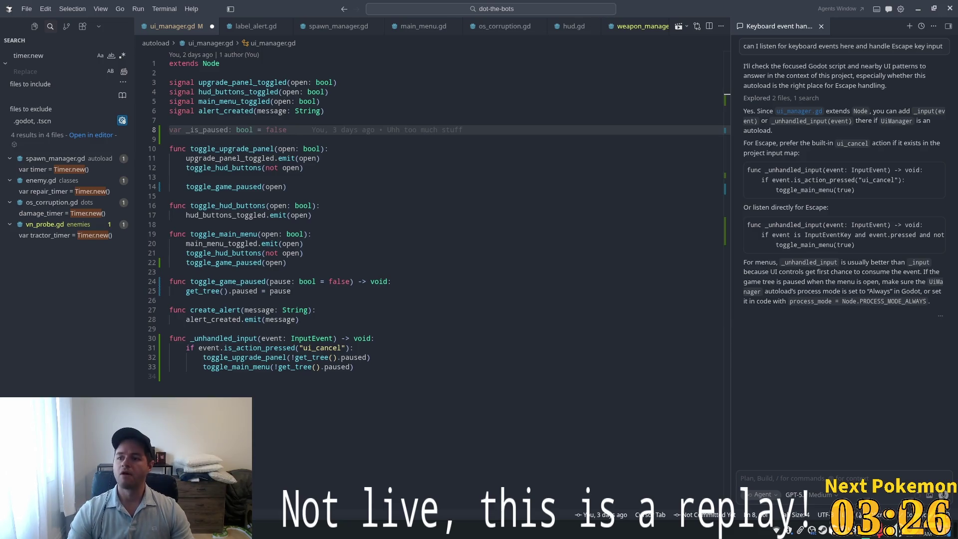
key(Escape)
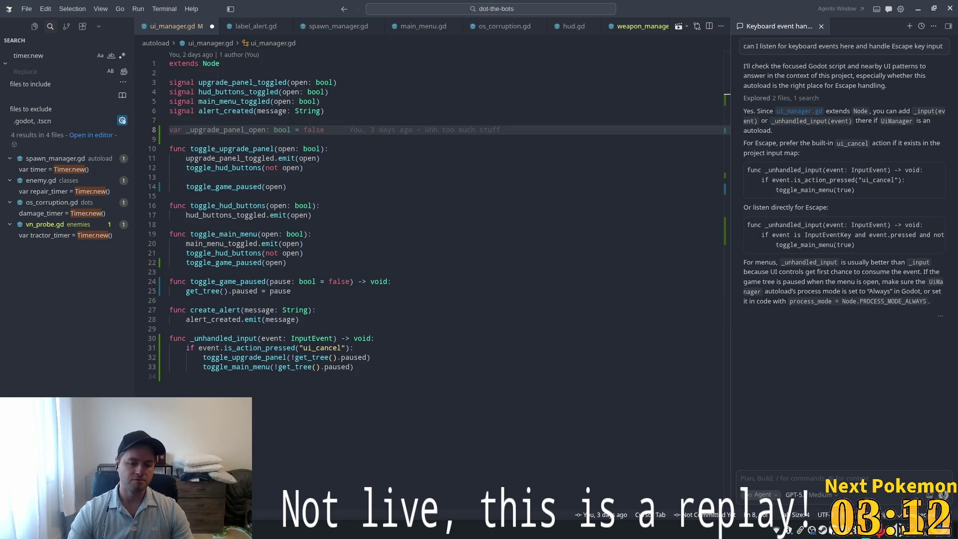
key(alt+Tab)
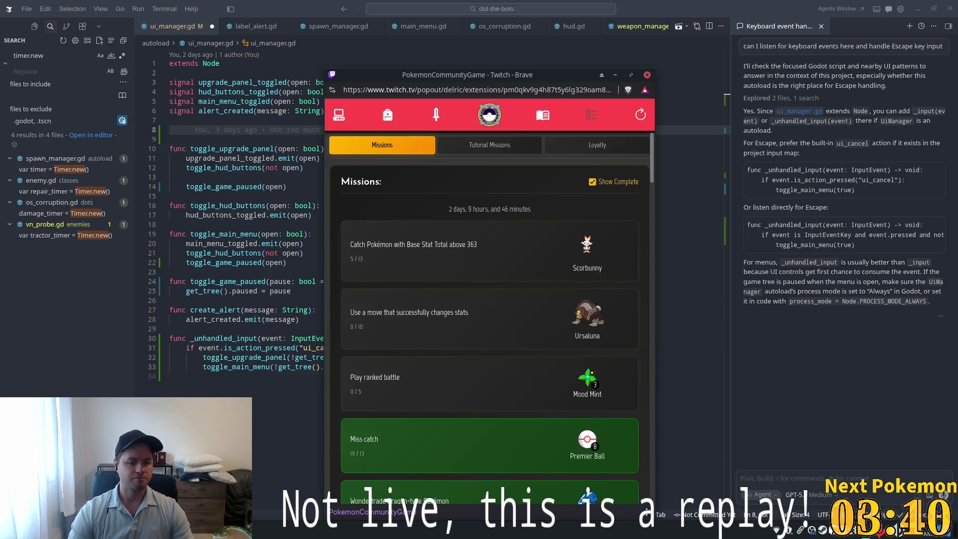
Reload the PokemonCommunityGame extension after the expired login and open the Missions list.
click(640, 115)
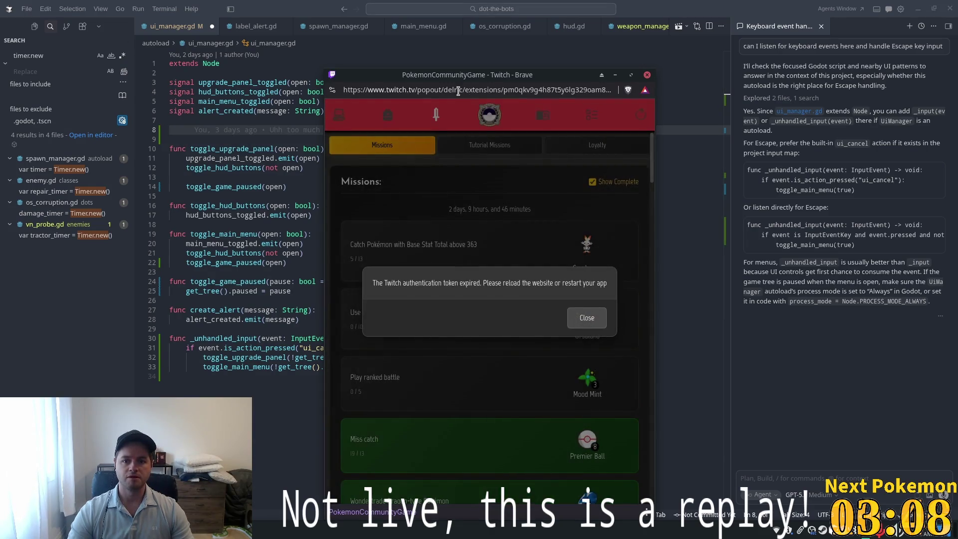
key(F5)
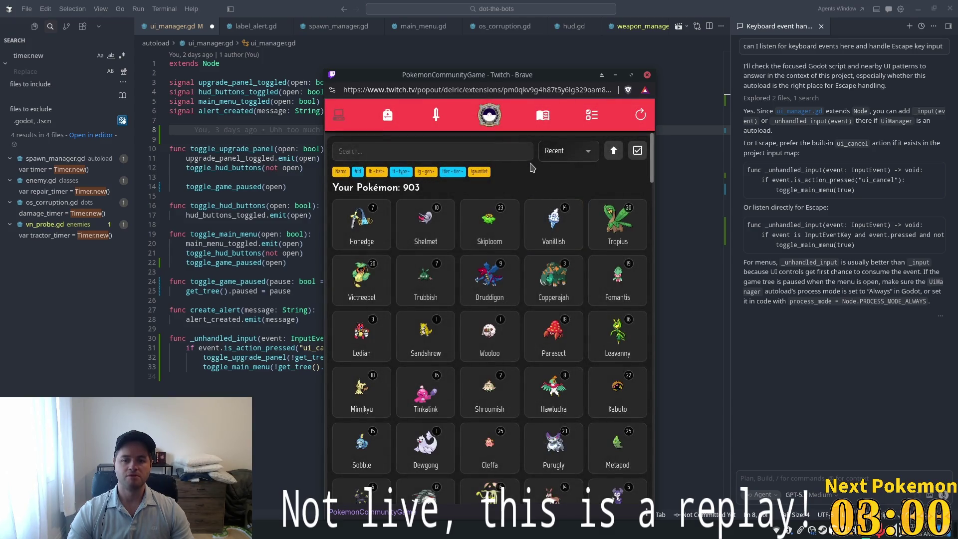
click(594, 115)
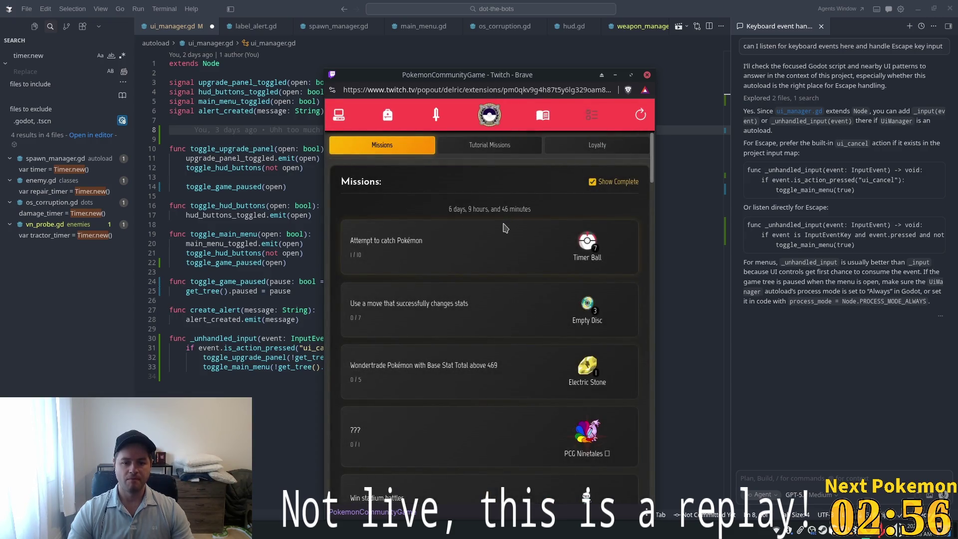
scroll(505, 228, down, 1)
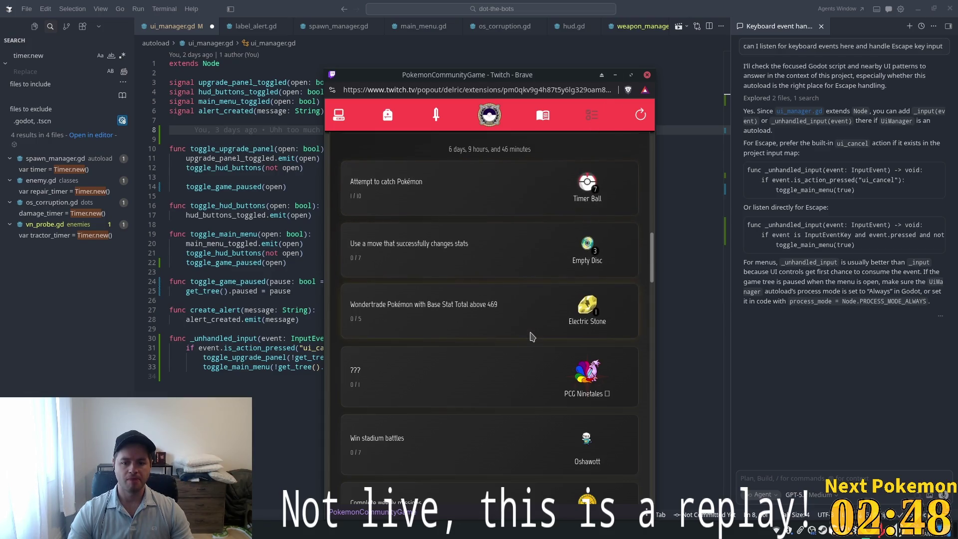
scroll(532, 337, down, 2)
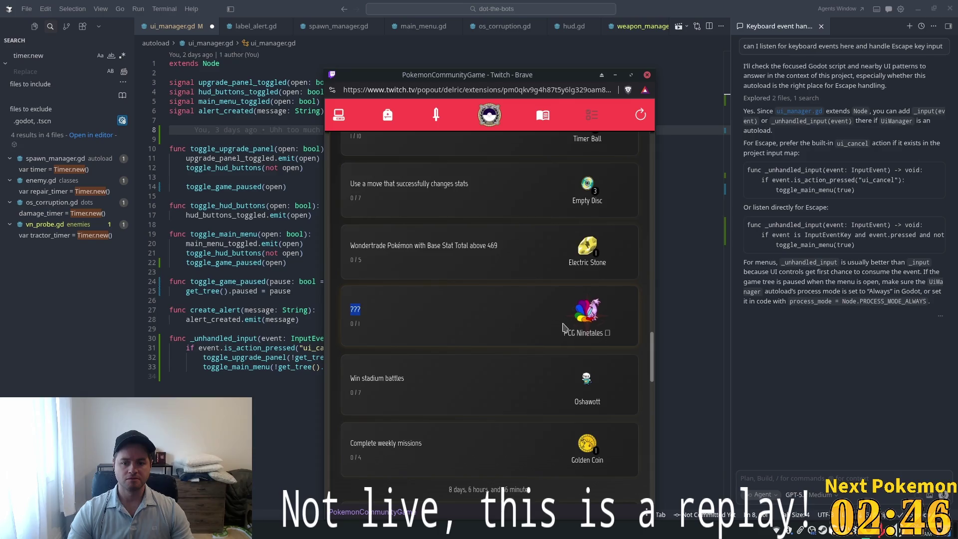
Inspect the PCG Ninetales mission reward, then return to the top and the Pokémon collection.
click(592, 325)
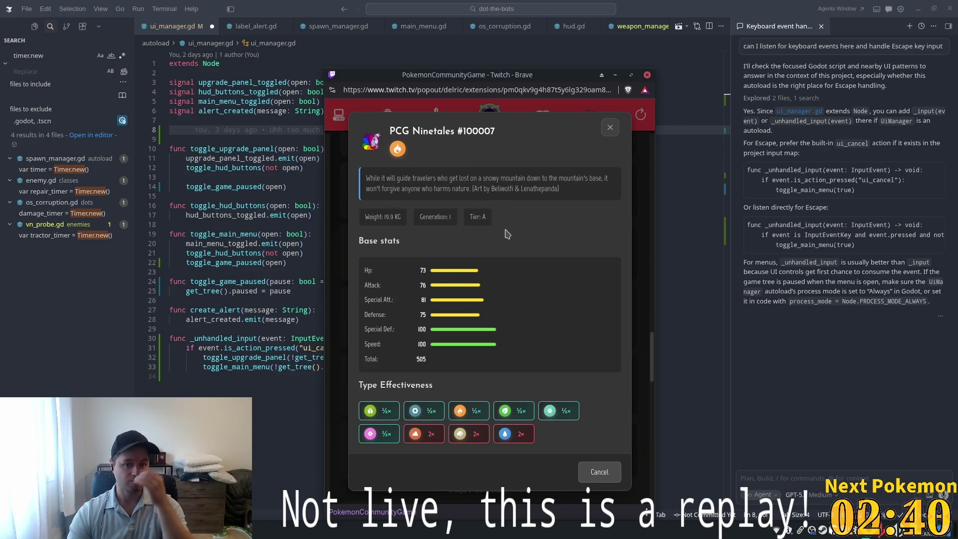
click(602, 478)
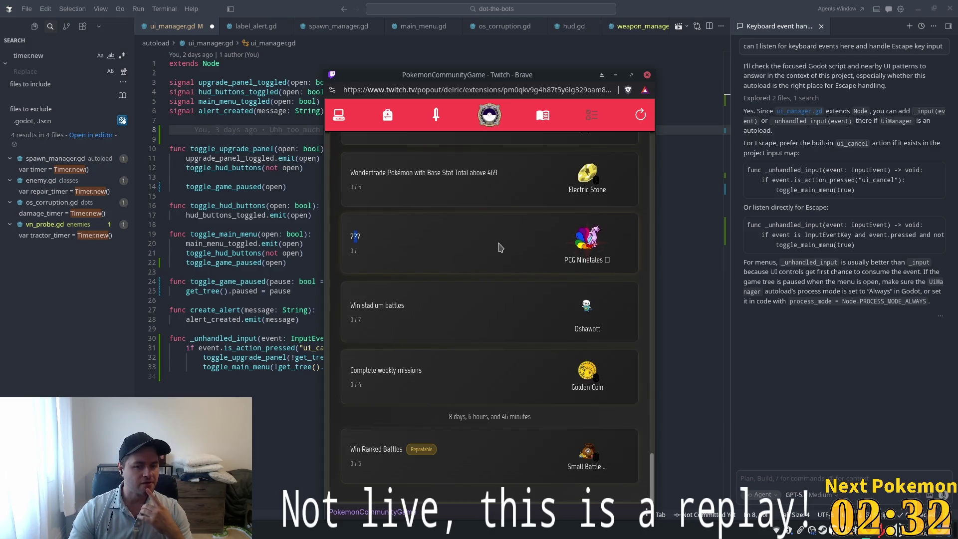
scroll(499, 252, up, 4)
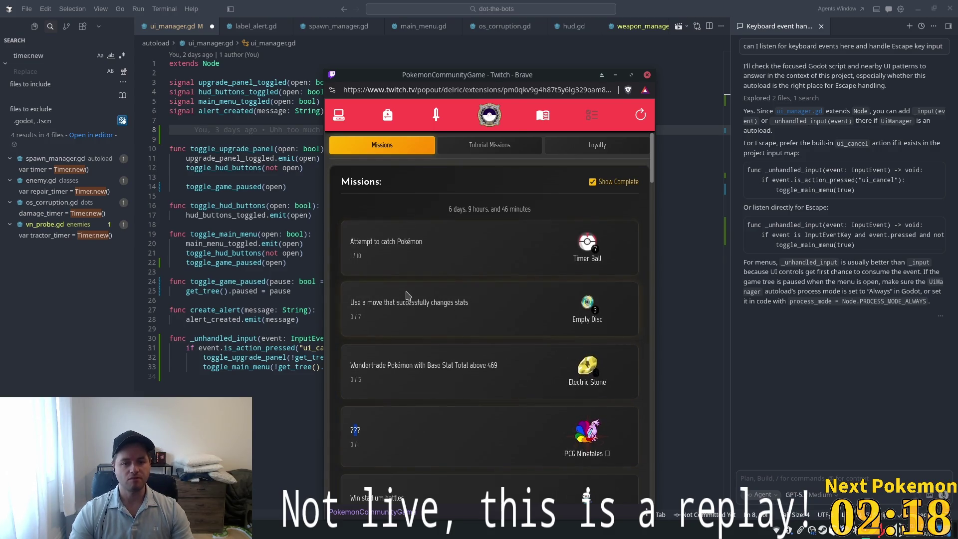
click(333, 124)
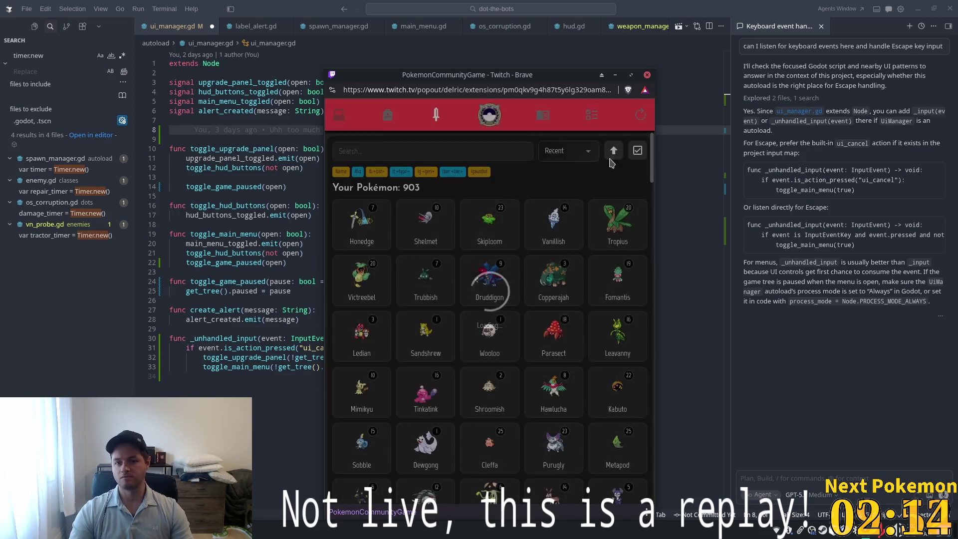
Sort the Pokémon collection by base stats.
click(581, 151)
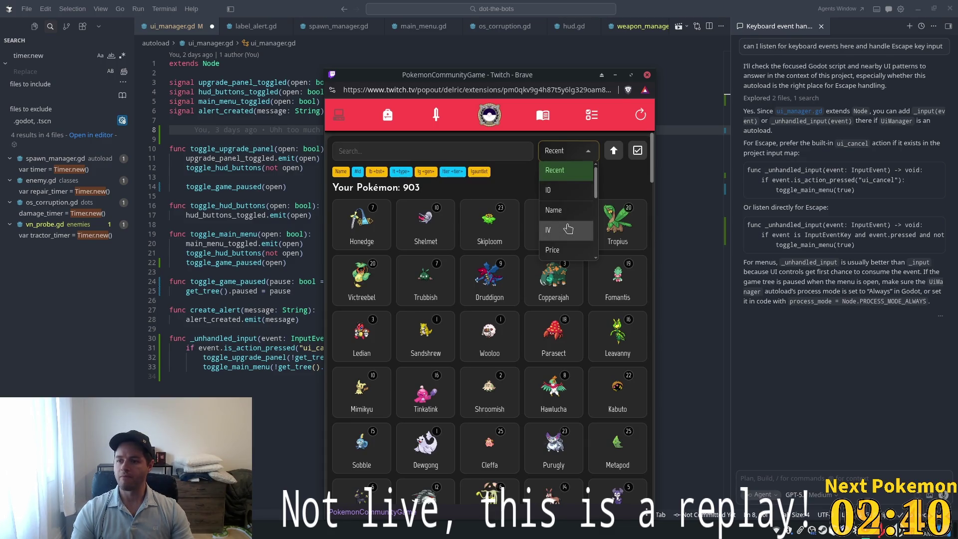
scroll(568, 219, down, 4)
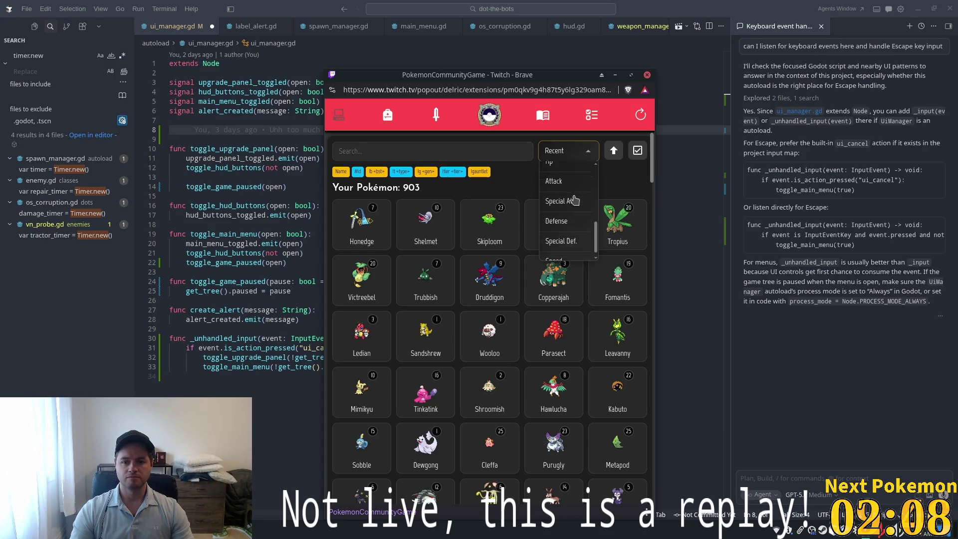
scroll(574, 199, down, 5)
click(568, 250)
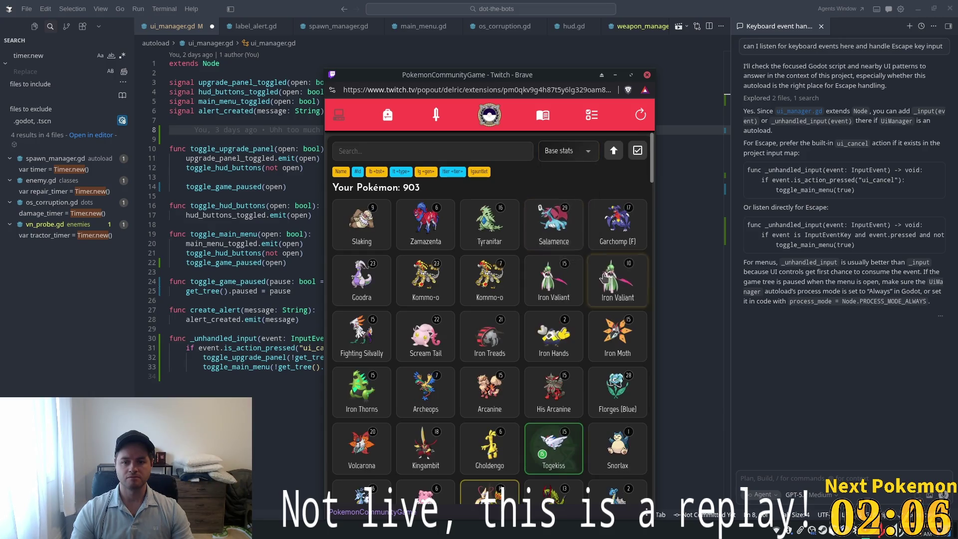
click(591, 115)
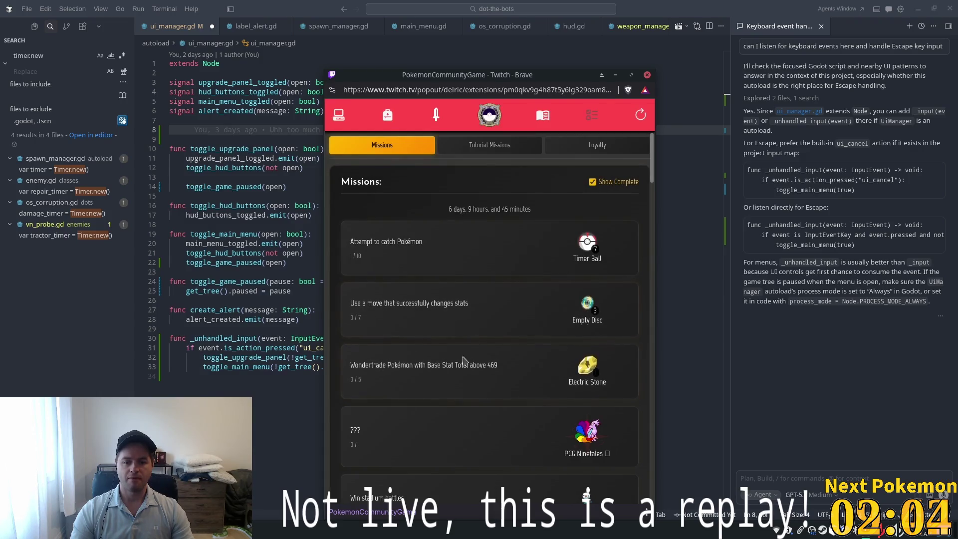
click(339, 115)
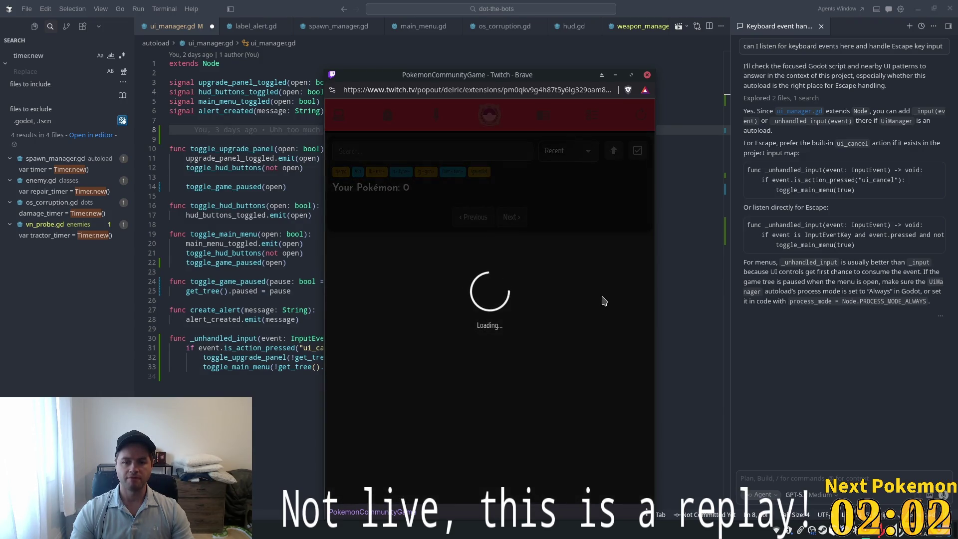
click(585, 152)
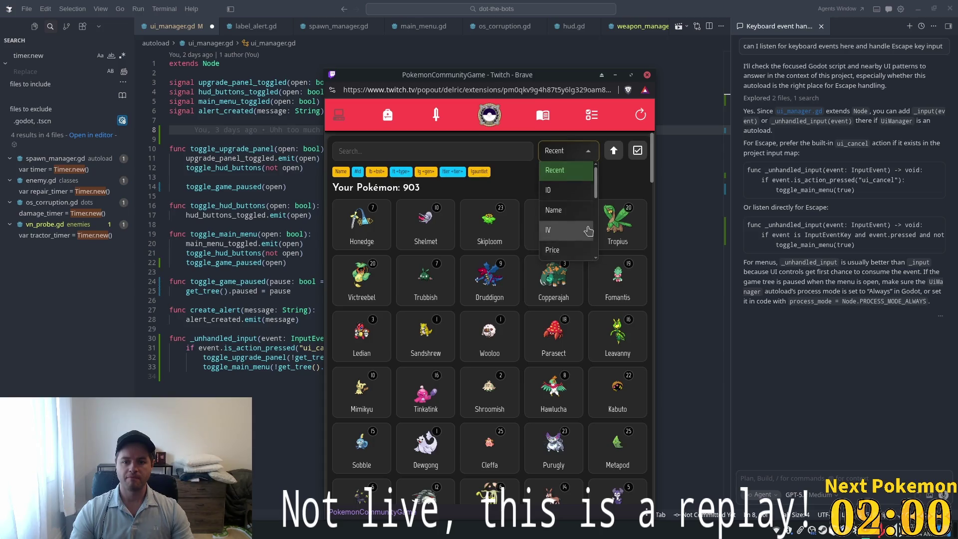
scroll(588, 231, down, 3)
click(569, 191)
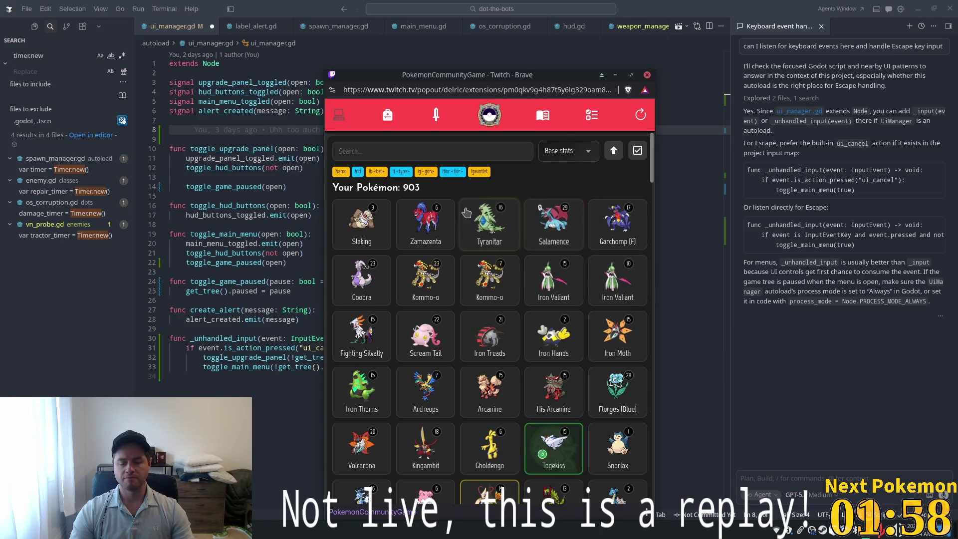
Review Noivern's details, Pokédex info and base stats.
scroll(519, 344, down, 3)
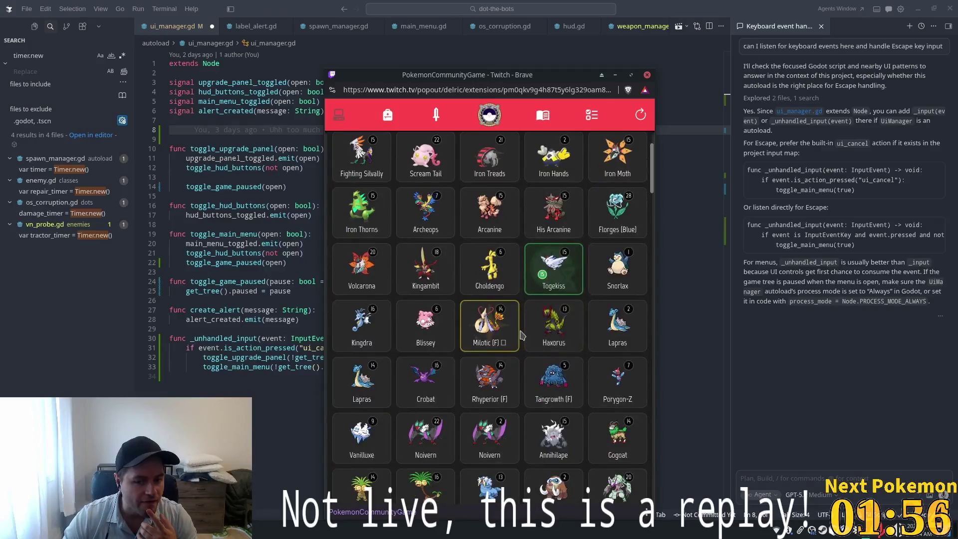
scroll(522, 334, down, 2)
click(488, 329)
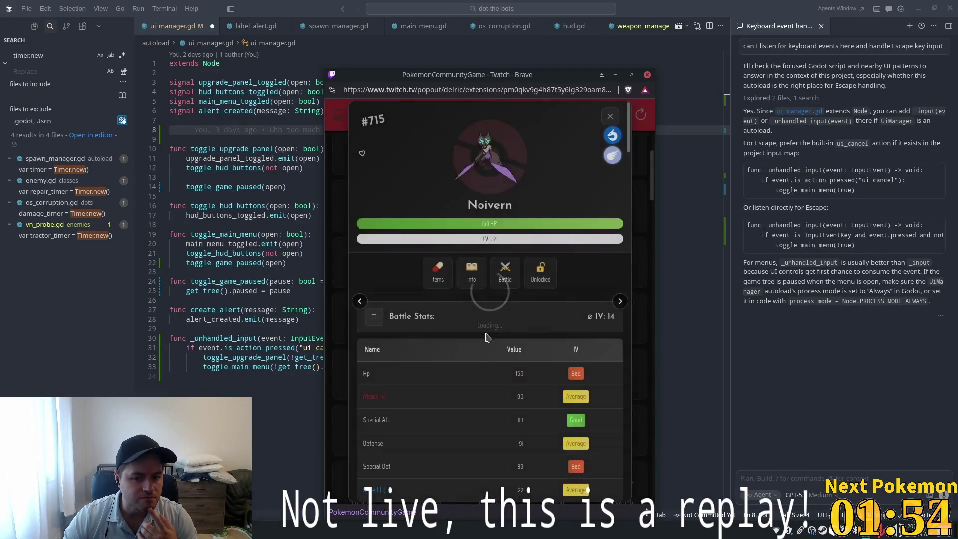
scroll(549, 305, down, 5)
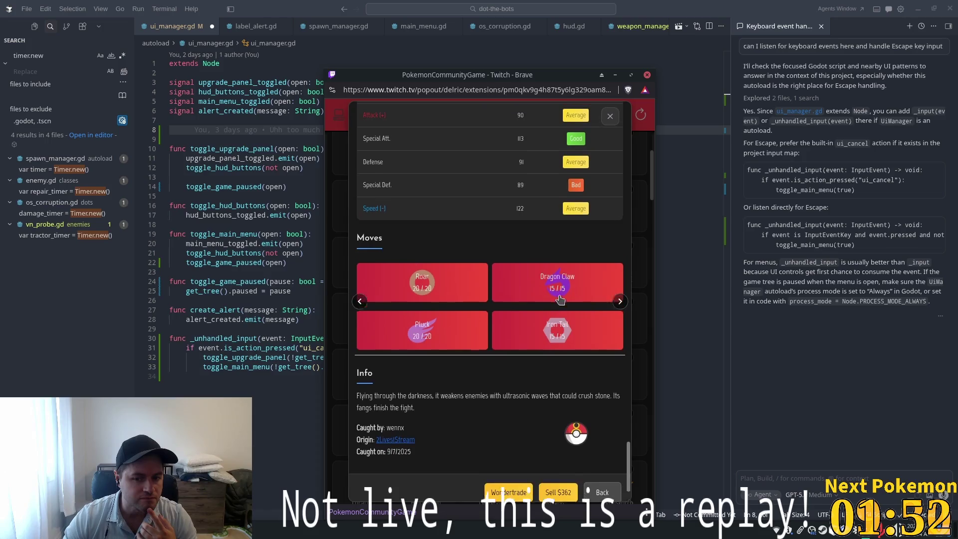
scroll(560, 300, up, 5)
click(548, 310)
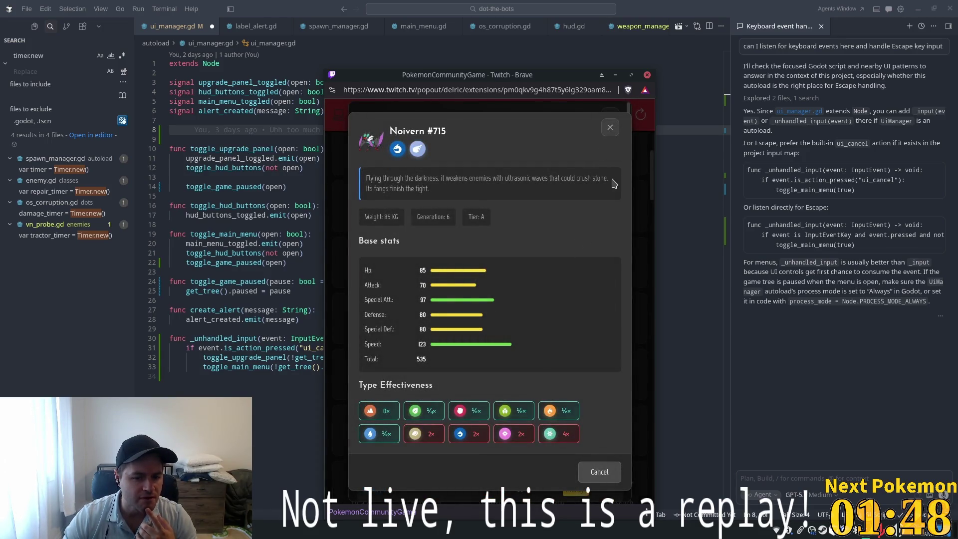
click(610, 127)
click(608, 119)
scroll(456, 300, down, 2)
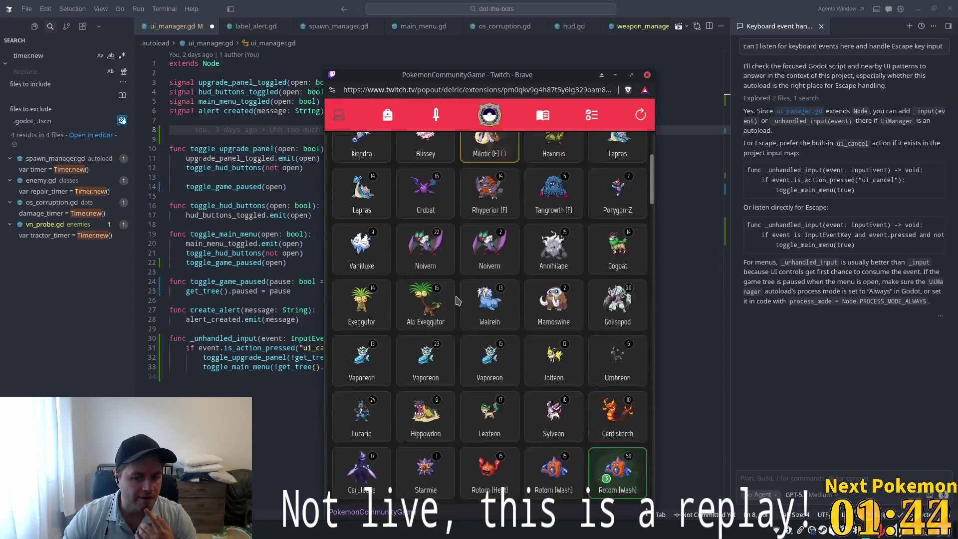
scroll(456, 300, down, 3)
Wondertrade away the level 13 Vaporeon, confirming the trade.
click(483, 235)
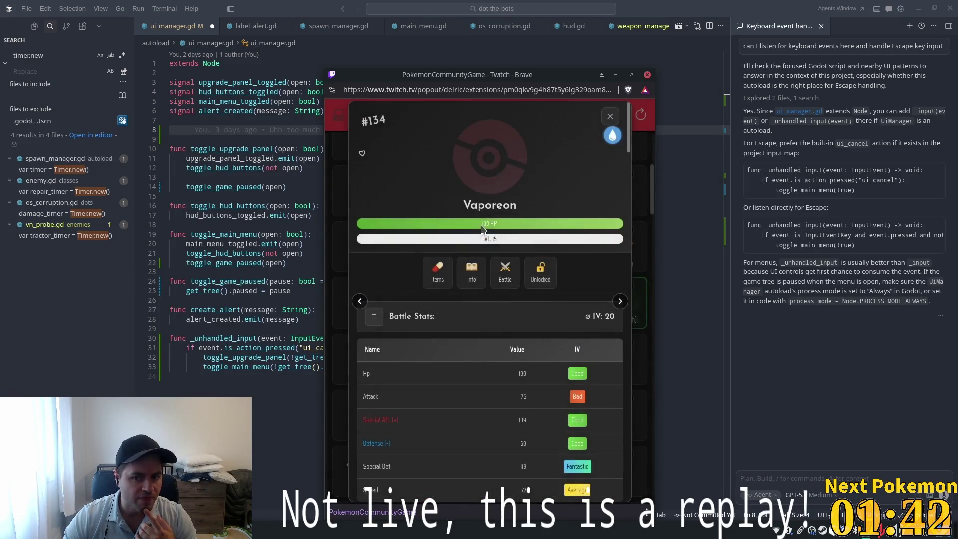
click(610, 116)
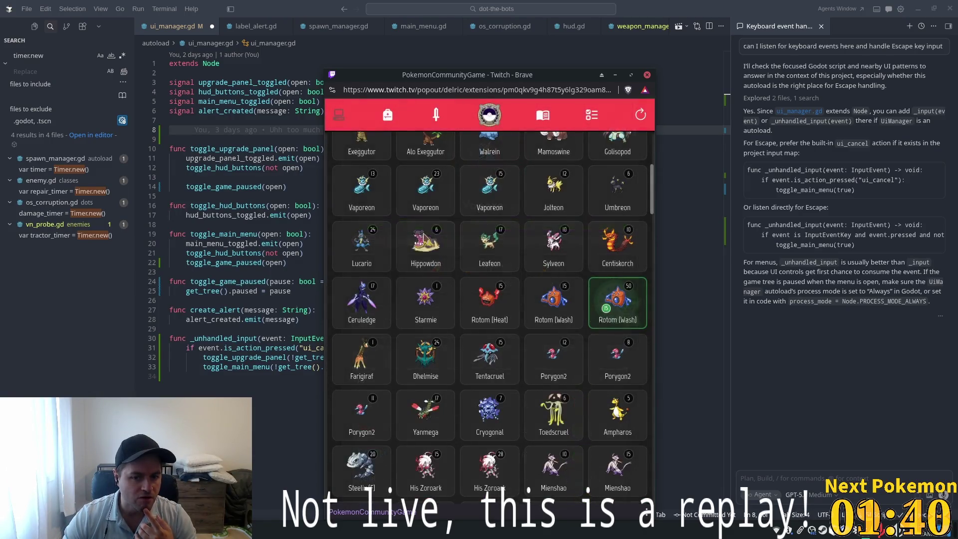
click(490, 297)
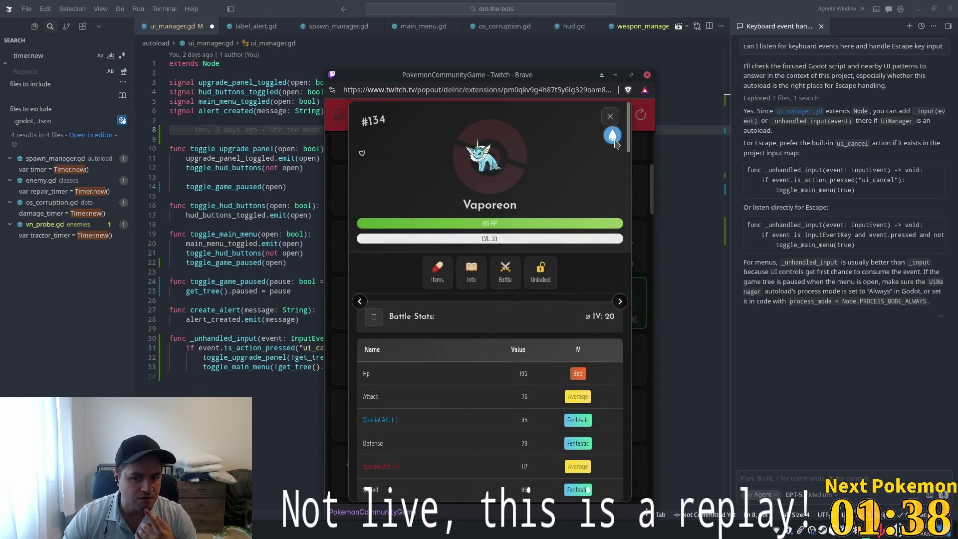
click(609, 117)
click(545, 305)
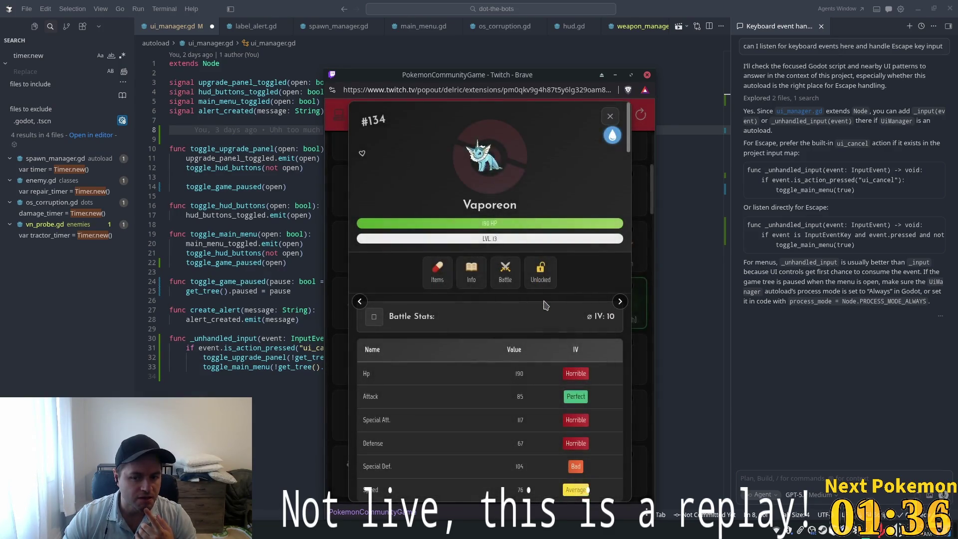
scroll(545, 306, down, 6)
click(519, 487)
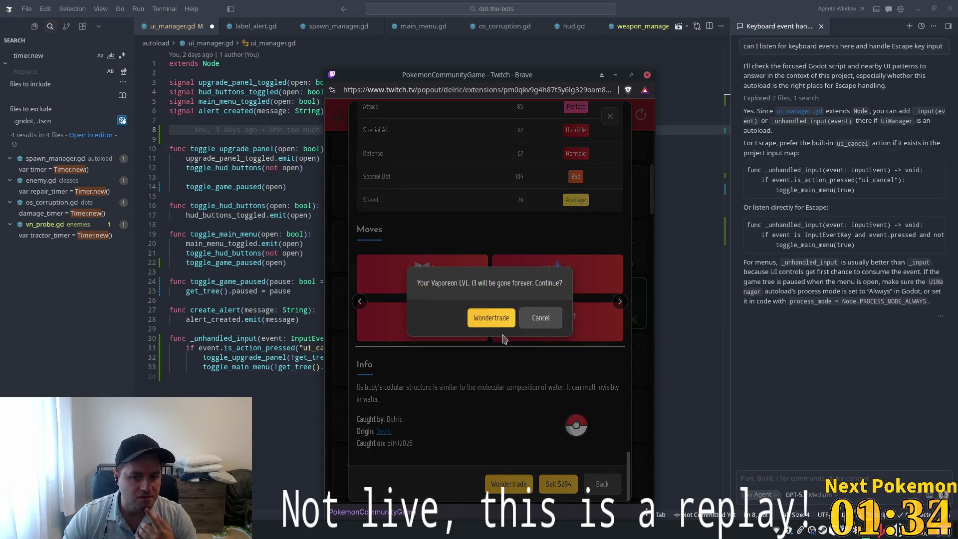
click(494, 319)
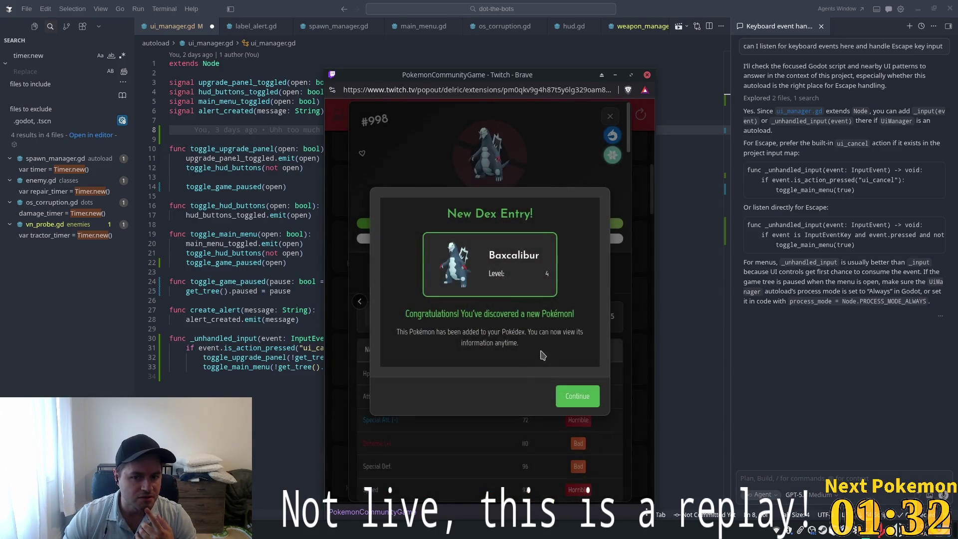
Dismiss the New Dex Entry notice and read Baxcalibur's description and base stats.
click(582, 402)
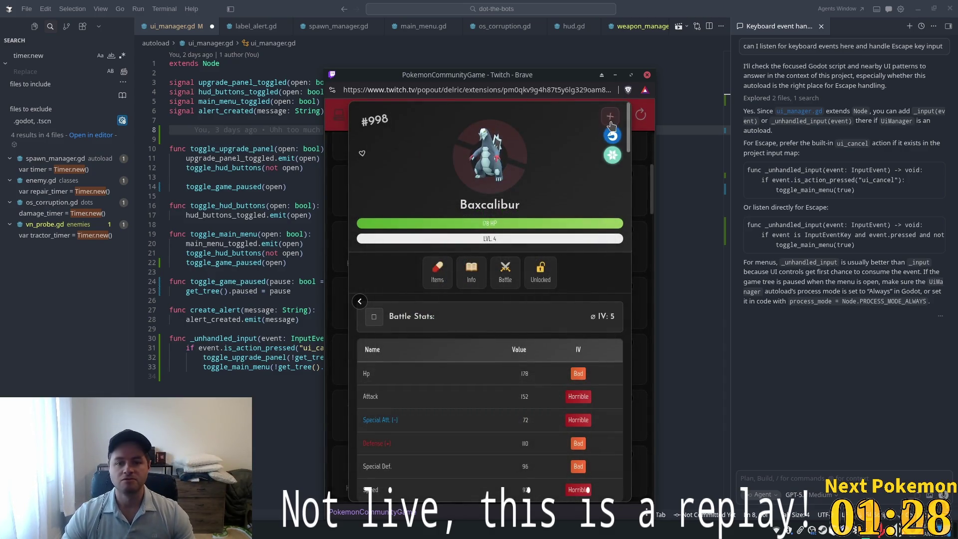
click(471, 272)
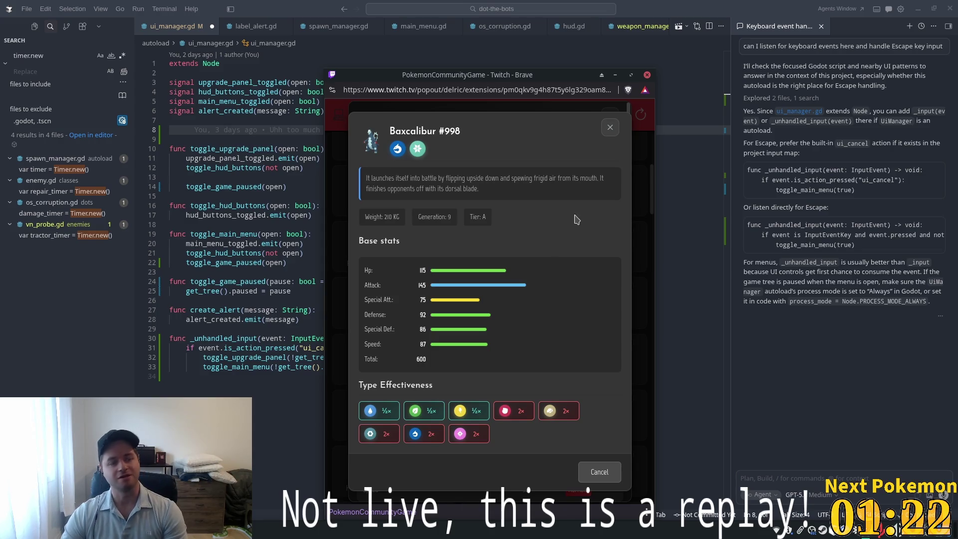
click(741, 122)
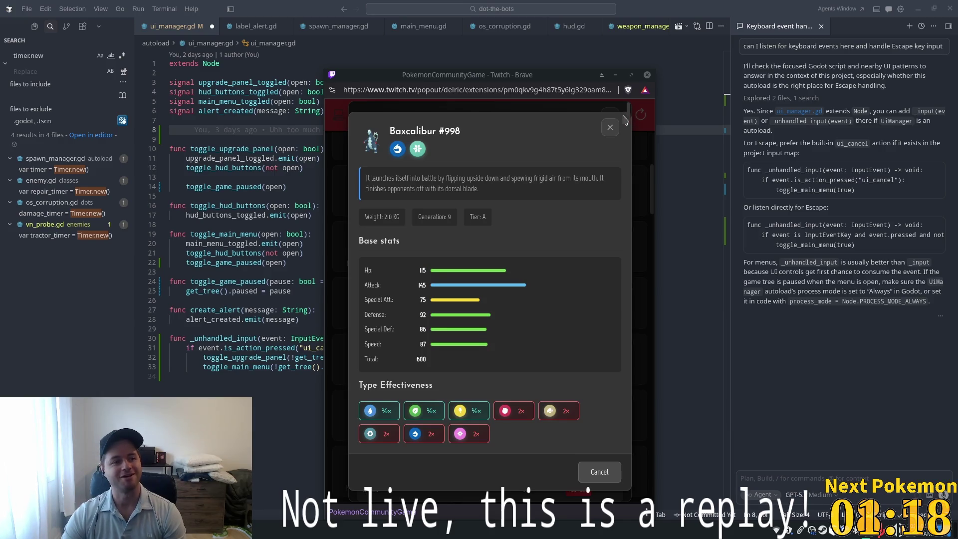
click(610, 127)
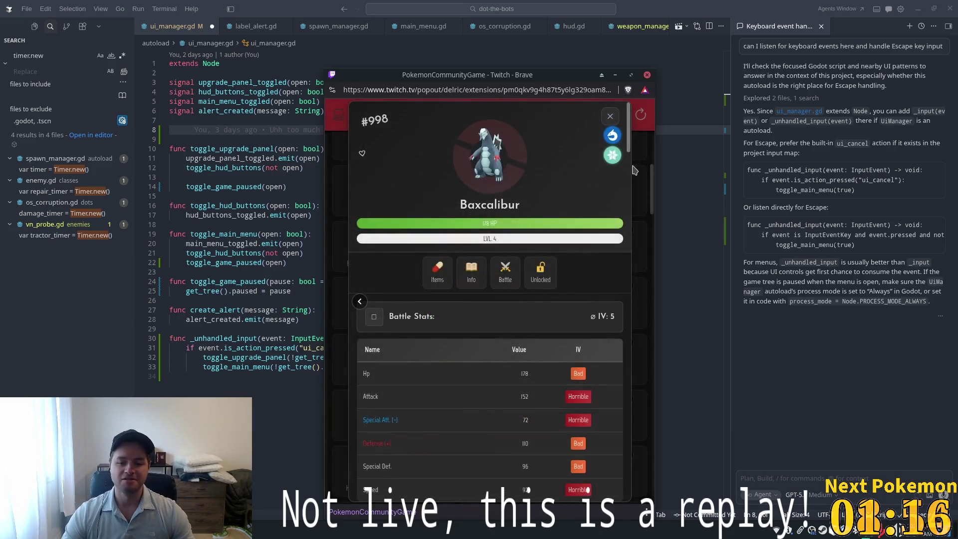
click(471, 272)
click(609, 128)
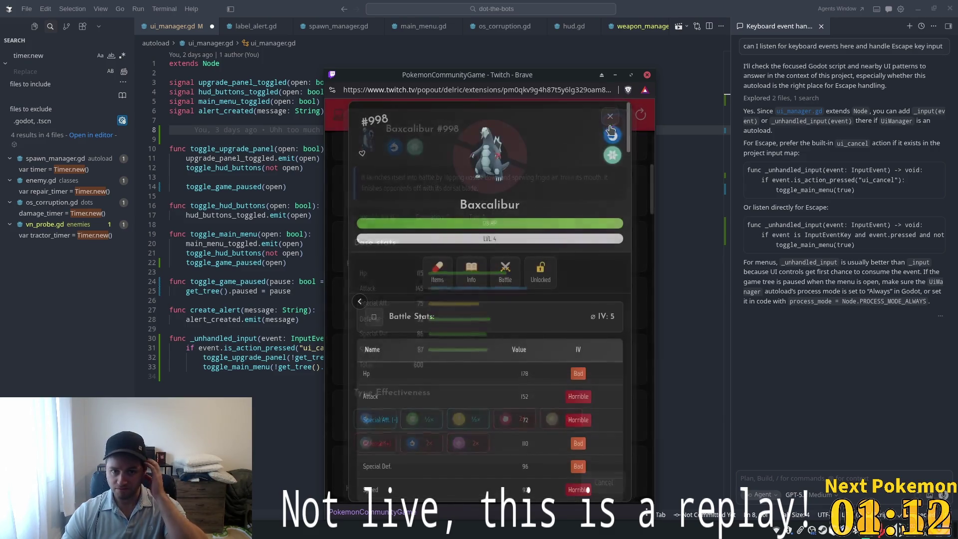
Return to the collection grid and bring ui_manager.gd in Cursor back to the front.
scroll(594, 172, down, 5)
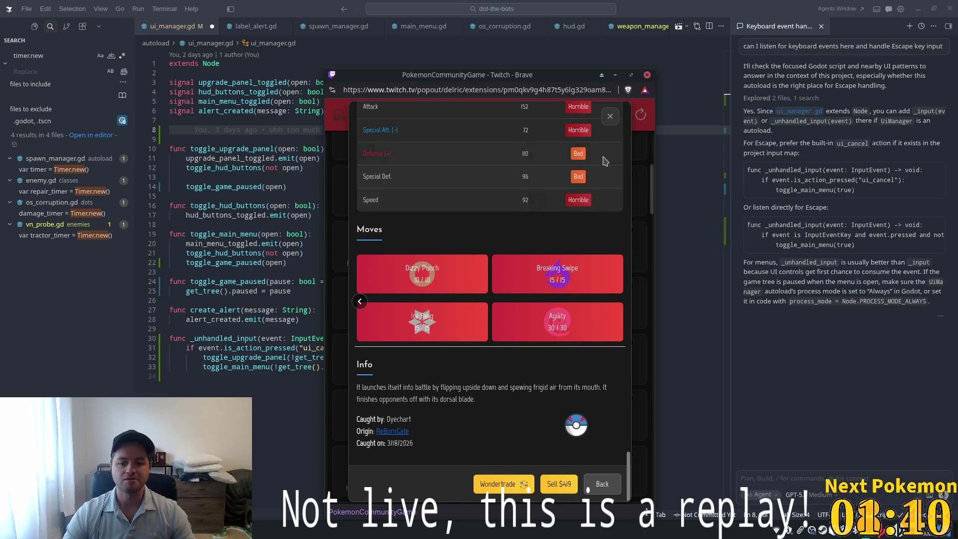
click(610, 117)
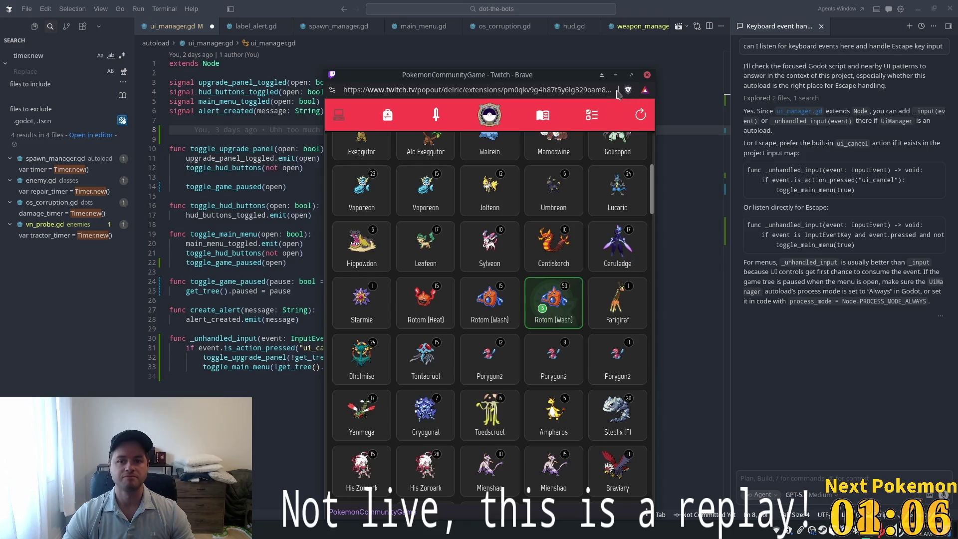
click(680, 5)
click(384, 186)
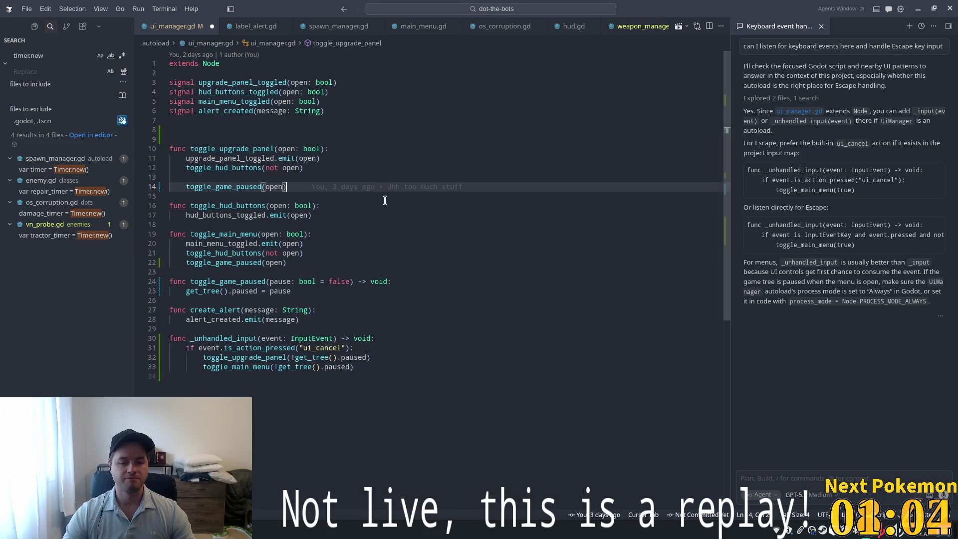
Declare main_menu_open and upgrade_panel_open flags and set them in toggle_upgrade_panel and toggle_main_menu.
click(324, 205)
drag(200, 121, 200, 125)
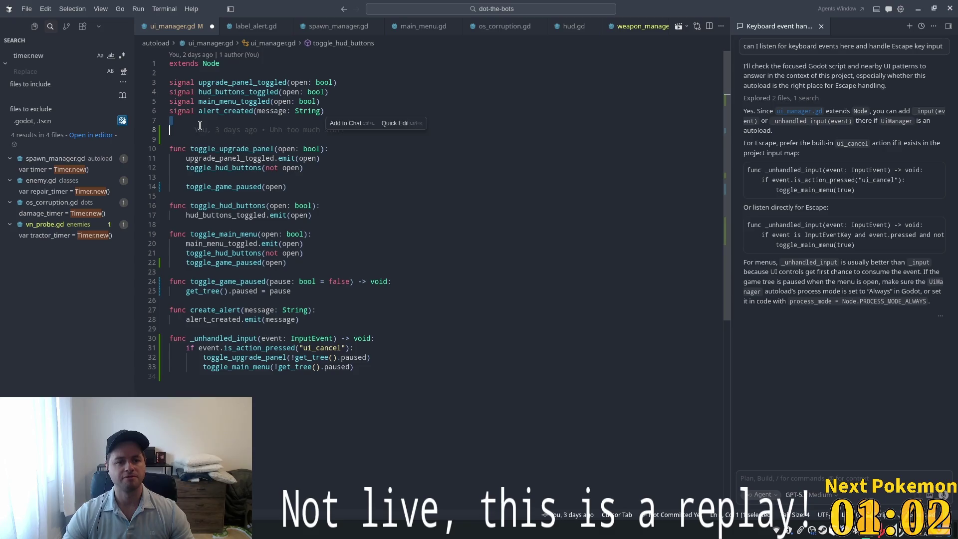
click(202, 129)
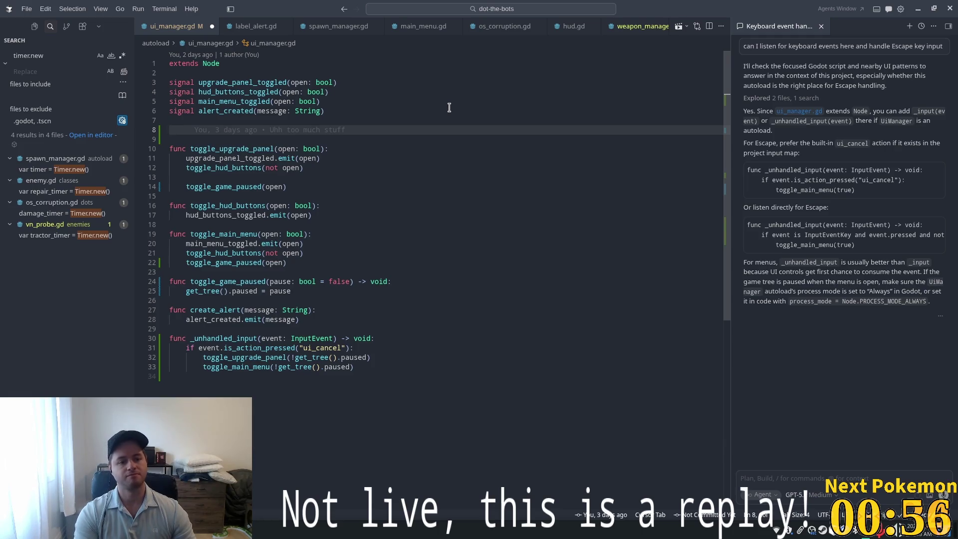
text(var main)
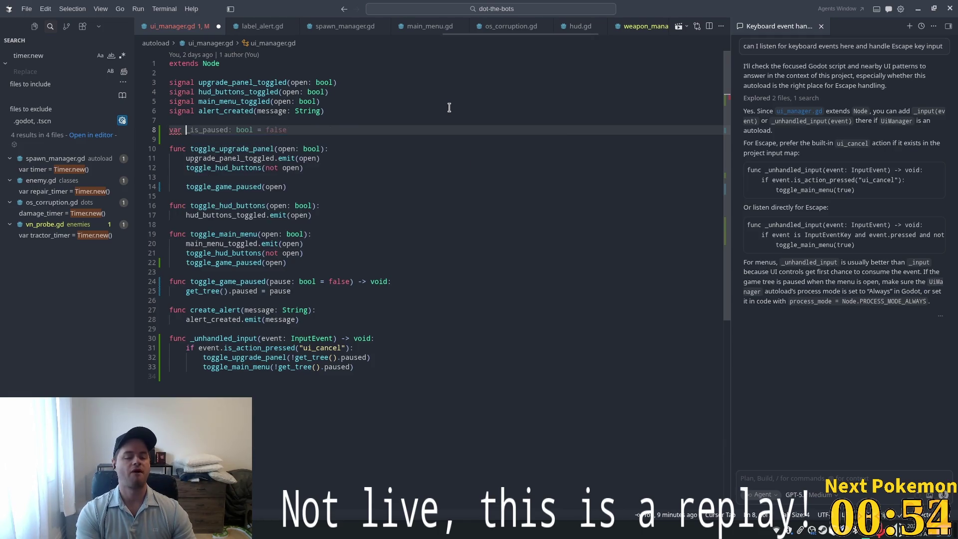
key(Tab)
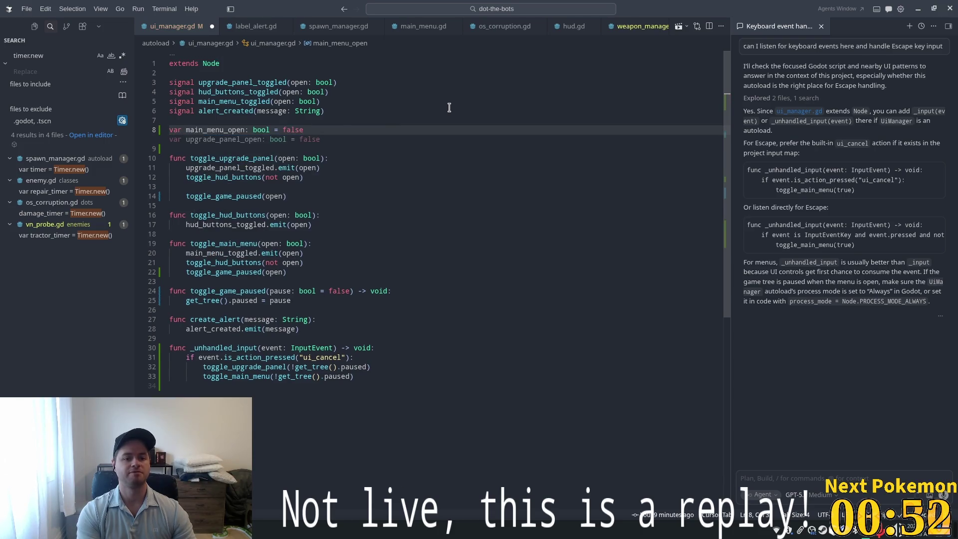
key(Tab)
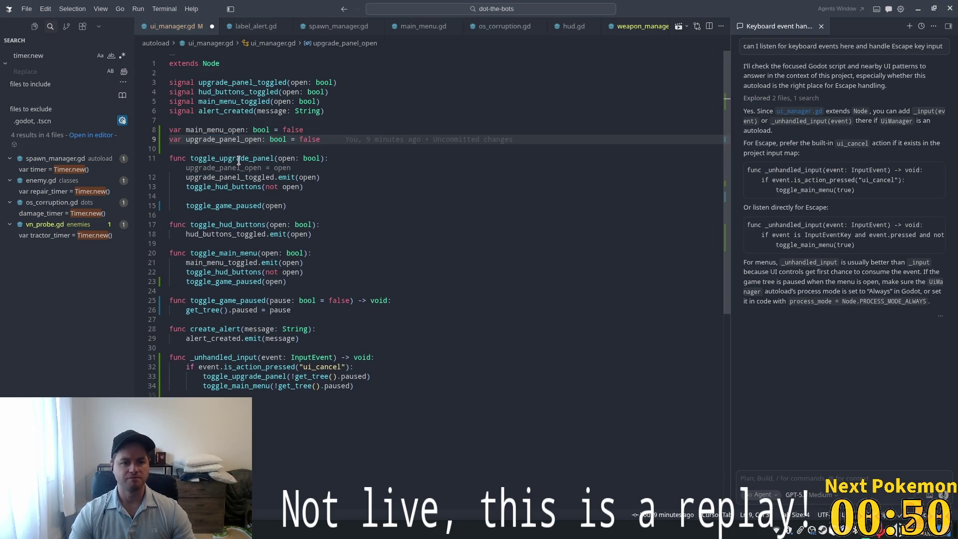
key(Tab)
key(Tab)
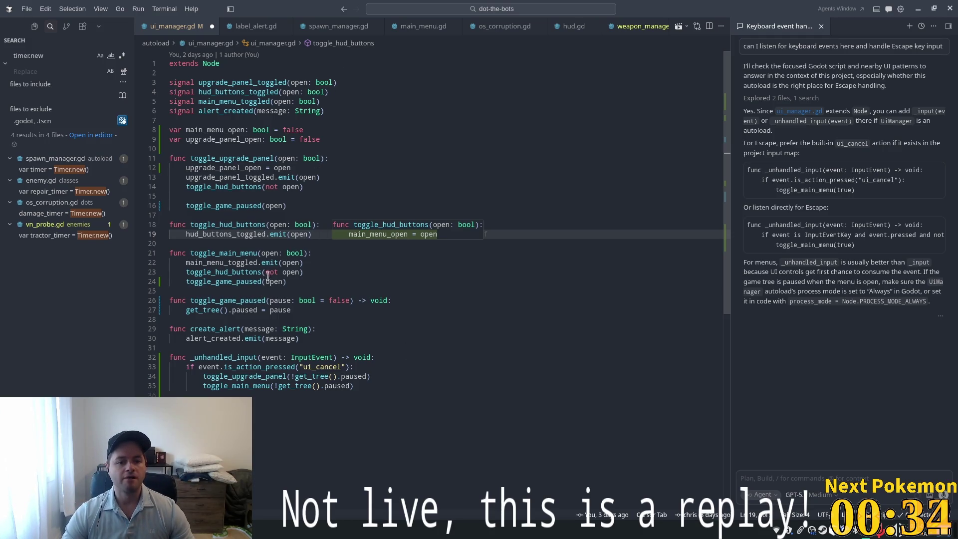
key(Tab)
key(Tab)
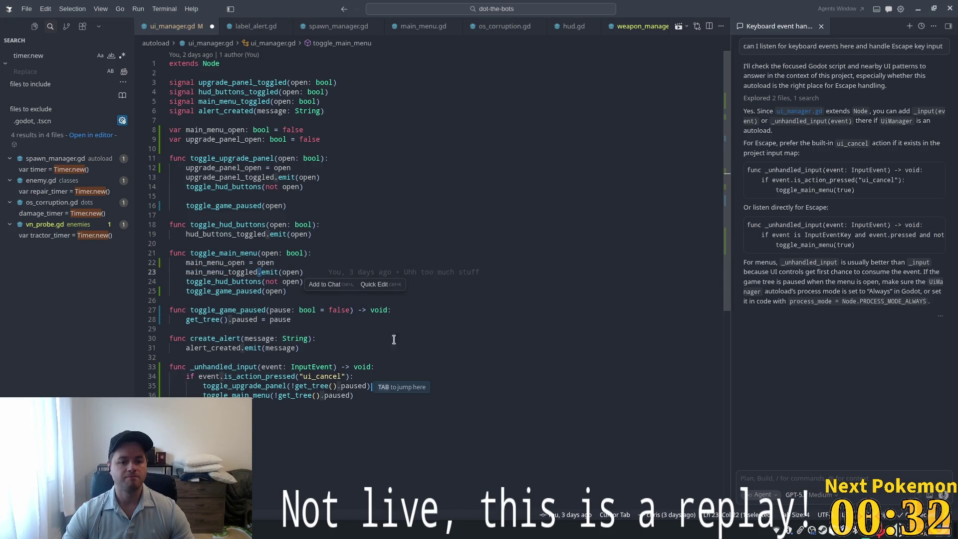
Review the toggle calls in _unhandled_input and add a new line below that function.
click(338, 225)
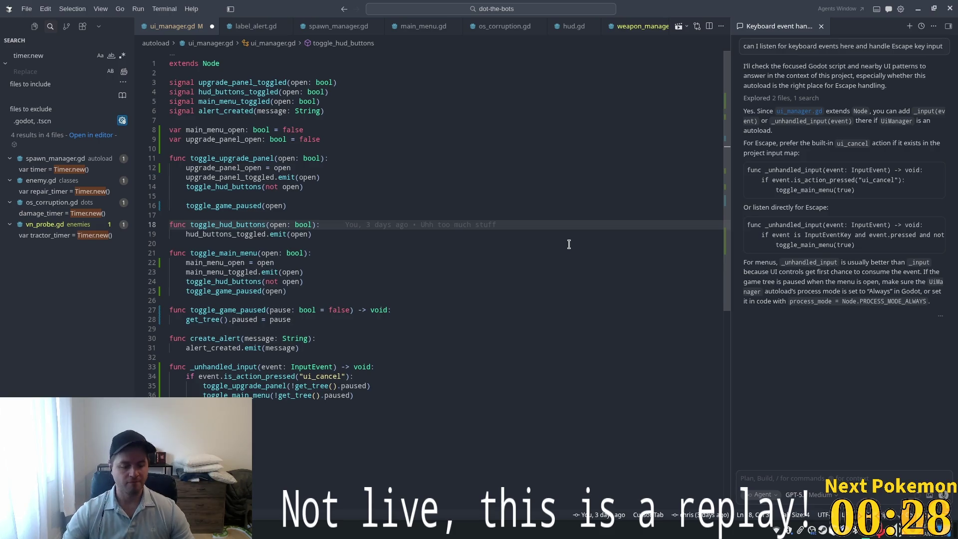
scroll(309, 224, down, 5)
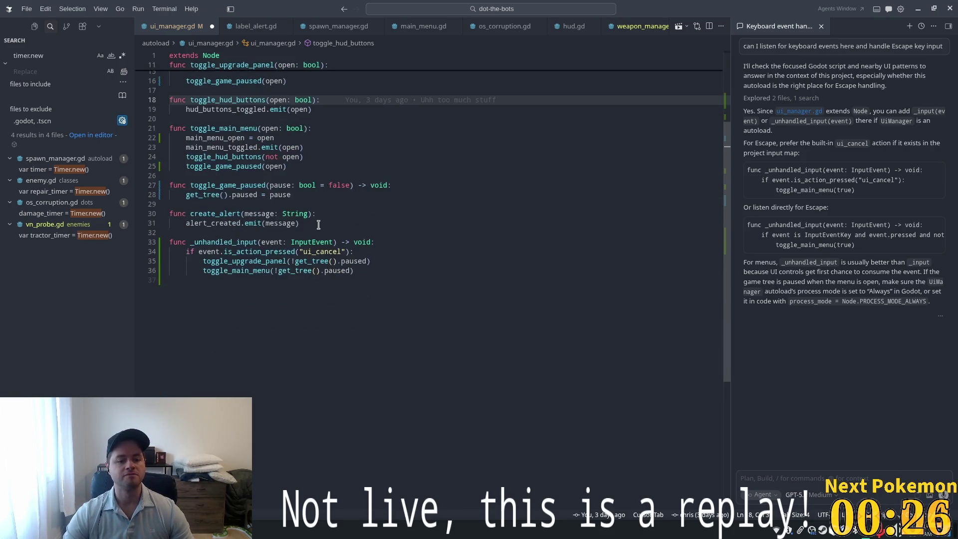
click(344, 224)
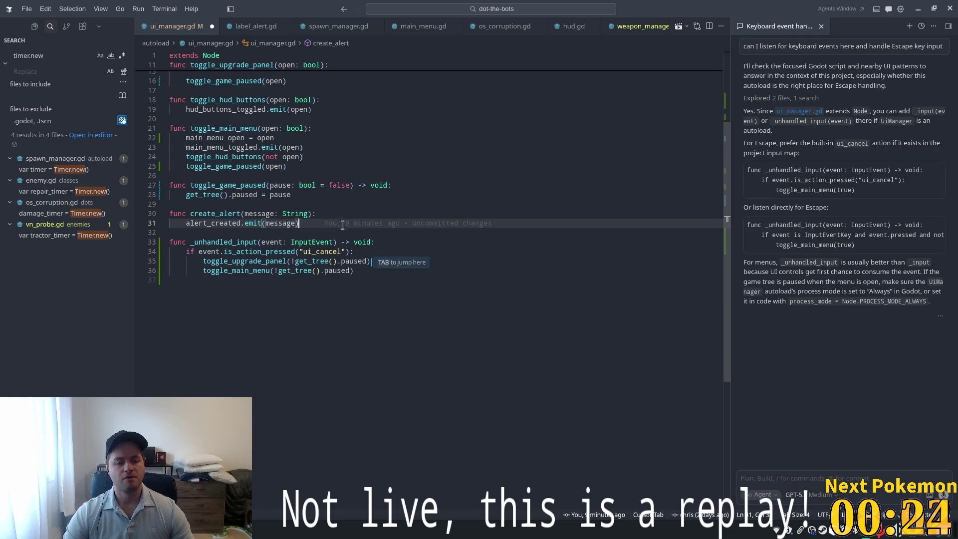
click(318, 233)
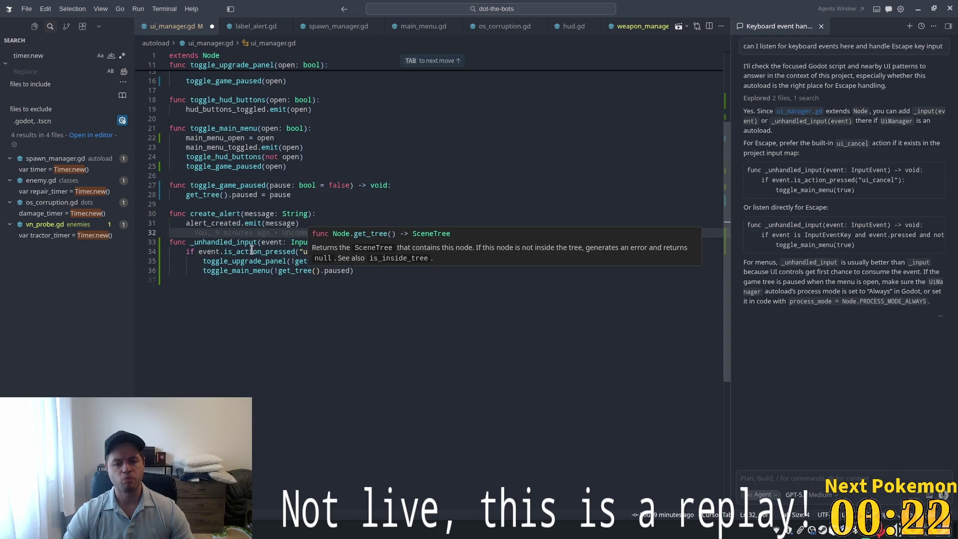
click(215, 224)
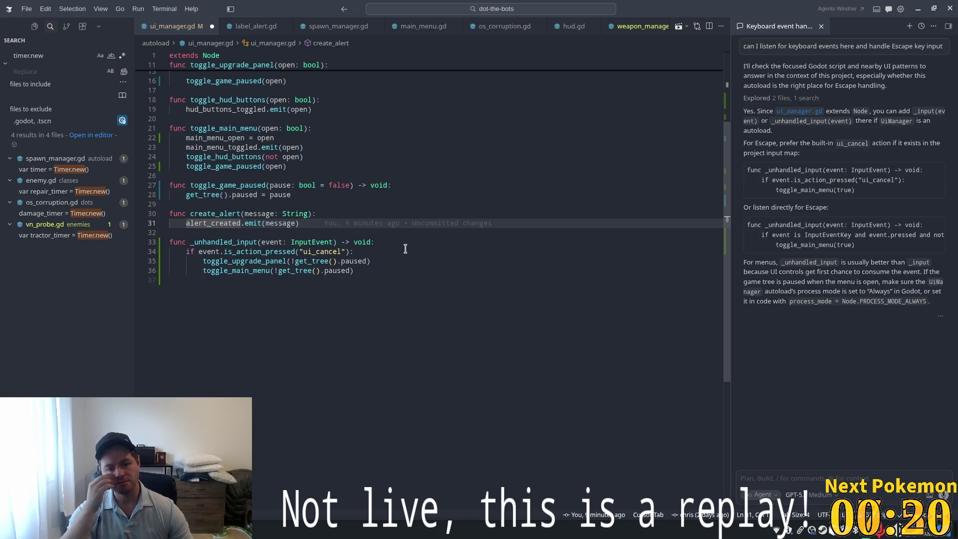
drag(412, 271, 203, 262)
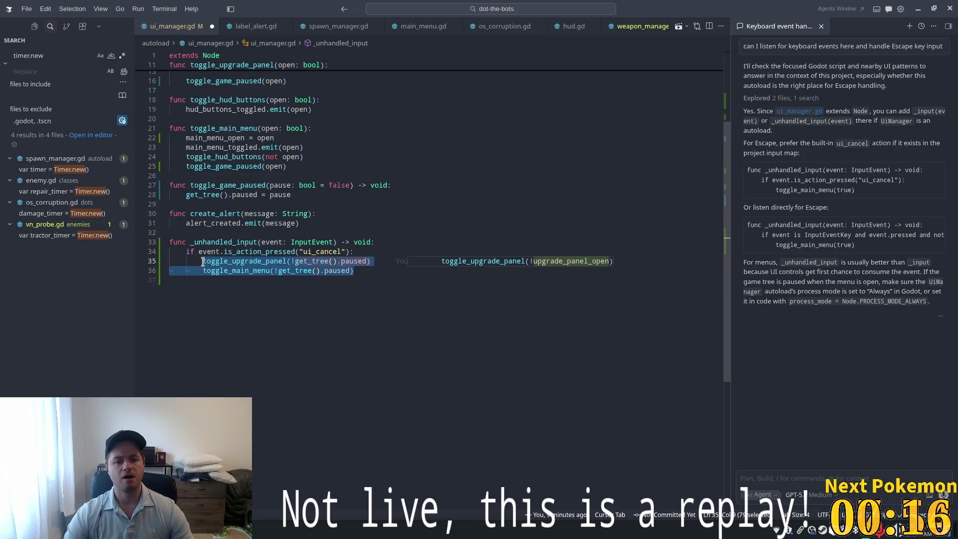
click(339, 283)
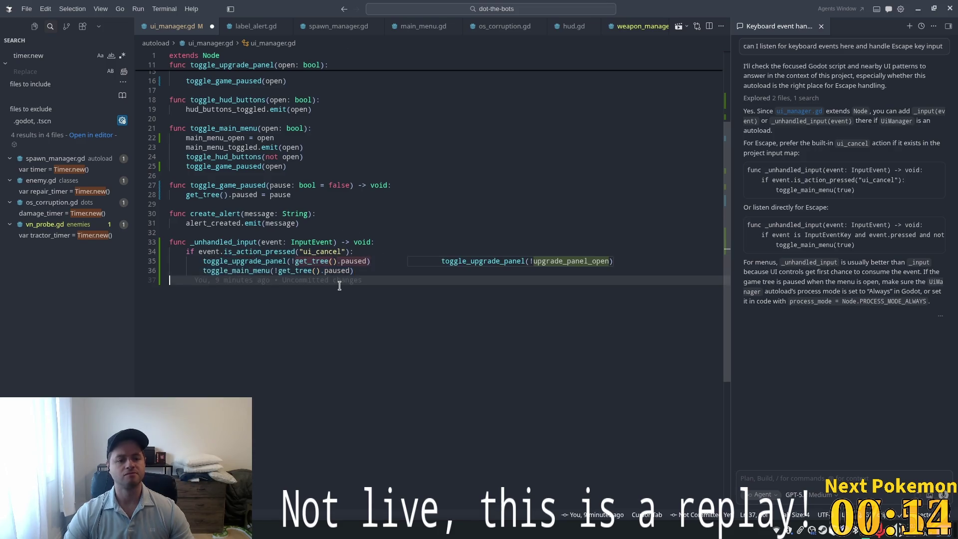
key(Return)
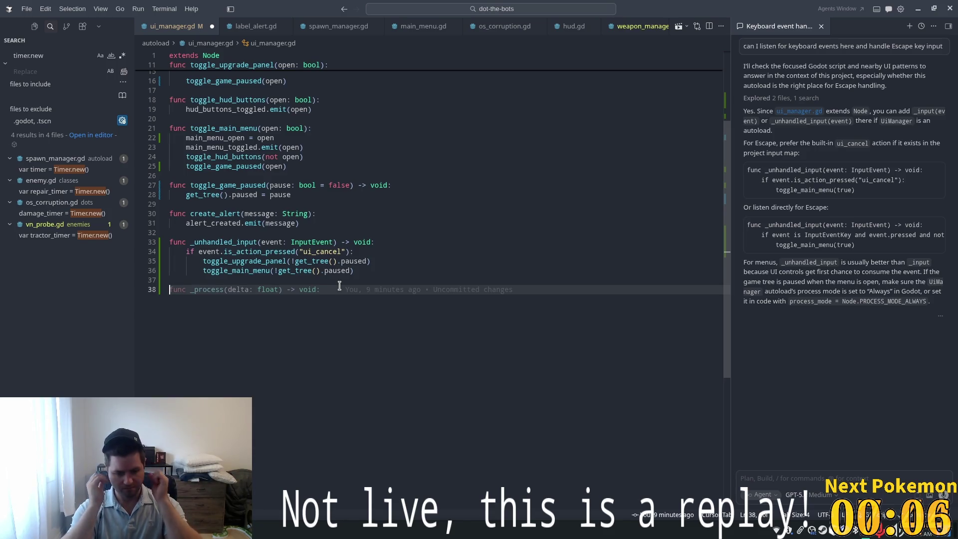
Add a no_panes_open() -> bool function and an early return in _unhandled_input when it's true.
text(func)
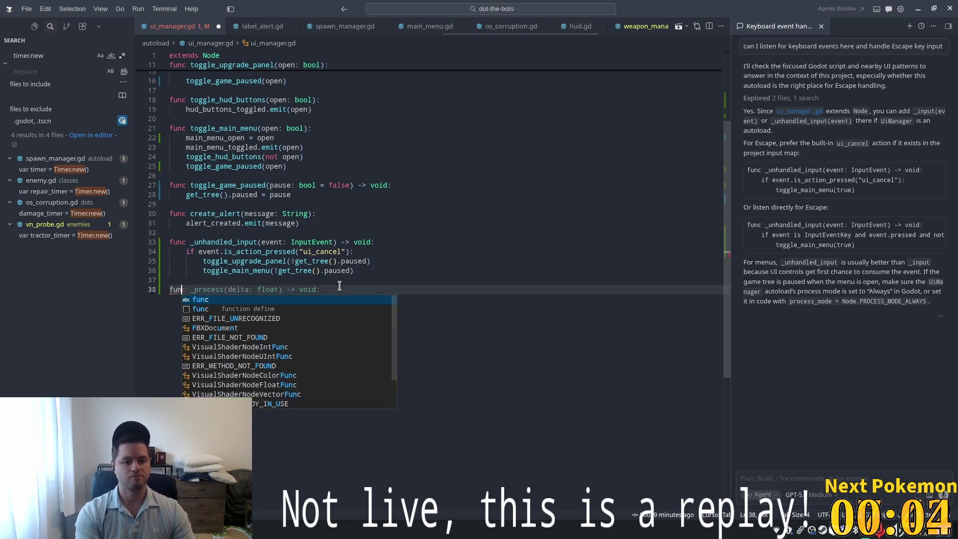
text( no_pa)
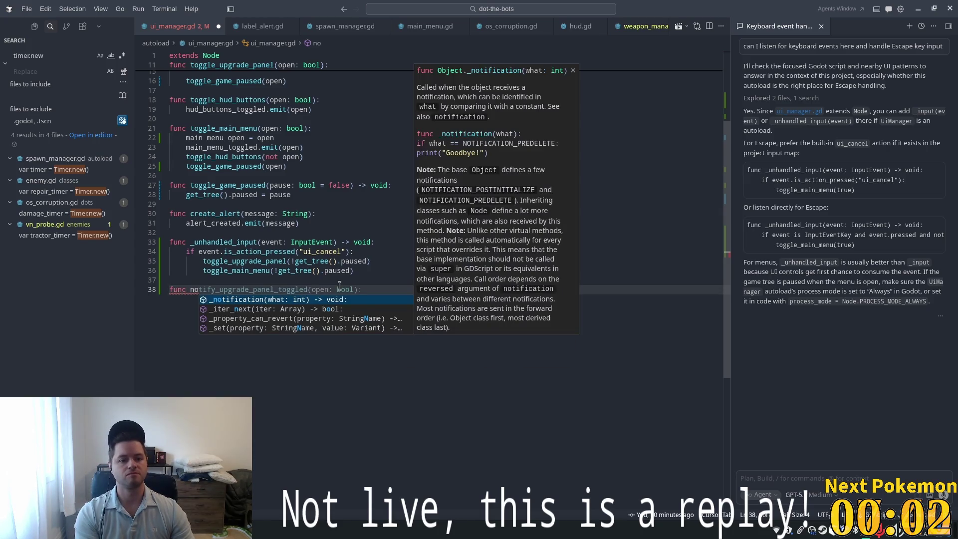
text(nes_op)
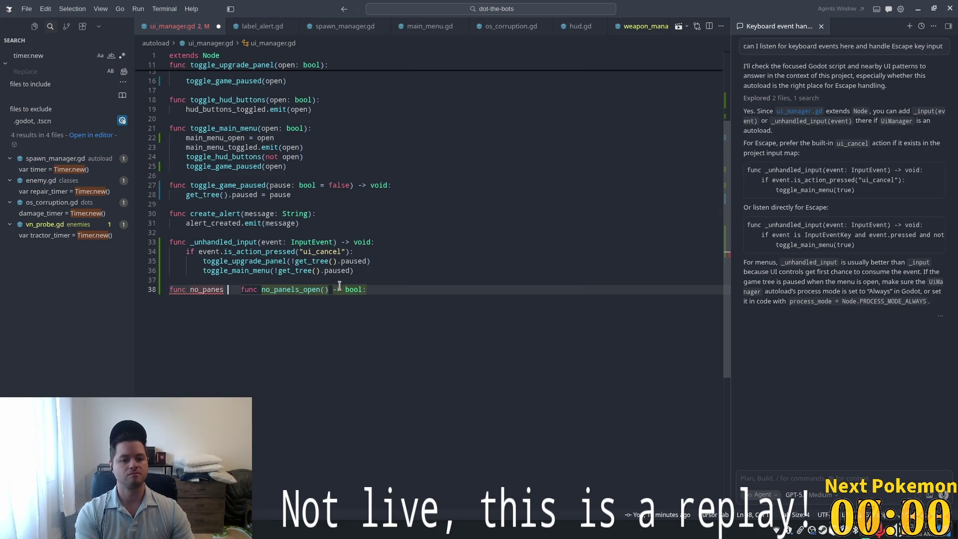
key(Tab)
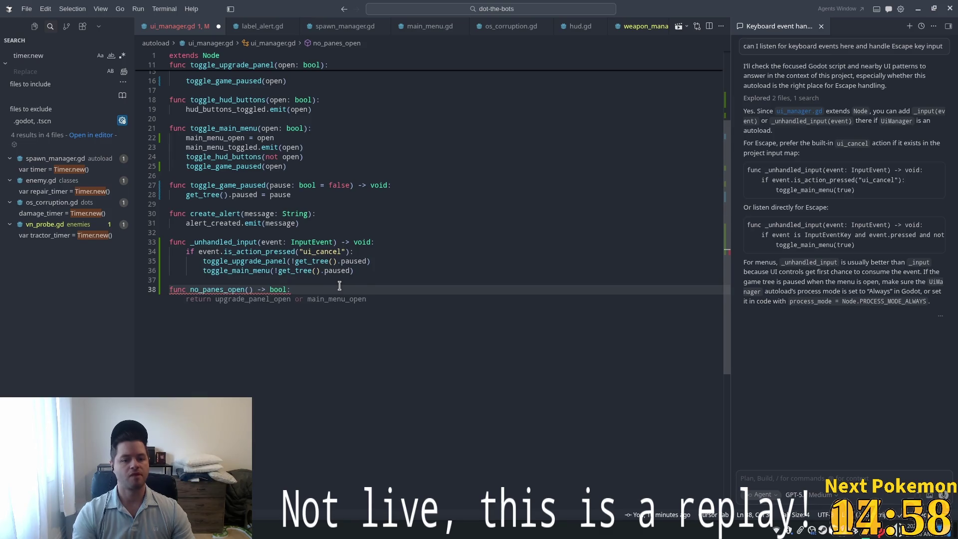
key(Tab)
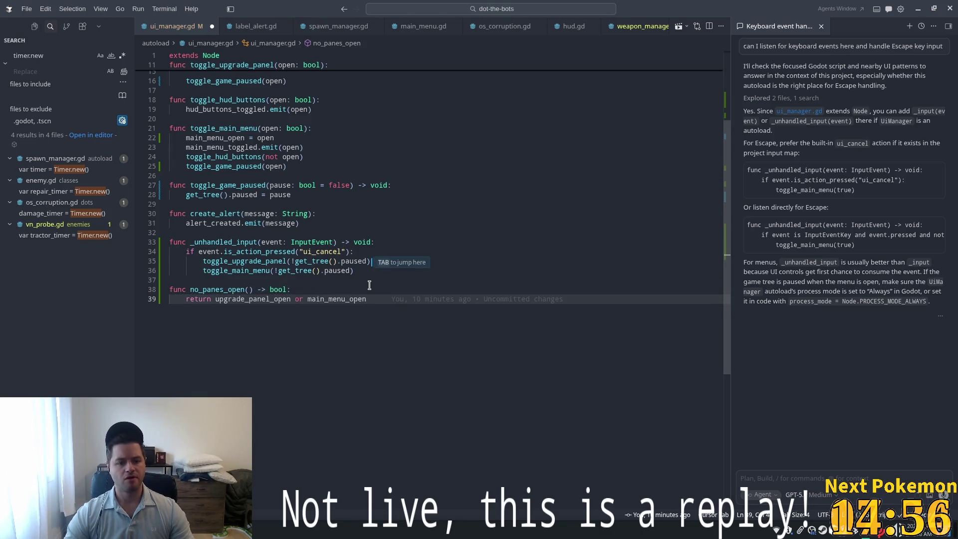
key(Tab)
drag(355, 271, 201, 260)
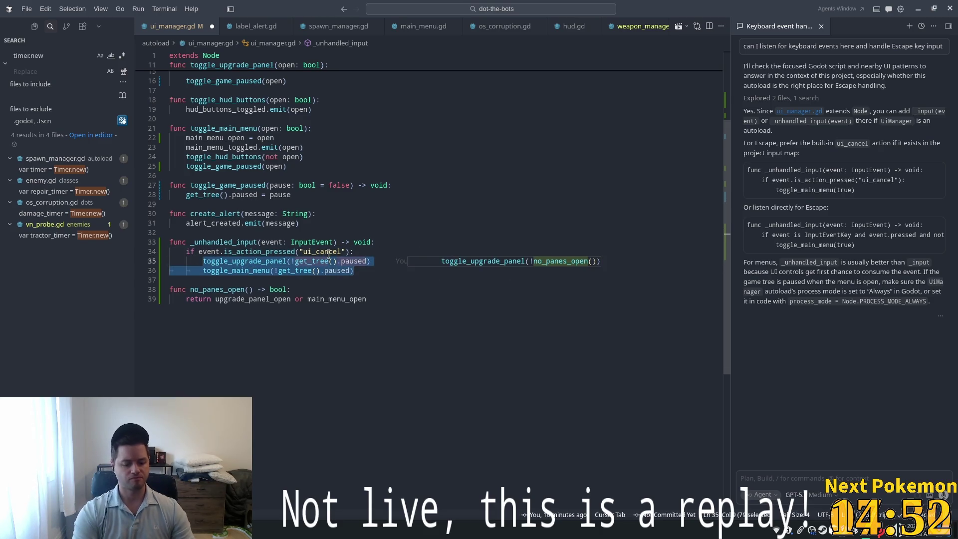
text(if no_panes_open():)
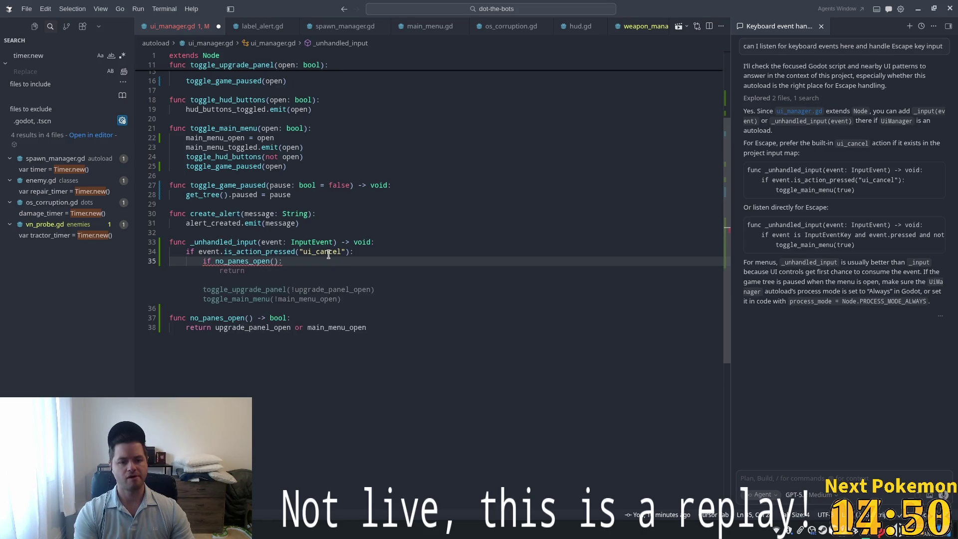
key(Tab)
click(257, 267)
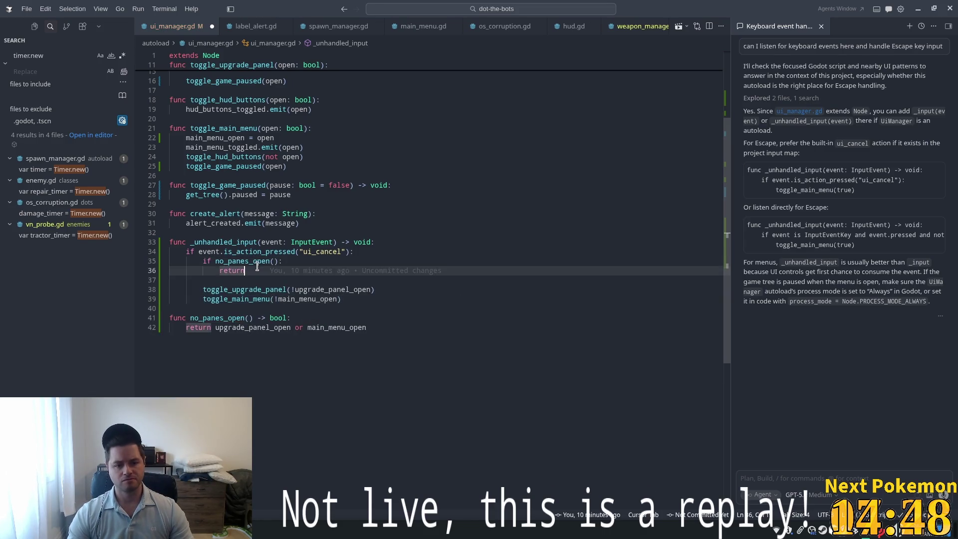
Add a close_all_panes() function that closes both the upgrade panel and main menu.
click(278, 335)
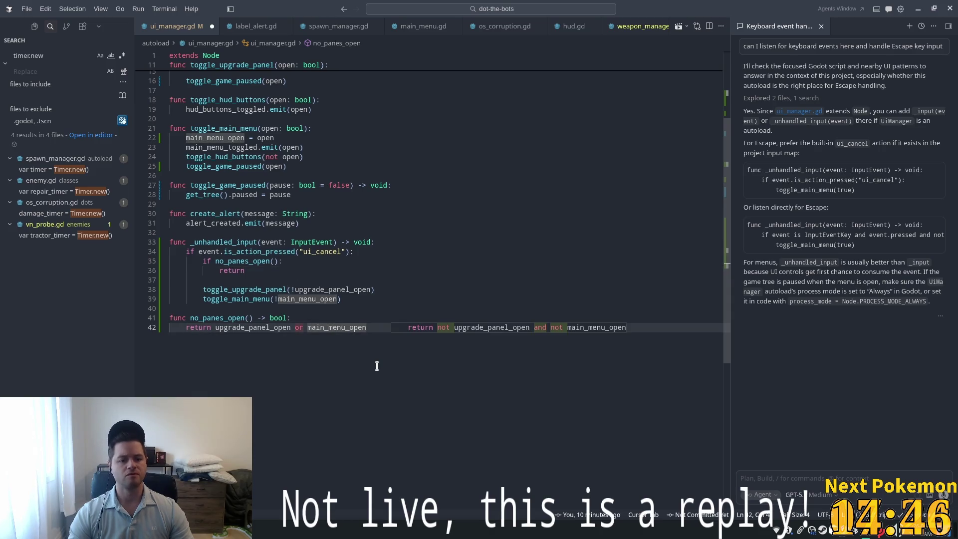
key(Return)
key(Return)
text(func close)
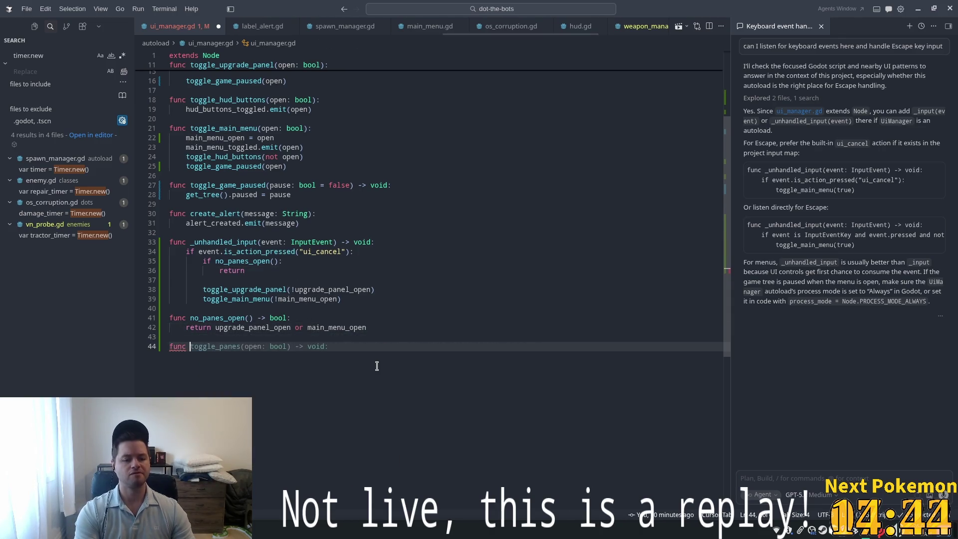
key(Tab)
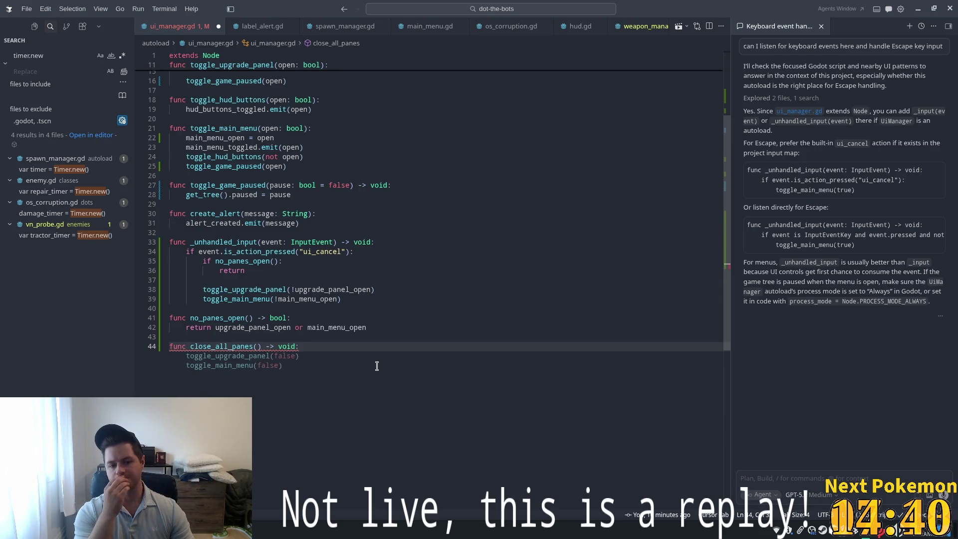
key(Tab)
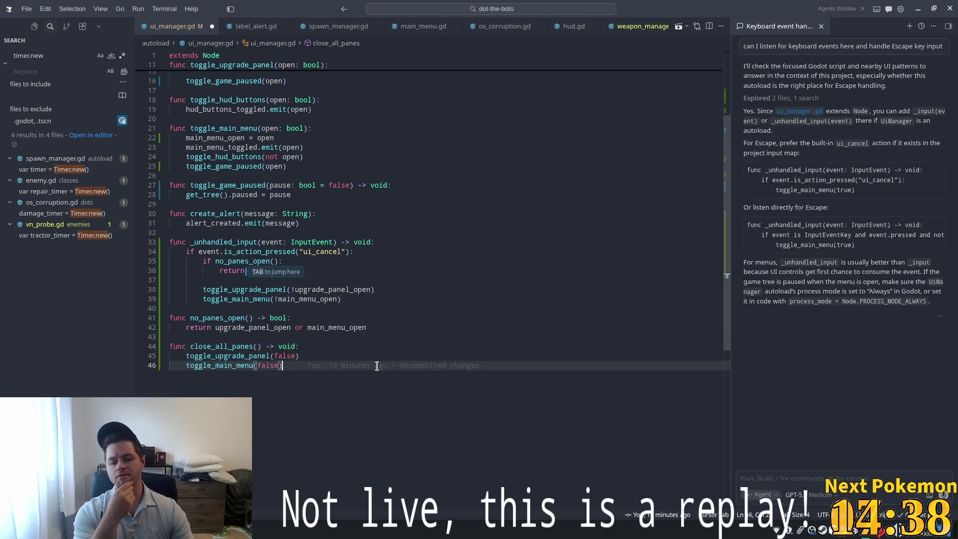
key(Tab)
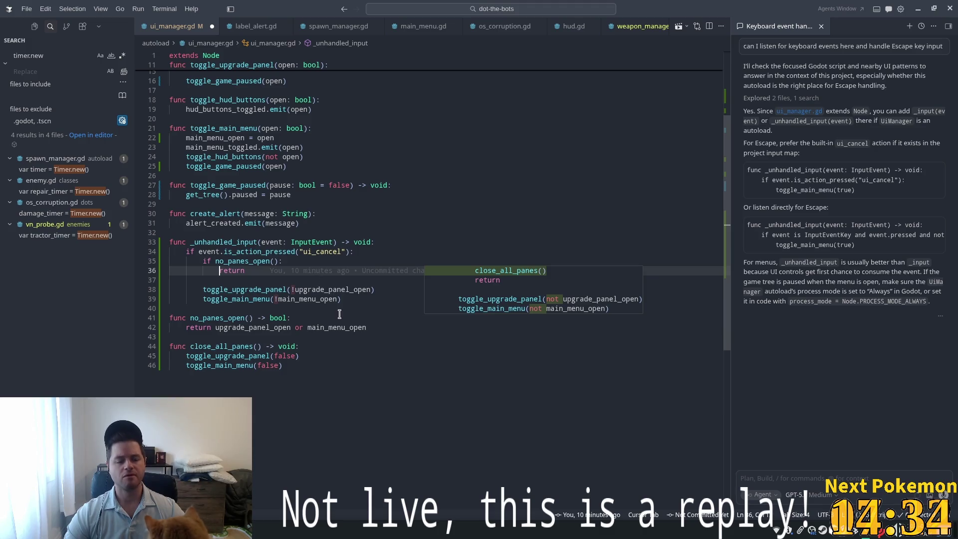
Replace the two toggle calls in the ui_cancel handler with close_all_panes().
click(284, 262)
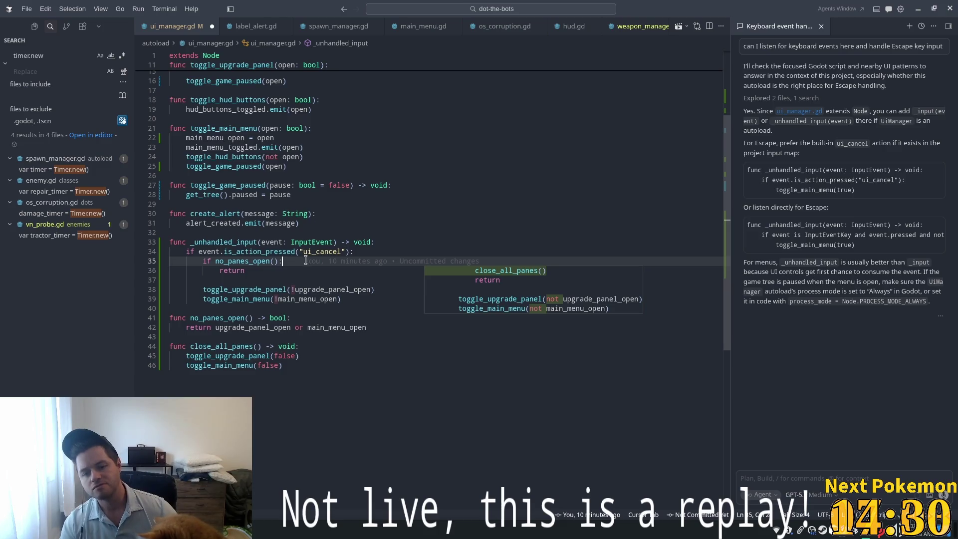
mouse_move(364, 301)
mouse_down()
mouse_move(252, 284)
mouse_move(201, 289)
mouse_up()
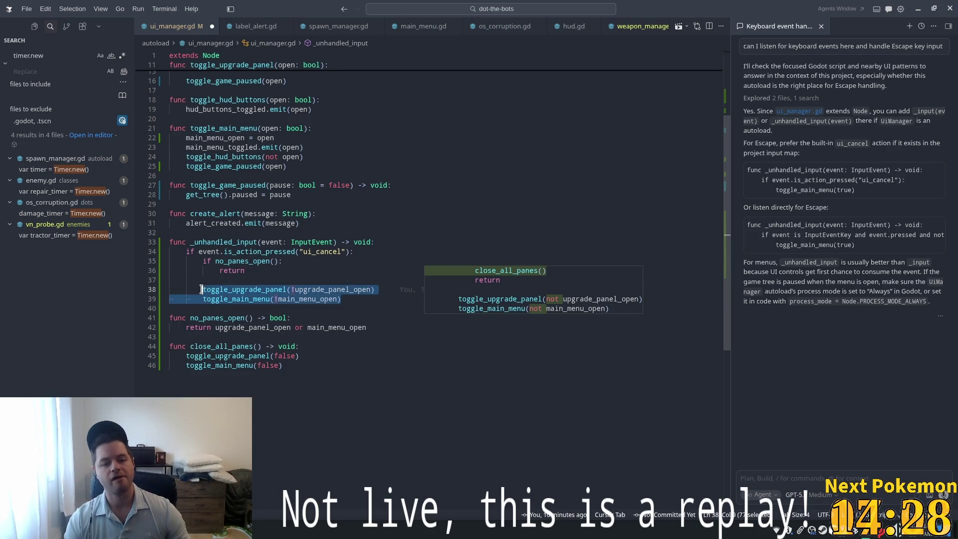
text(close)
key(Tab)
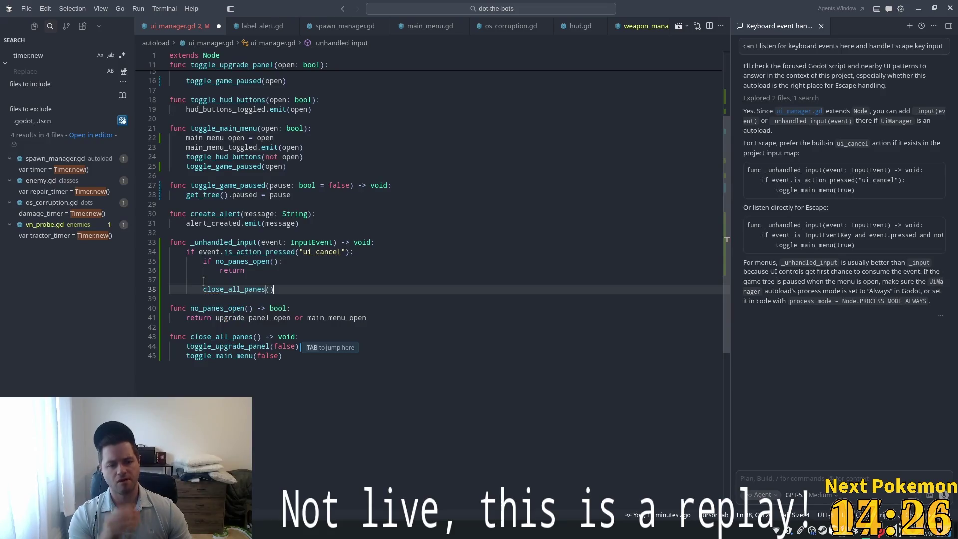
Call toggle_main_menu(true) before the early return, save ui_manager.gd, and run the game in Godot.
click(295, 260)
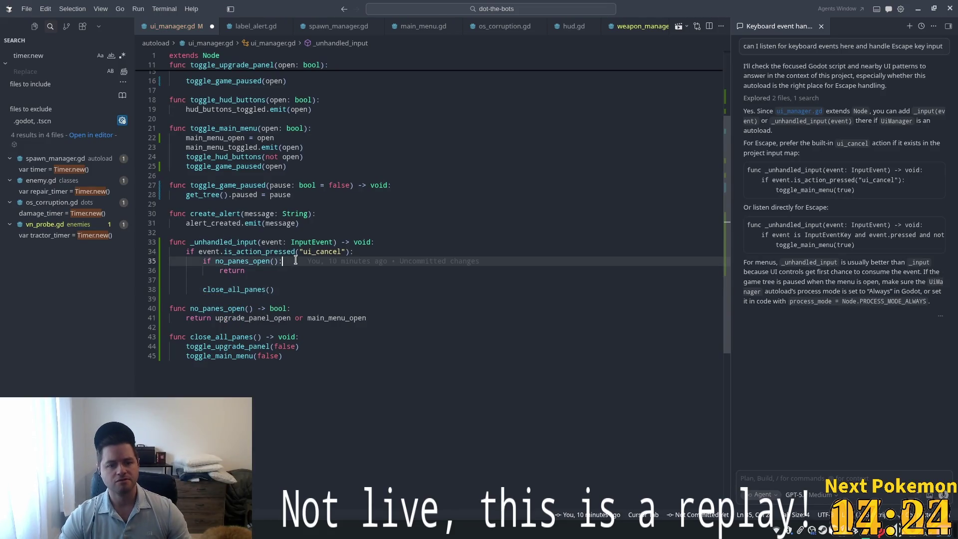
key(Return)
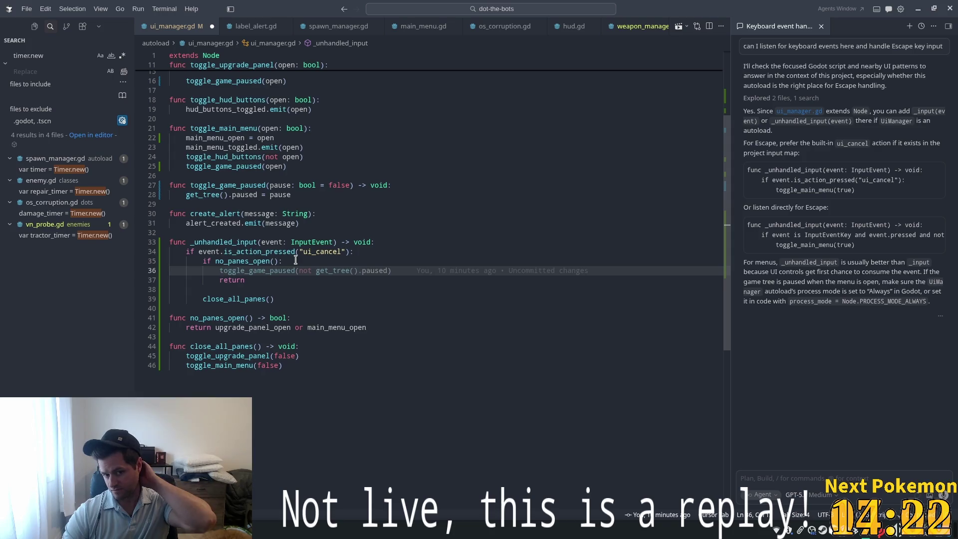
text(toggle)
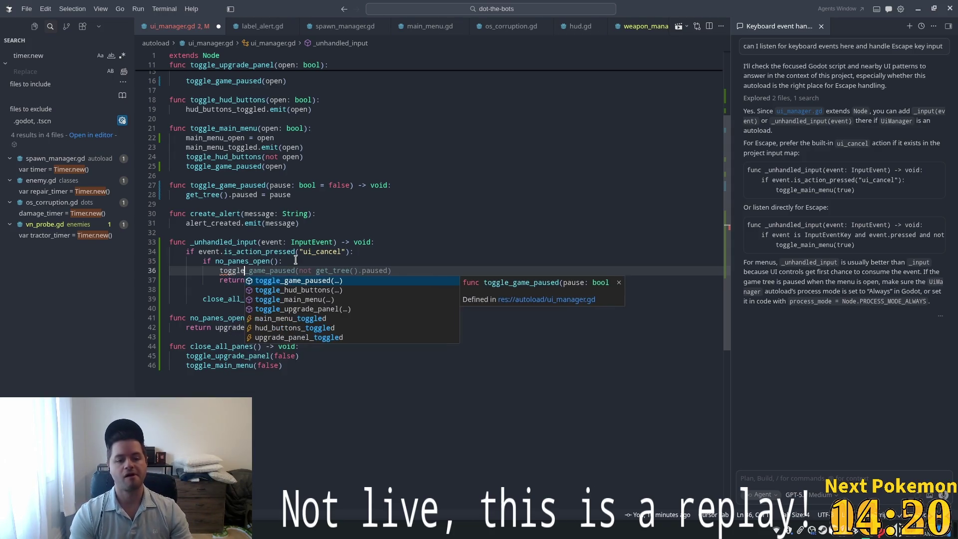
text(_main)
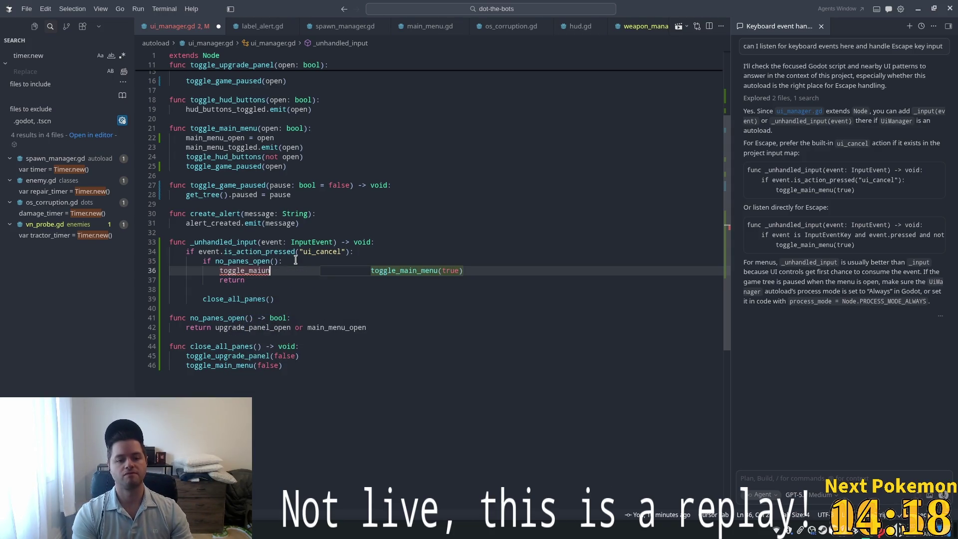
key(Tab)
key(ctrl+s)
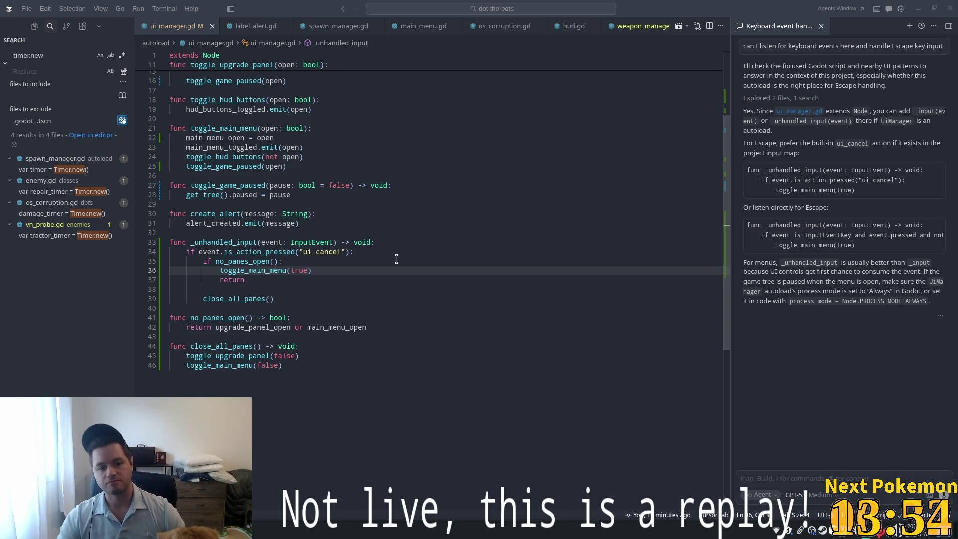
key(alt+Tab)
click(824, 22)
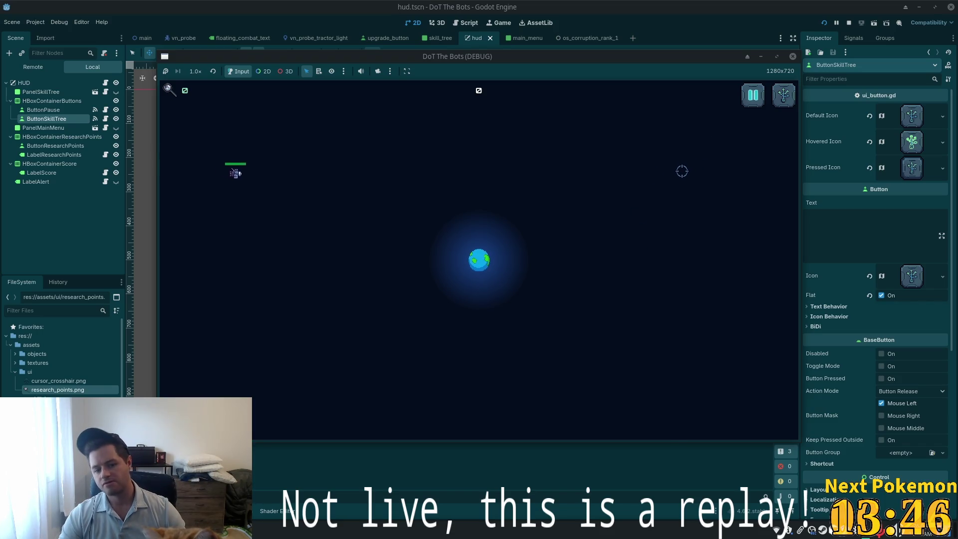
Stop the DoT The Bots test run and return to ui_manager.gd in Cursor.
key(F8)
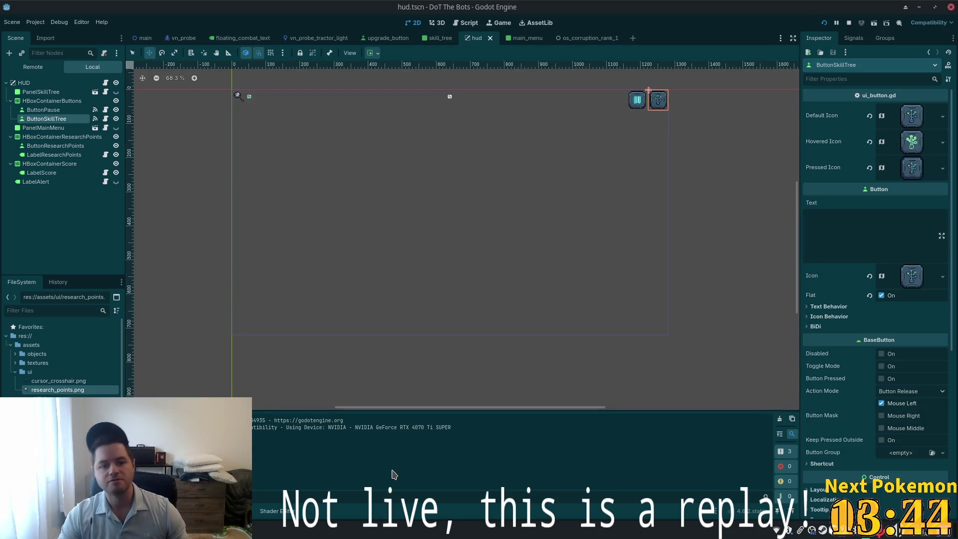
key(alt+Tab)
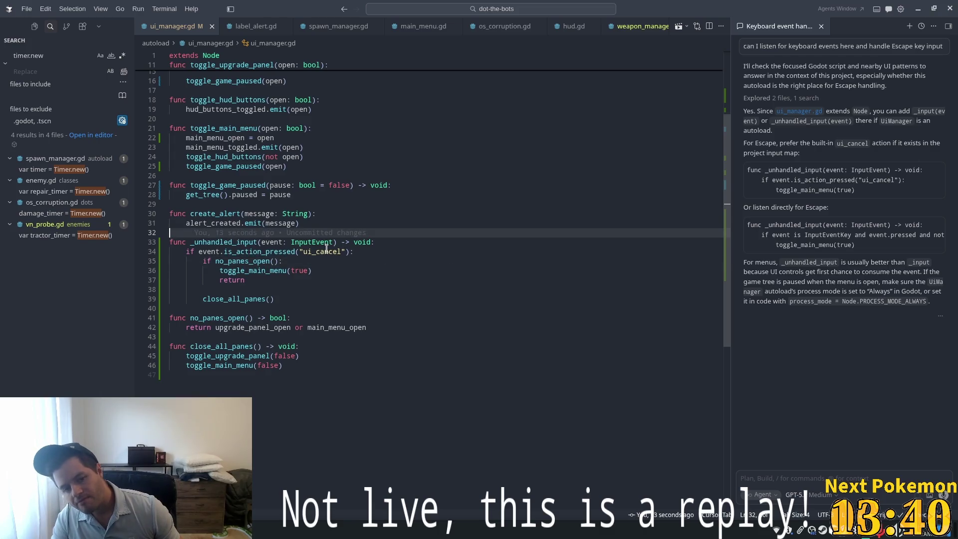
Add a print("unhandled input") line inside the ui_cancel branch and save ui_manager.gd.
click(385, 243)
key(Return)
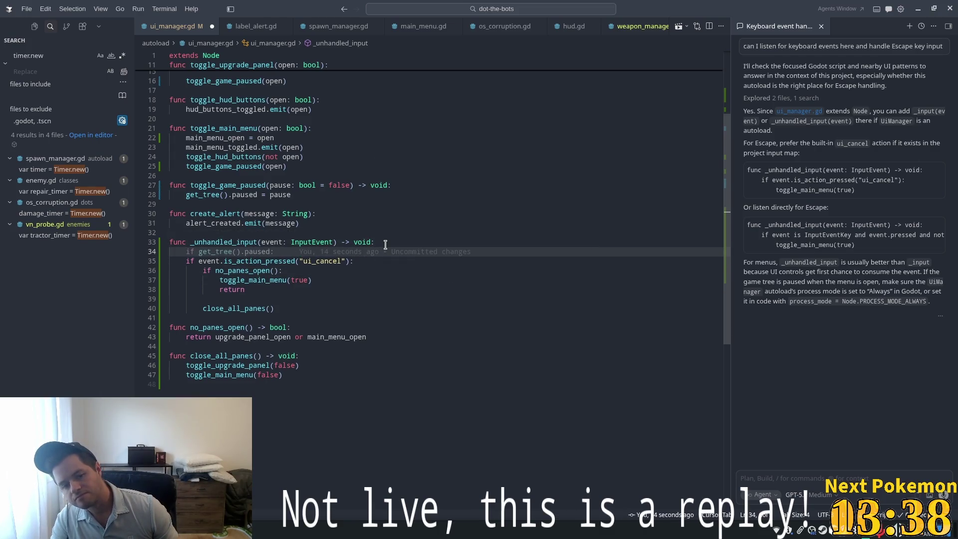
text(print("unhandled input")
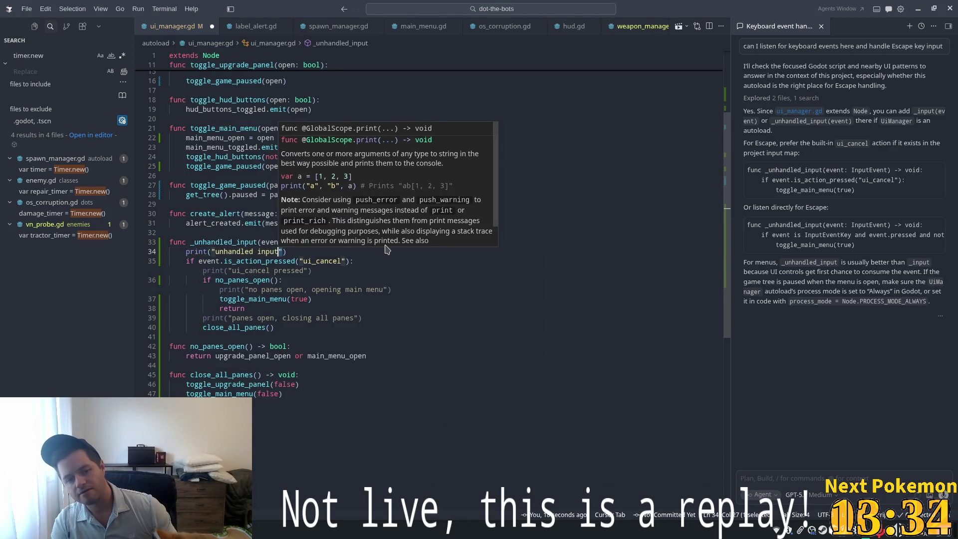
key(ctrl+shift+Left)
key(ctrl+shift+Left)
key(ctrl+shift+Left)
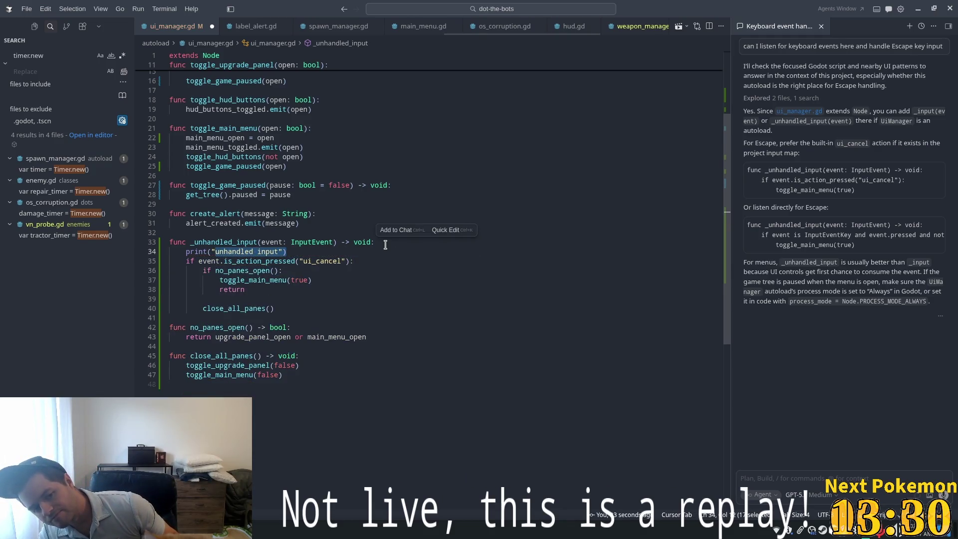
scroll(386, 245, down, 1)
key(alt+Down)
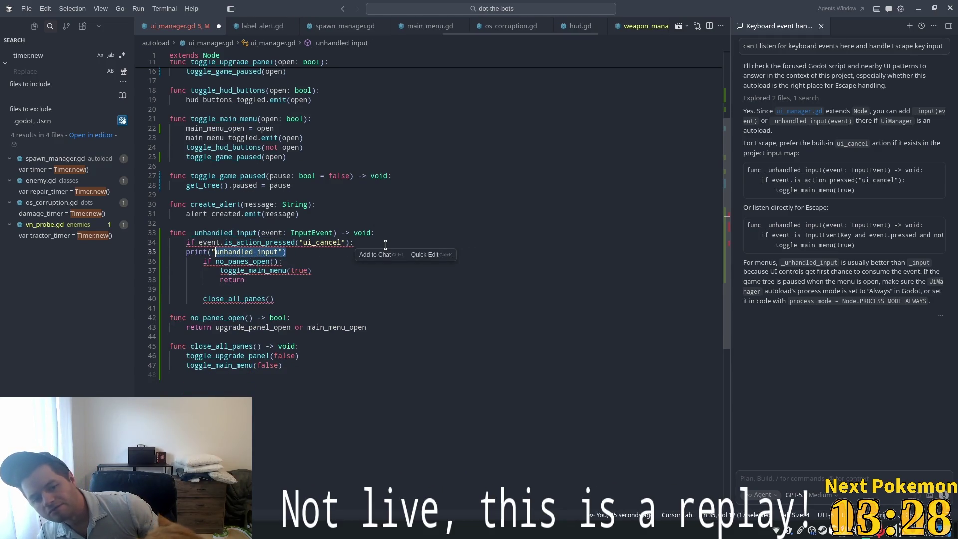
key(Home)
key(Tab)
key(ctrl+s)
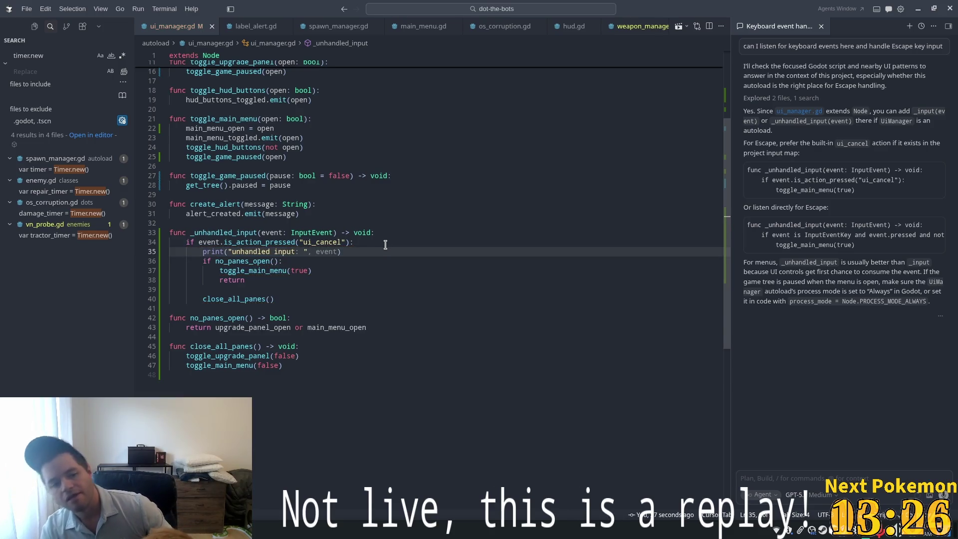
Run the game in Godot to test the escape handling, then stop it and return to Cursor.
click(509, 191)
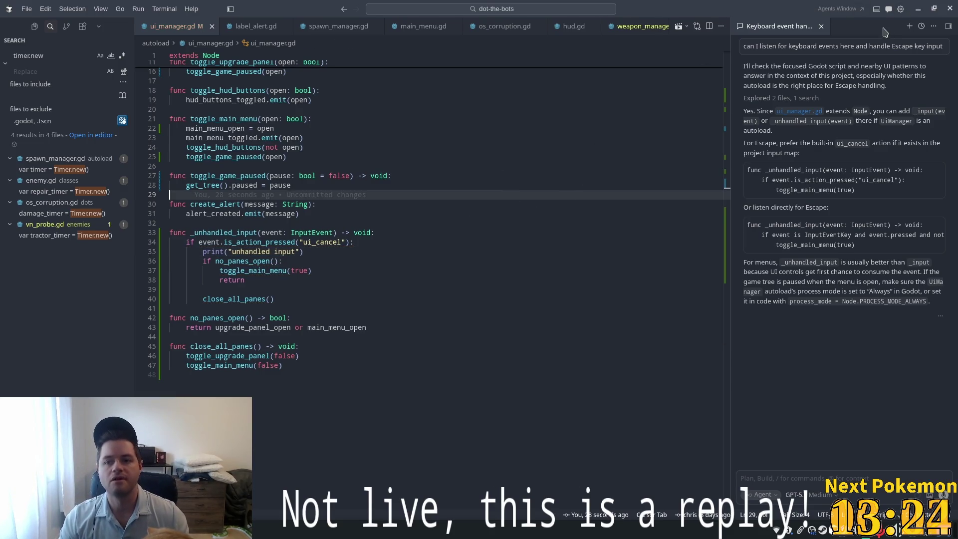
key(alt+Tab)
click(824, 22)
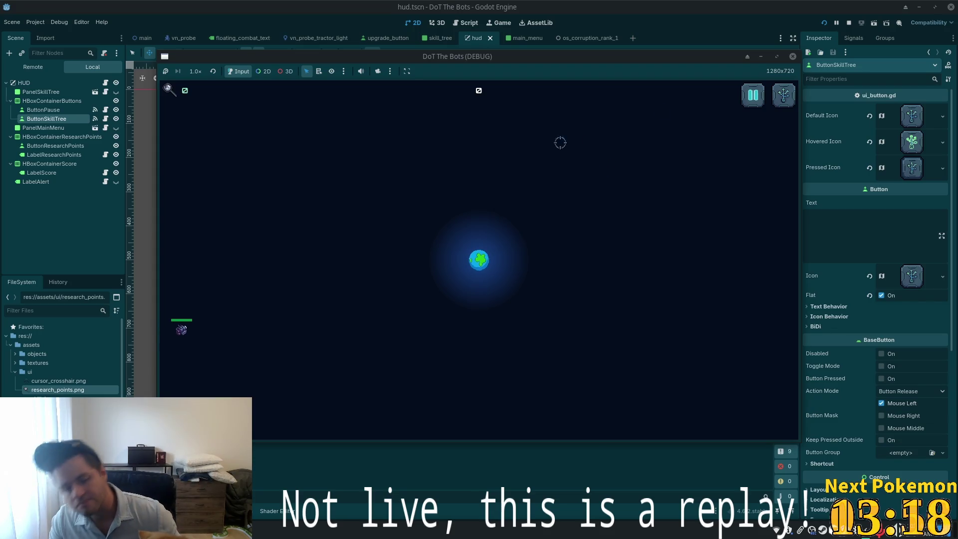
key(F8)
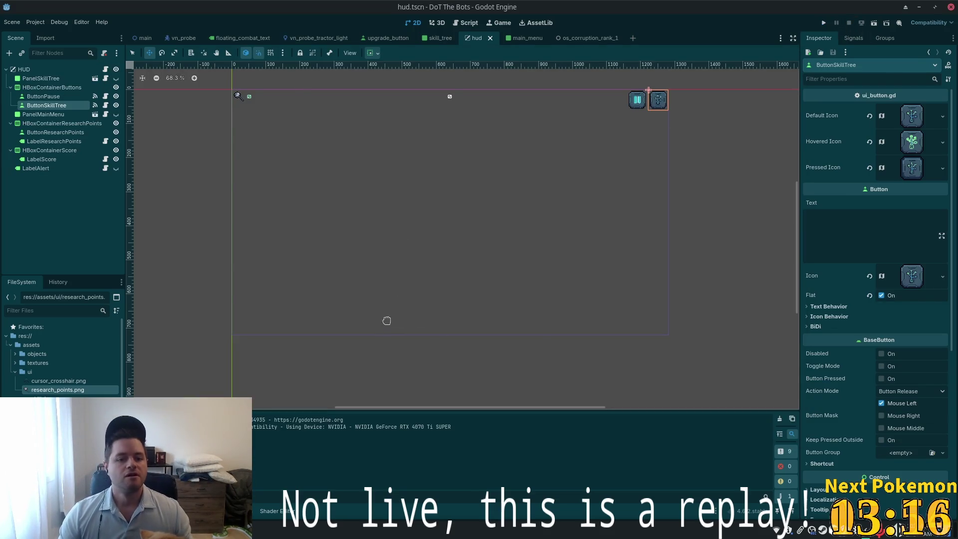
key(alt+Tab)
click(306, 252)
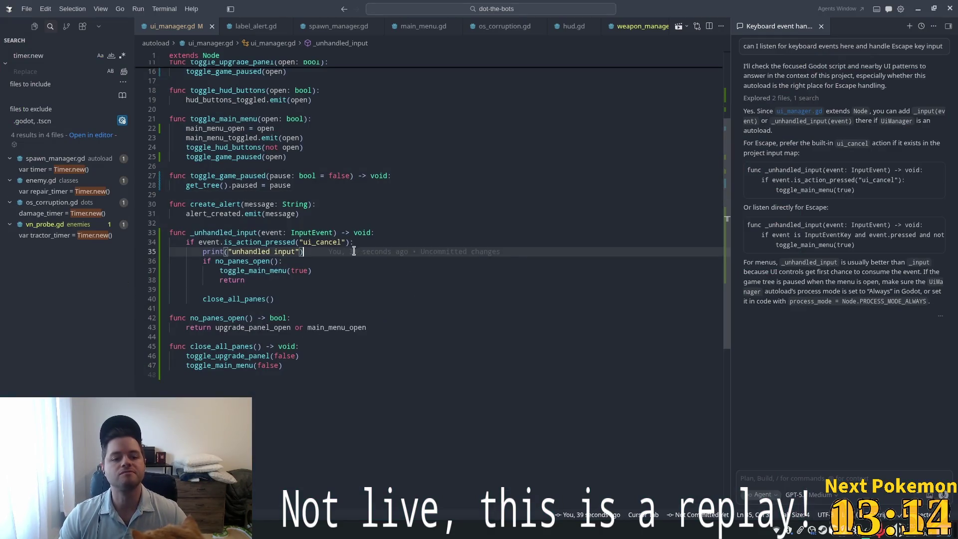
Make no_panes_open() return not upgrade_panel_open and not main_menu_open, then switch to Godot.
click(305, 260)
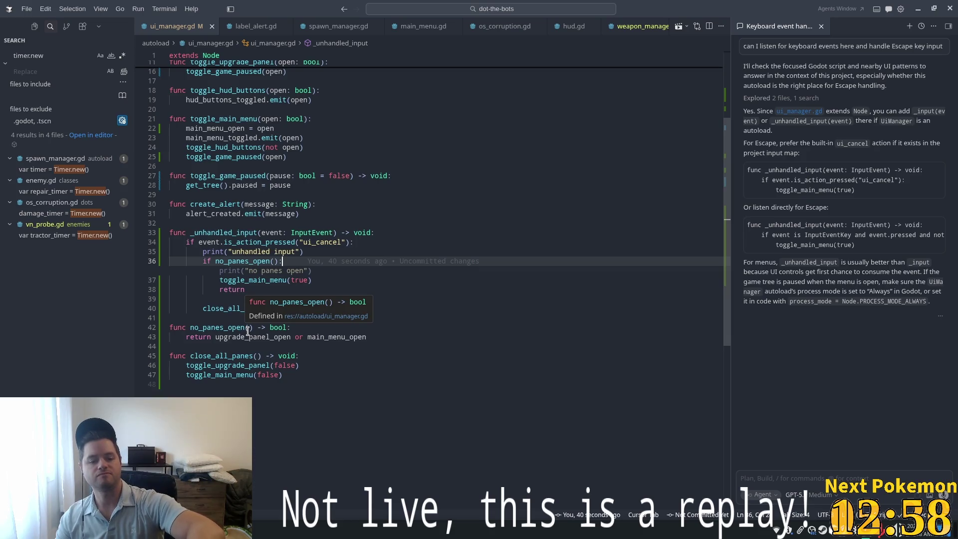
click(272, 337)
click(216, 327)
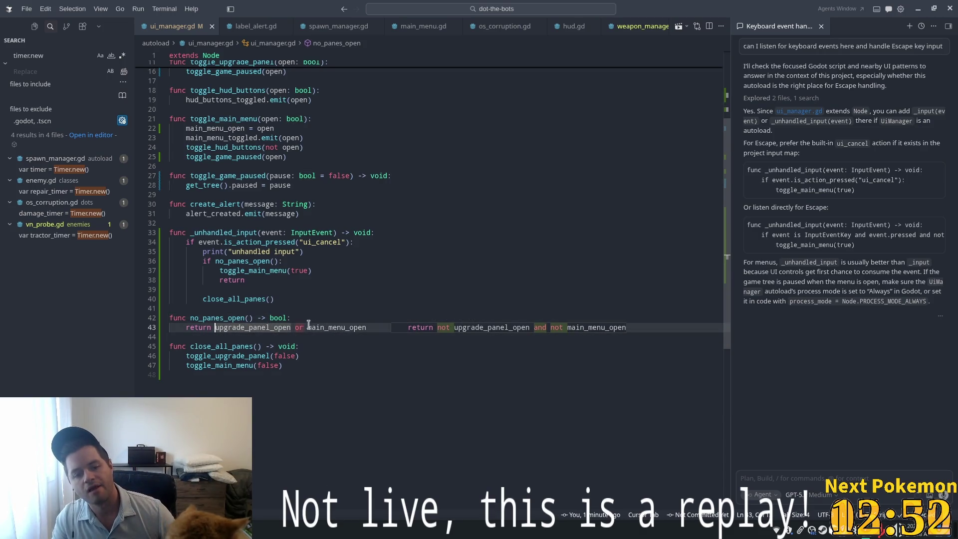
key(Tab)
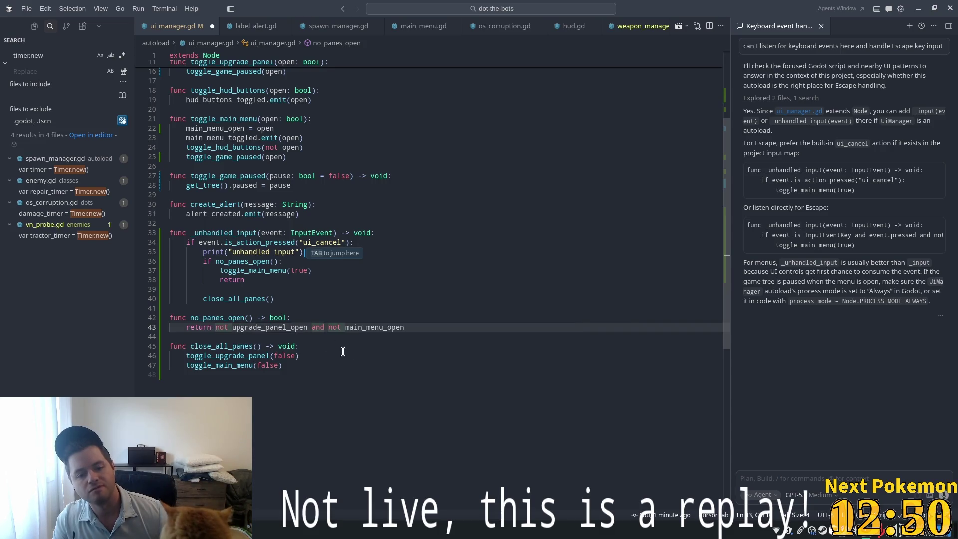
click(375, 280)
key(alt+Tab)
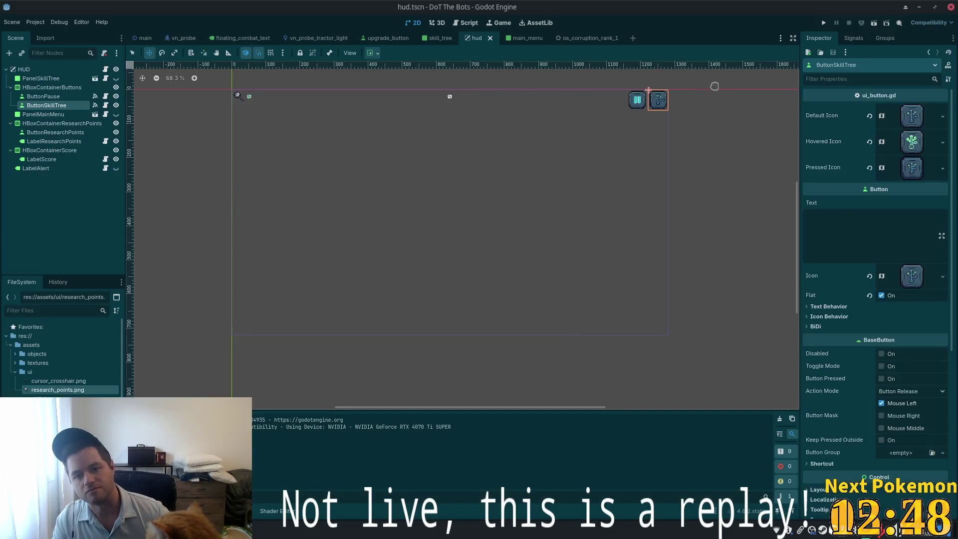
Run the game and toggle the Resume/Settings/Quit pause menu with Escape, then quit back to Cursor.
click(824, 23)
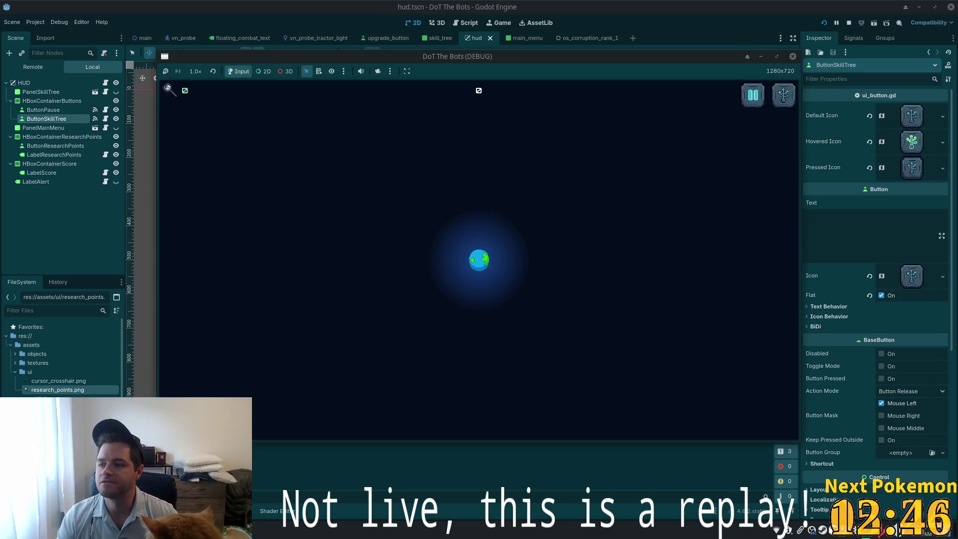
click(509, 228)
key(Escape)
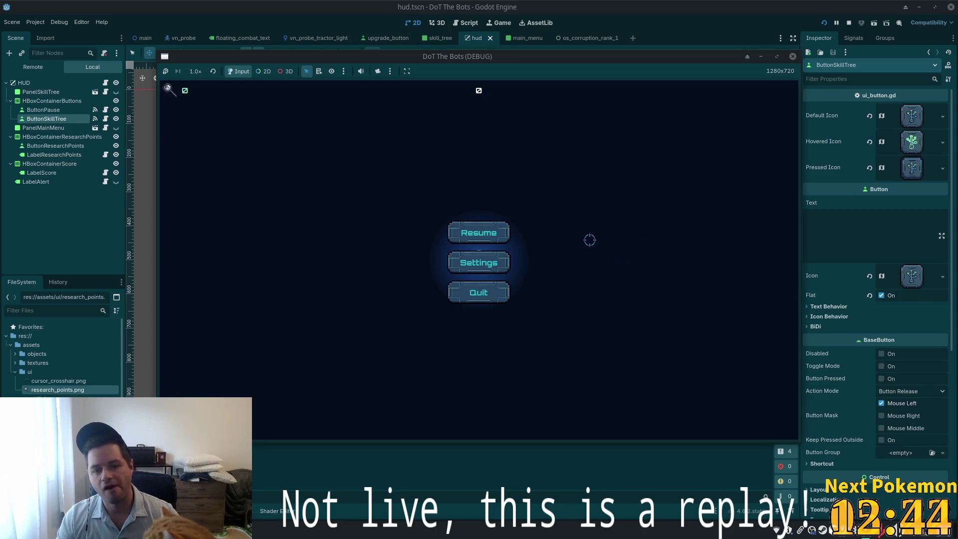
click(492, 238)
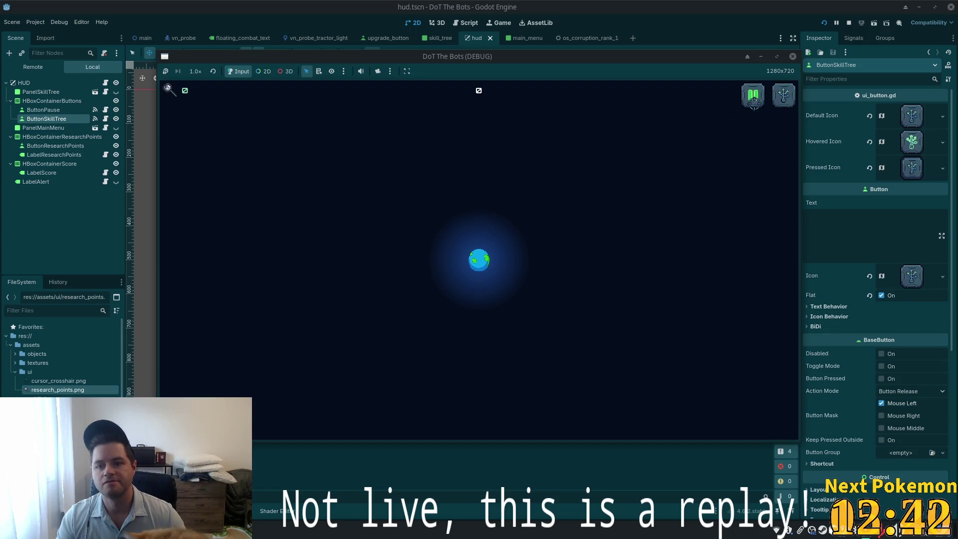
key(Escape)
key(Escape)
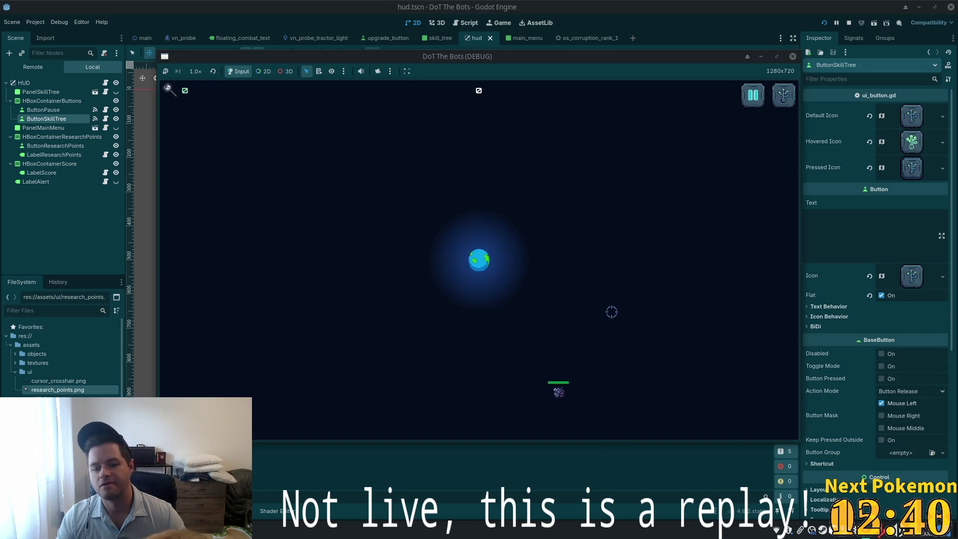
key(Escape)
key(Escape)
key(Escape)
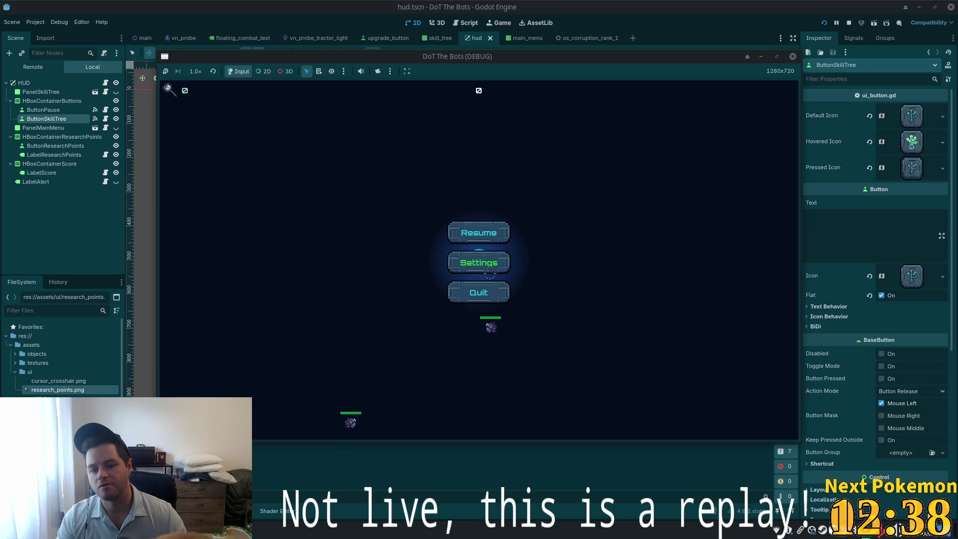
click(507, 295)
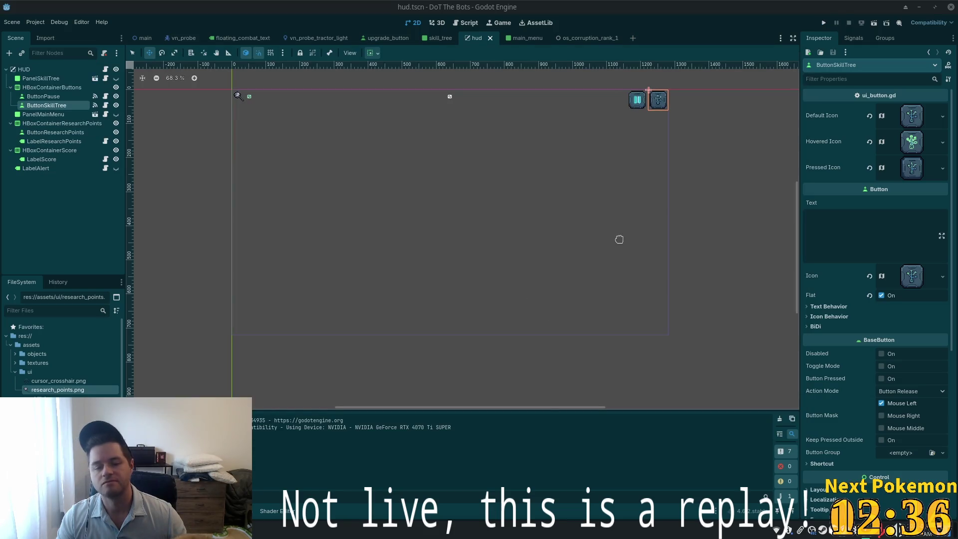
key(alt+Tab)
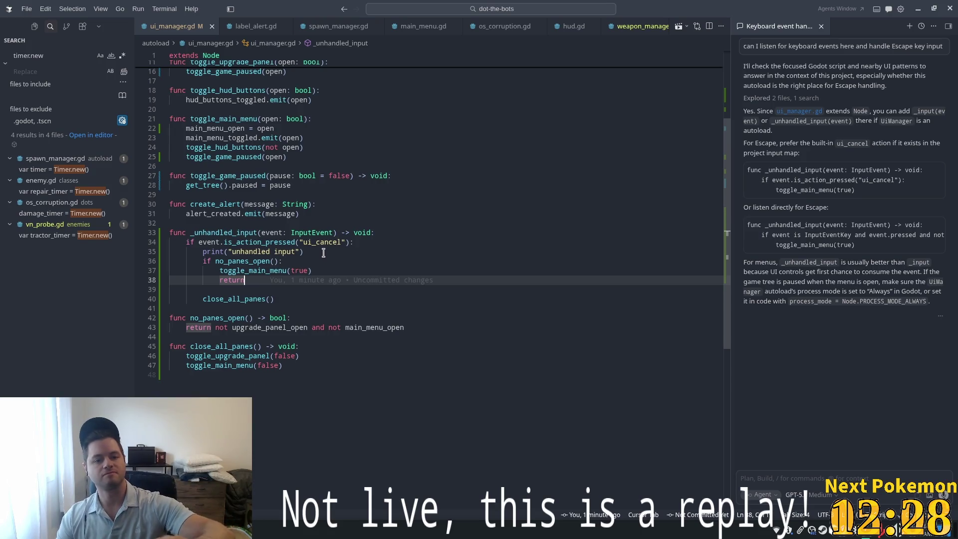
scroll(324, 253, up, 3)
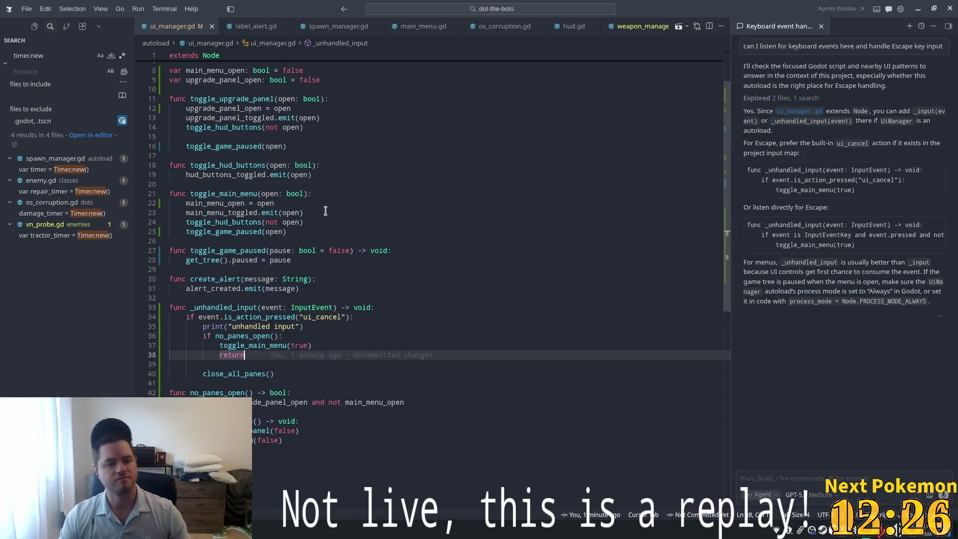
double_click(274, 230)
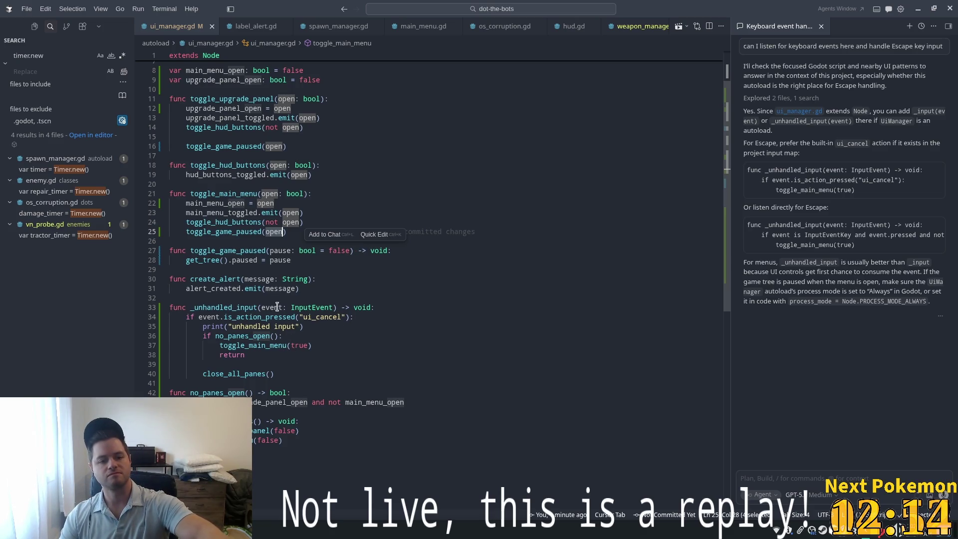
click(265, 223)
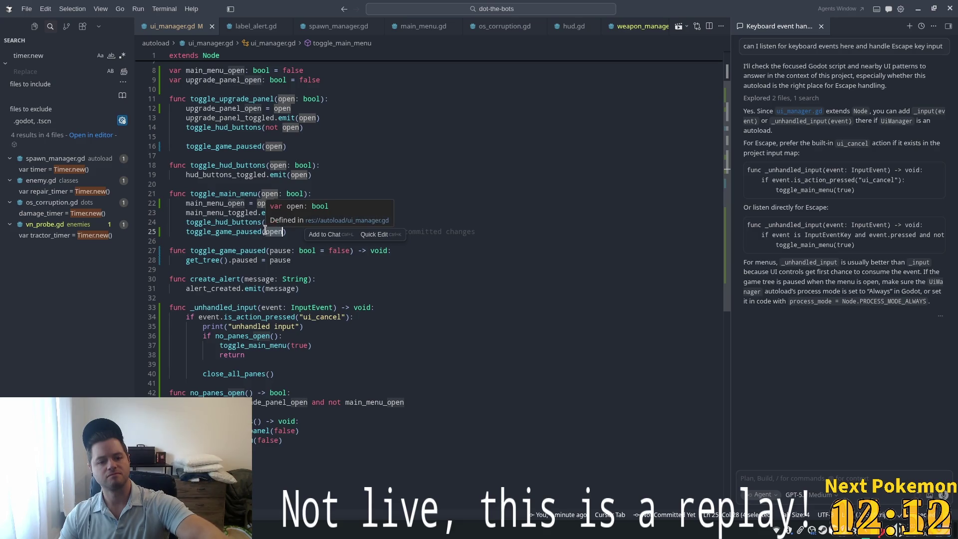
double_click(248, 224)
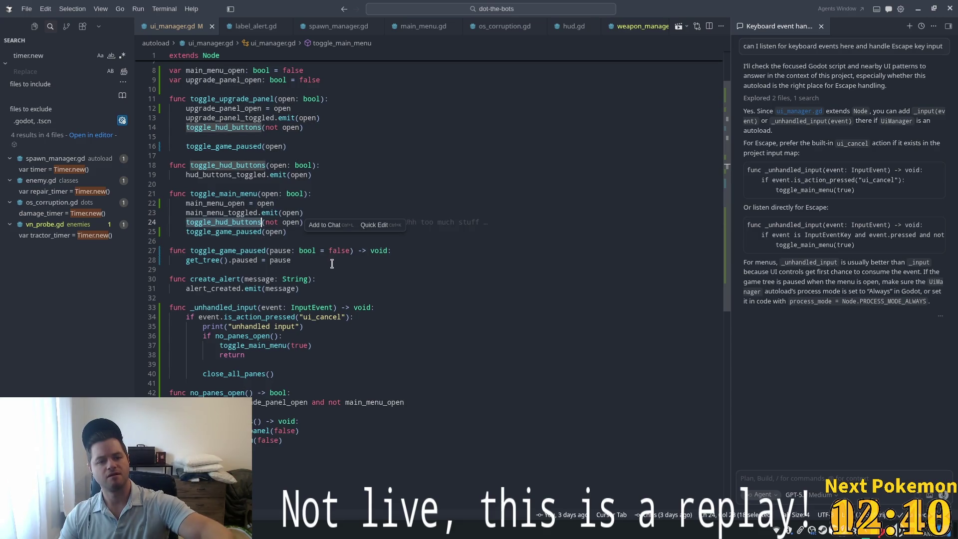
scroll(332, 264, up, 2)
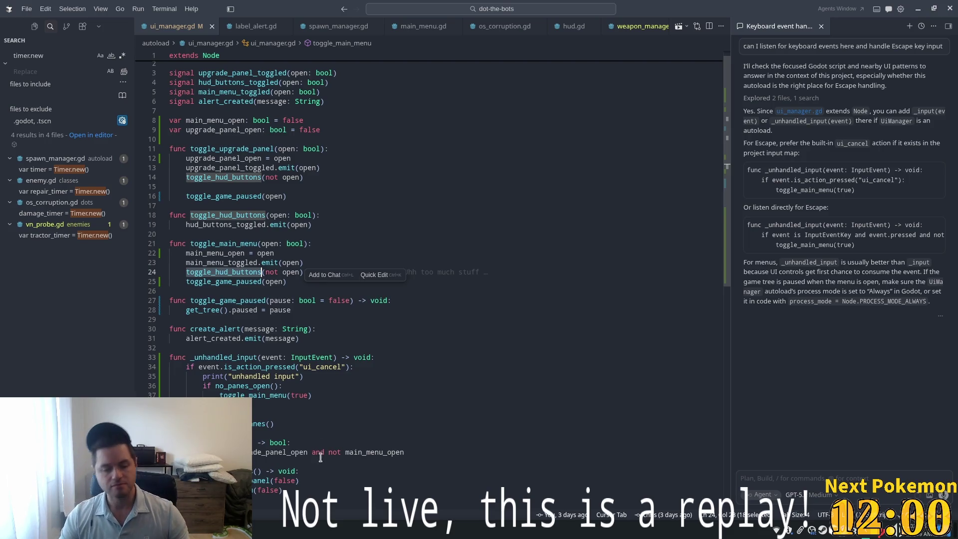
scroll(299, 379, down, 3)
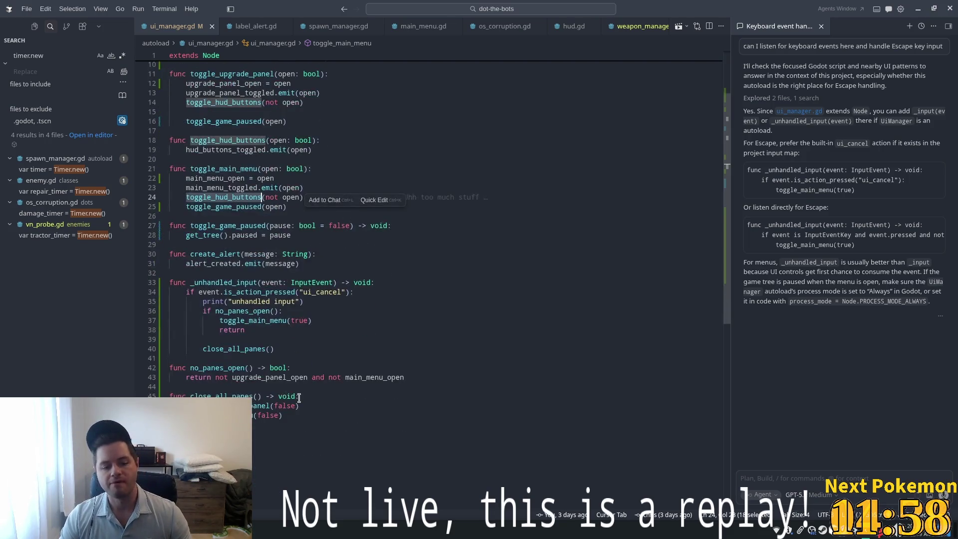
click(282, 339)
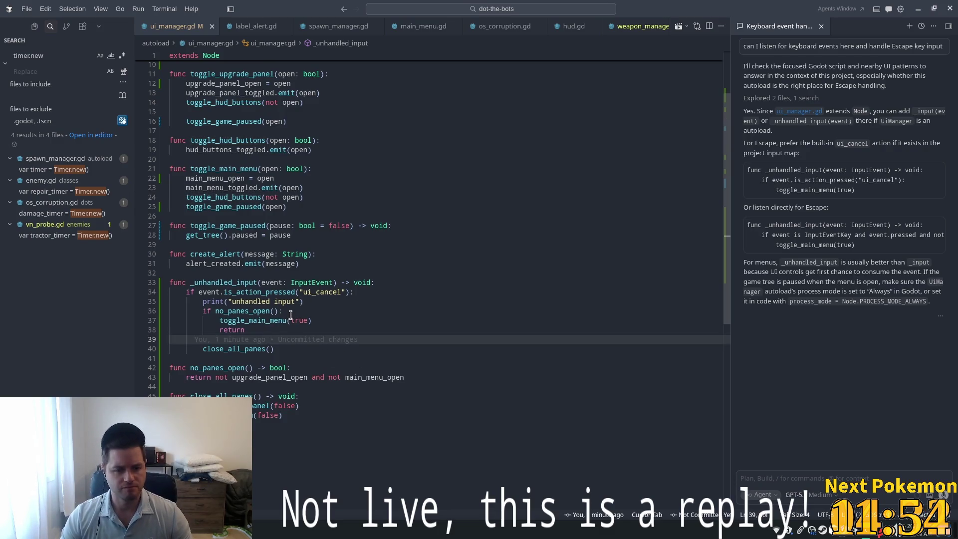
click(272, 320)
double_click(234, 206)
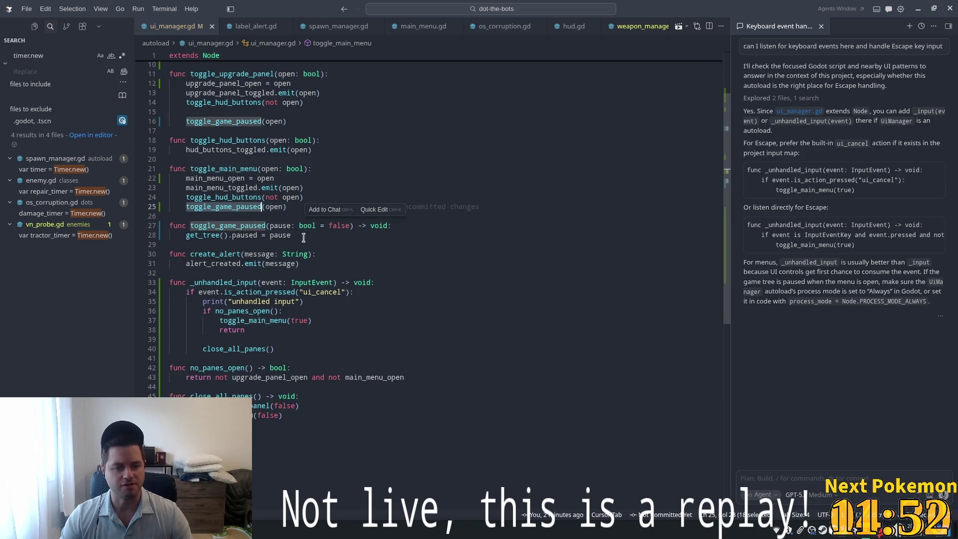
scroll(290, 273, up, 3)
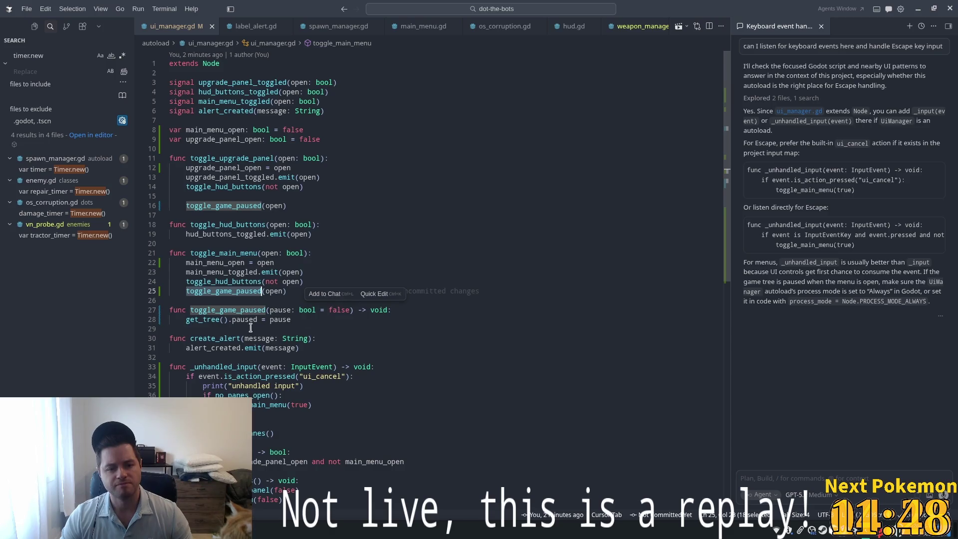
click(234, 319)
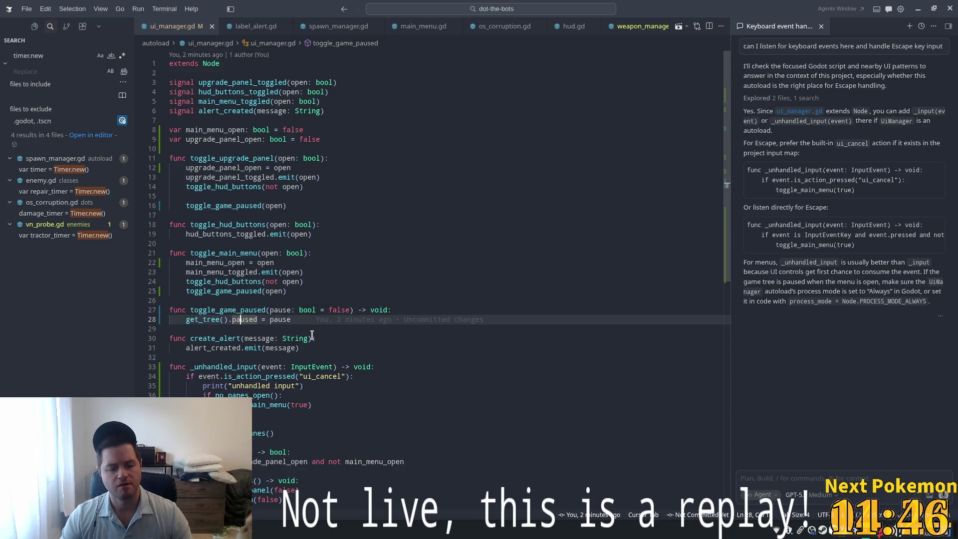
double_click(280, 310)
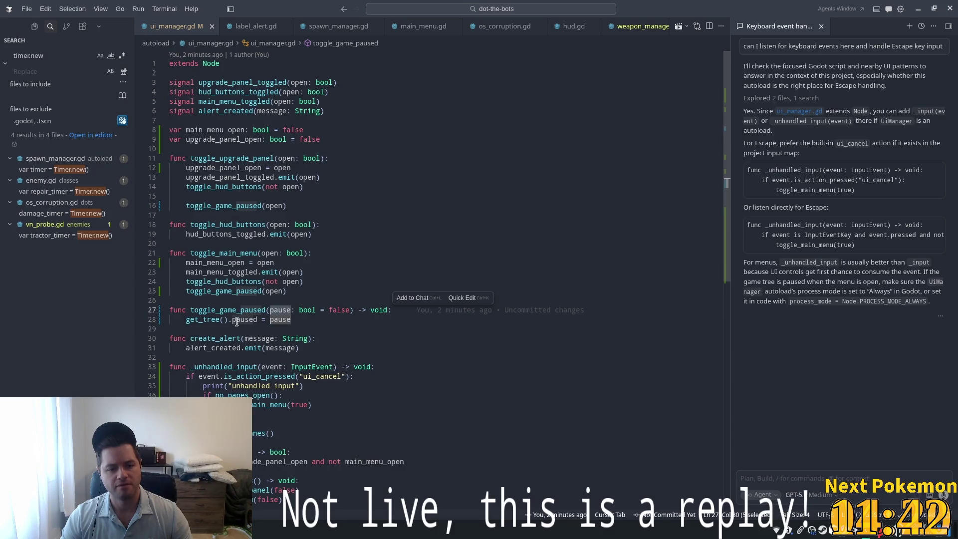
double_click(227, 291)
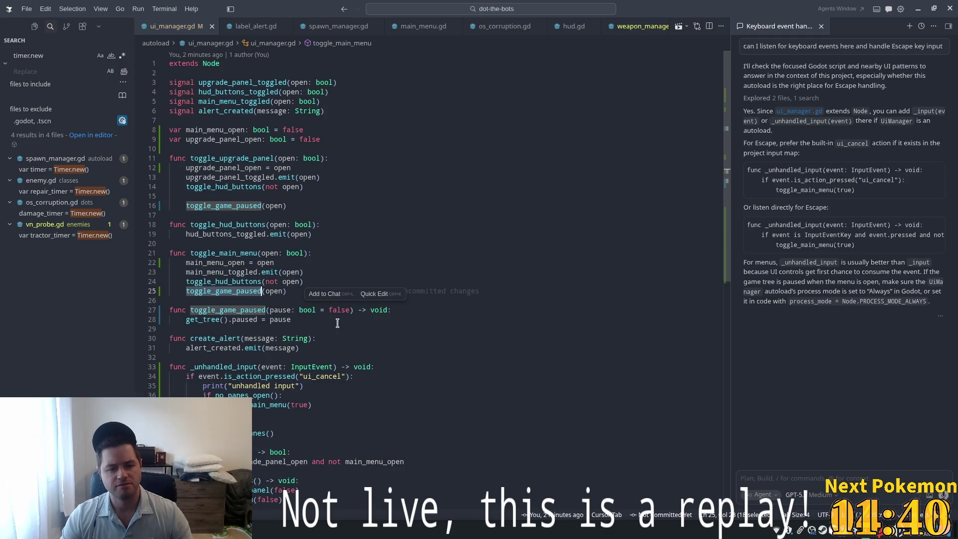
click(235, 396)
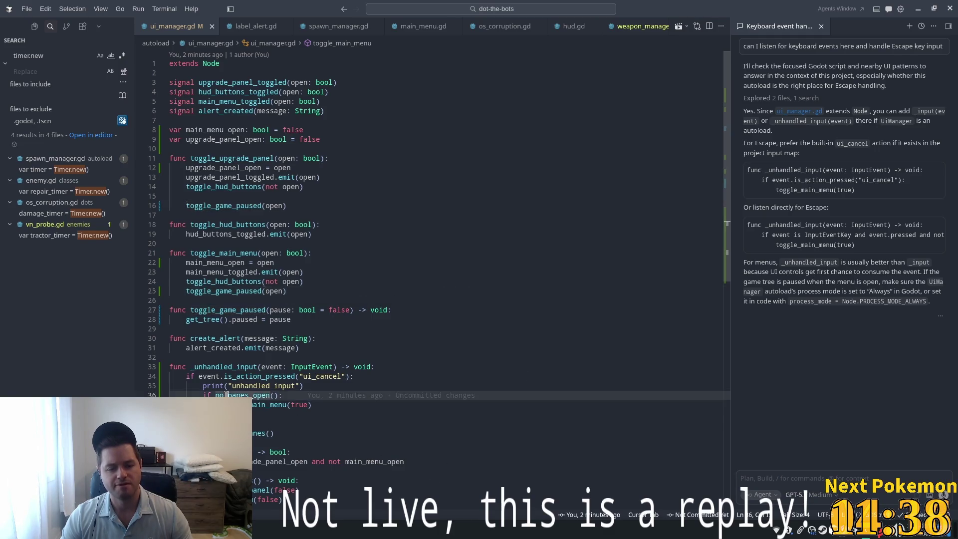
scroll(235, 395, down, 3)
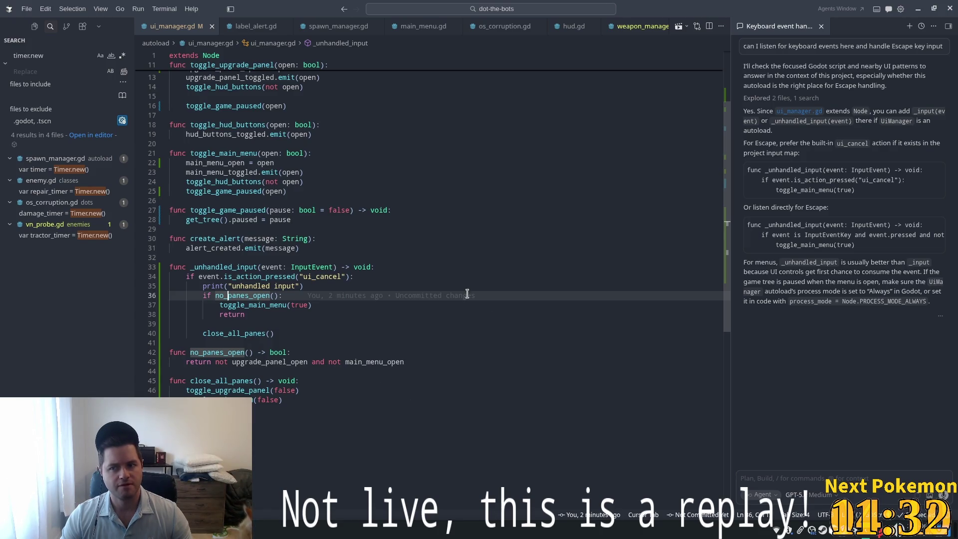
mouse_move(466, 294)
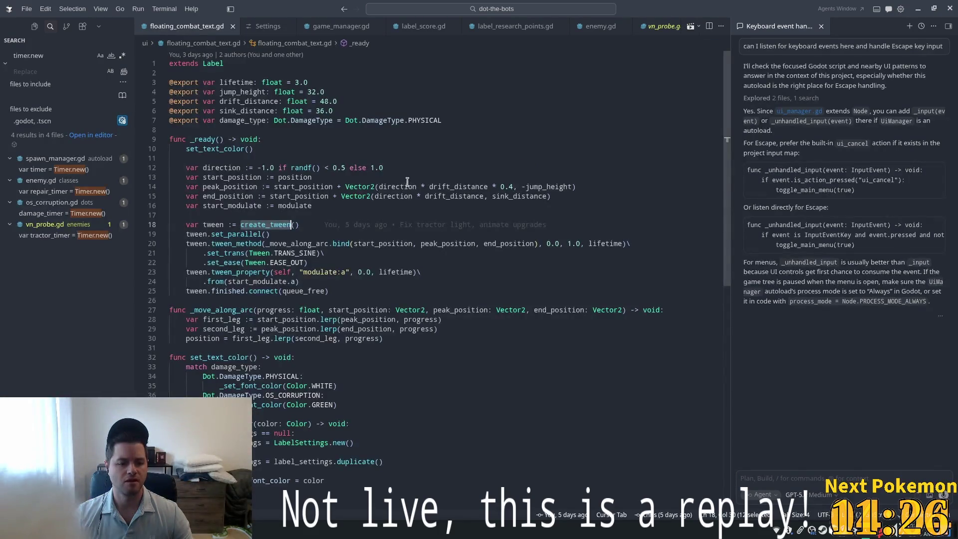
key(alt+Tab)
click(823, 23)
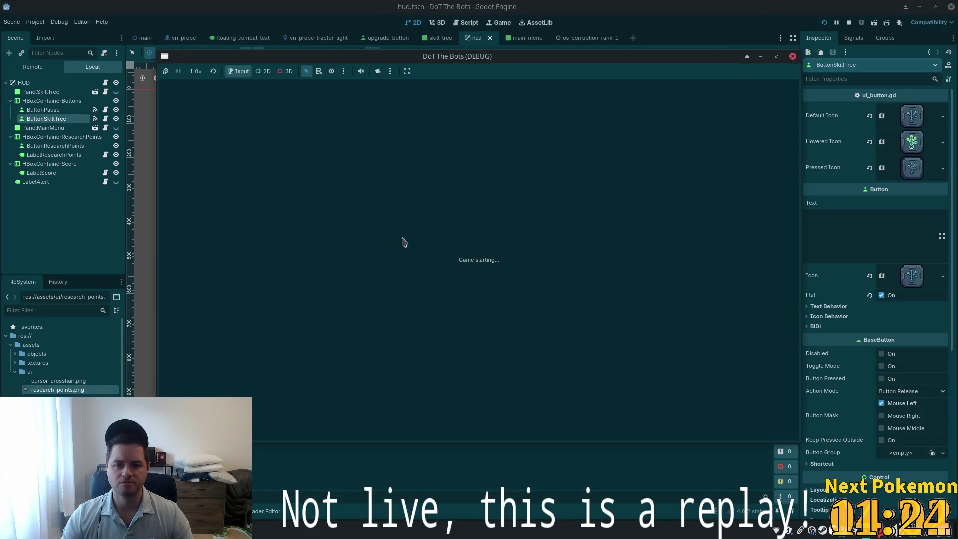
Pause with Escape, resume, pause again, then quit the game and return to Cursor.
key(Escape)
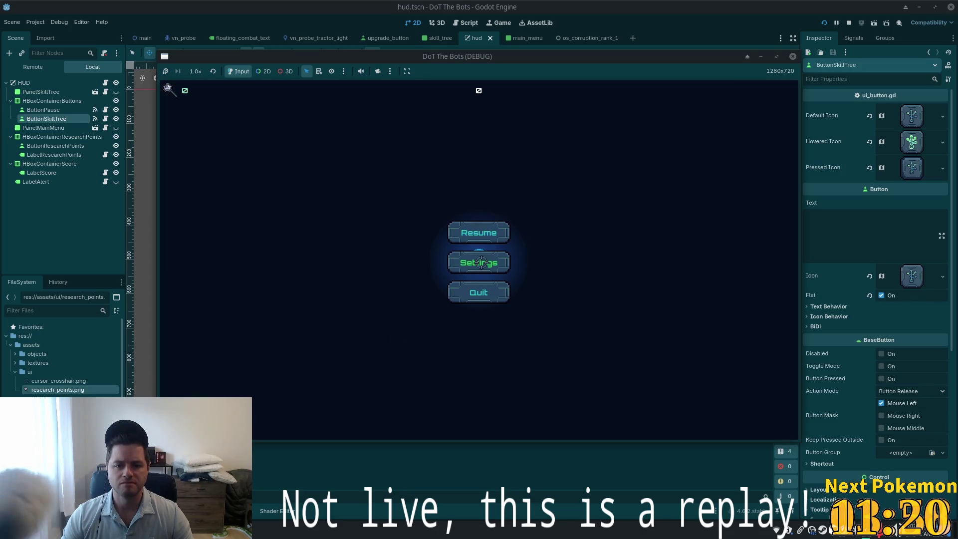
click(479, 233)
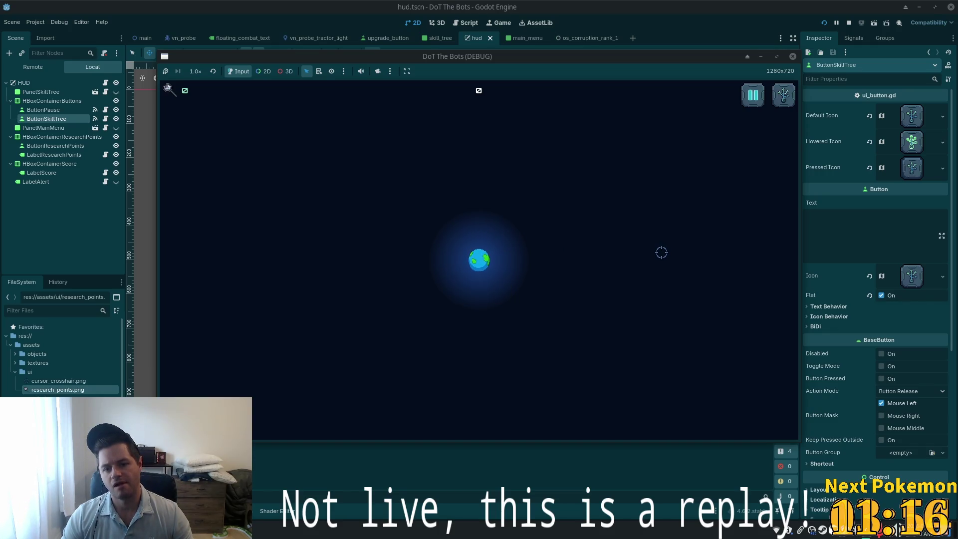
key(Escape)
key(Escape)
key(Escape)
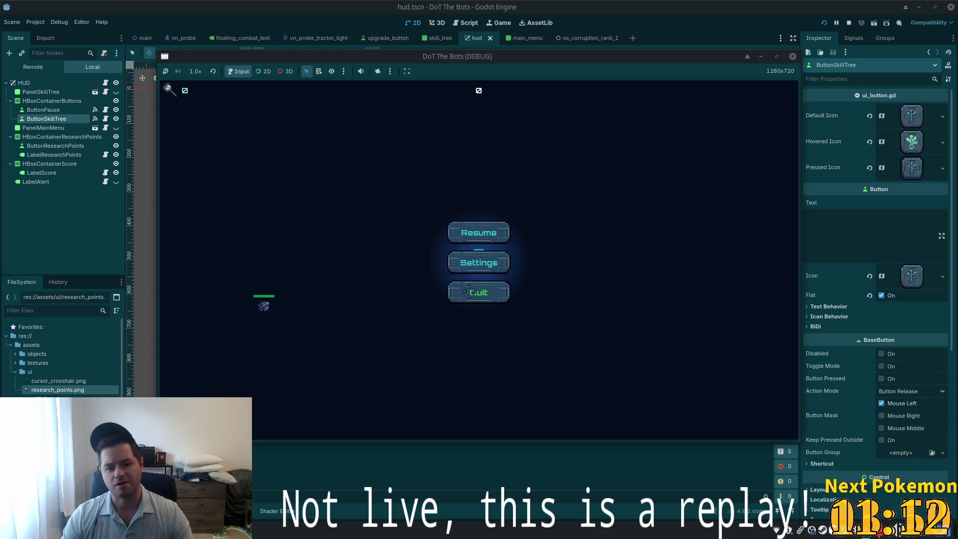
click(467, 291)
key(alt+Tab)
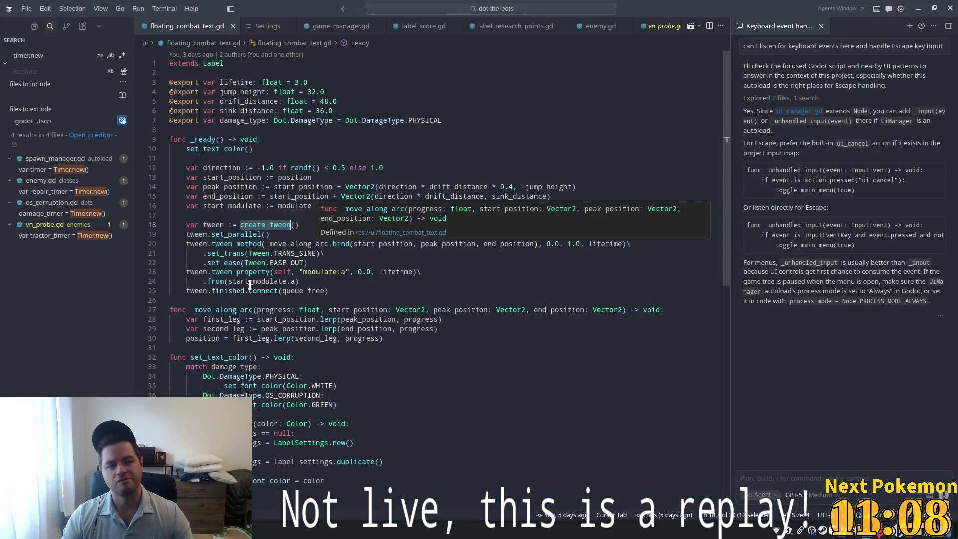
Review _move_along_arc in floating_combat_text.gd, then select ButtonPause in Godot's HUD scene.
click(397, 311)
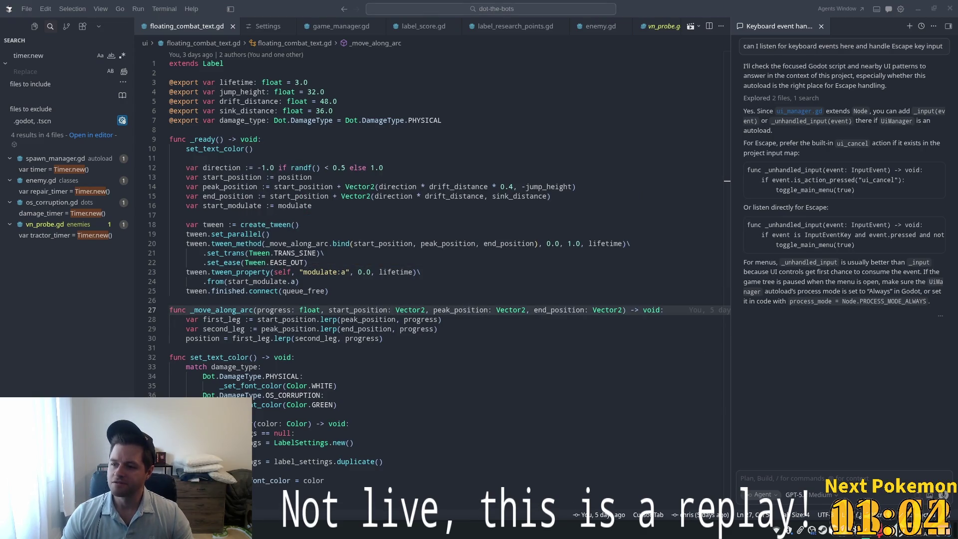
drag(172, 234, 270, 234)
scroll(442, 205, down, 5)
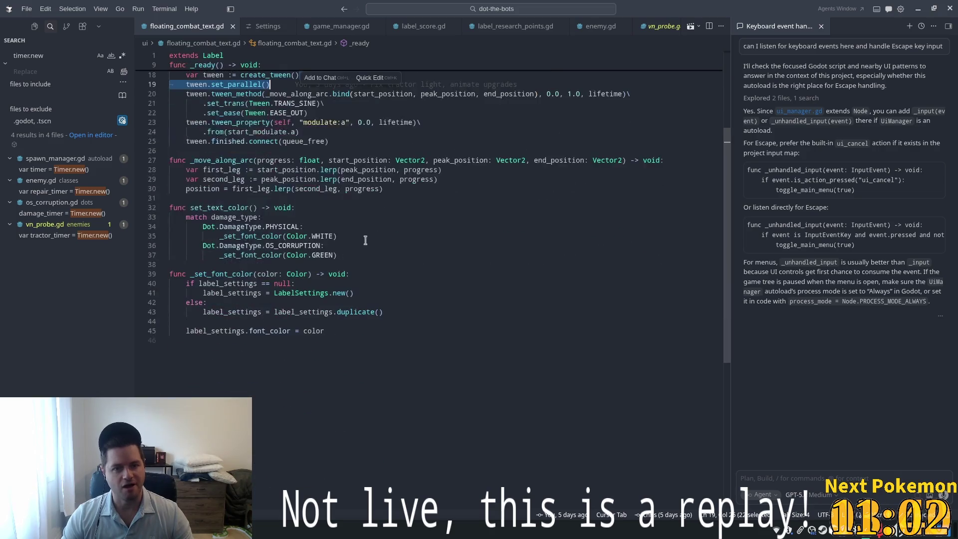
click(201, 158)
scroll(219, 165, up, 4)
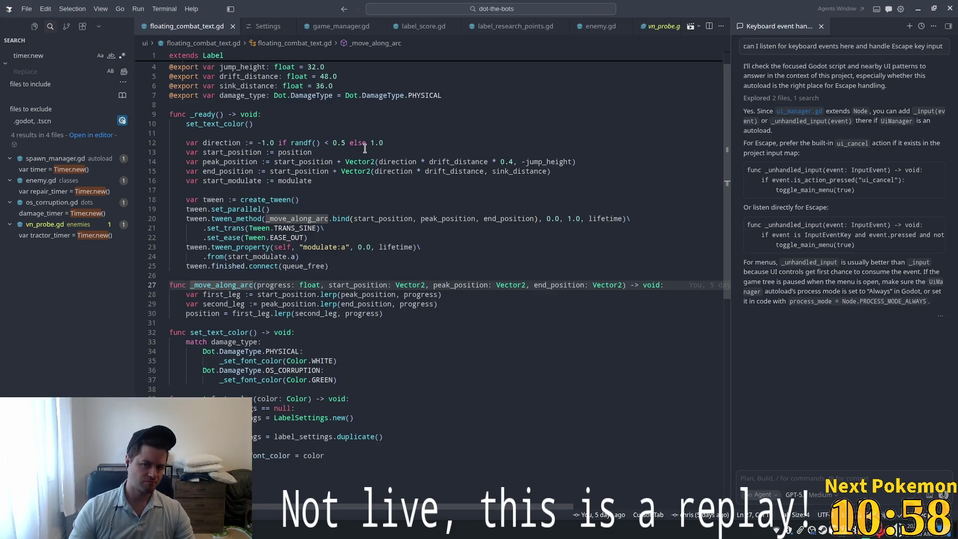
key(alt+Tab)
click(68, 98)
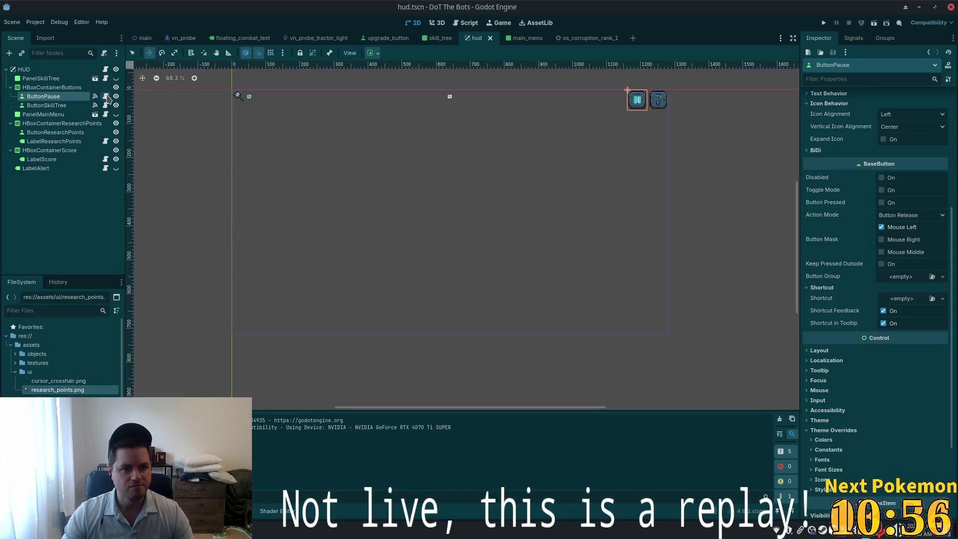
Inspect ButtonPause's script, looking at _on_button_down and the icon usage on line 14.
click(105, 96)
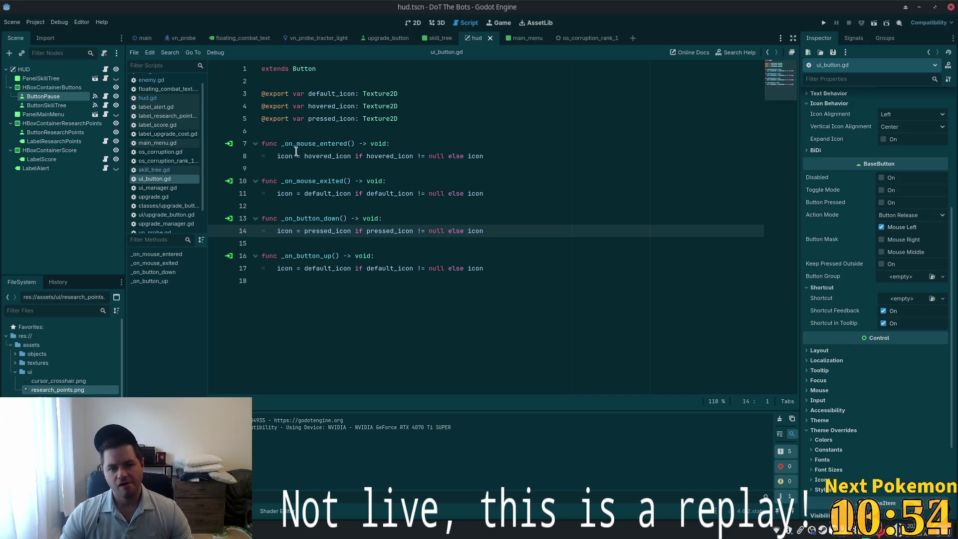
double_click(299, 181)
double_click(320, 219)
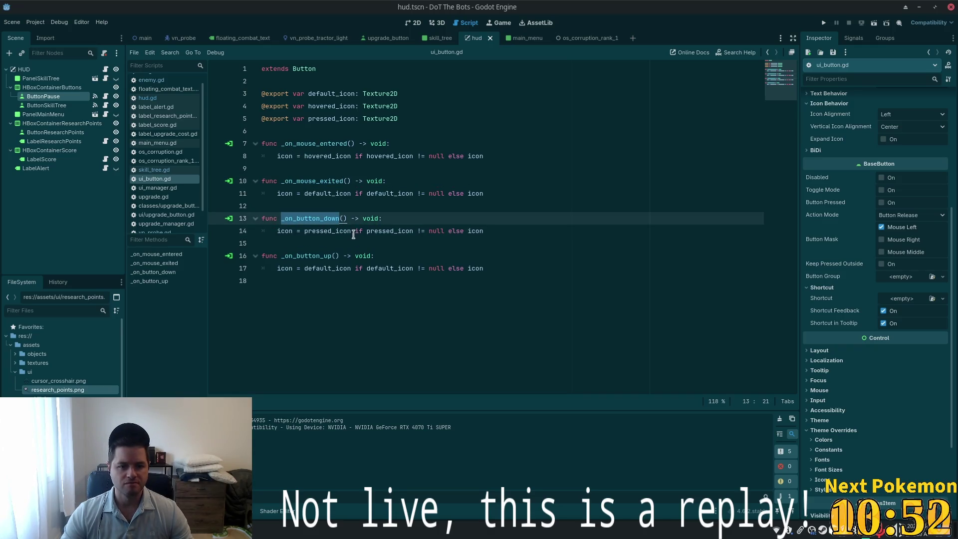
double_click(287, 232)
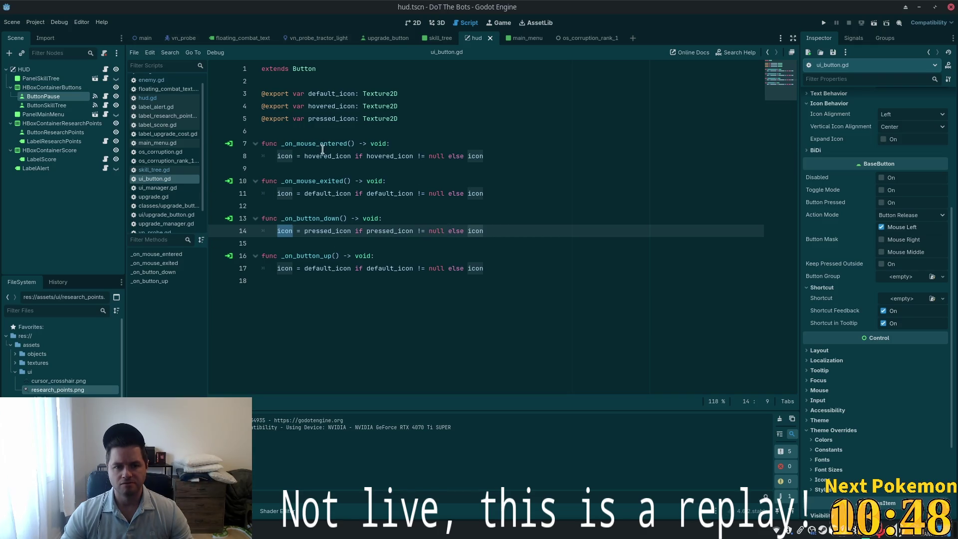
Follow the pause button's button_up signal into hud.gd and on to the toggle_main_menu definition.
click(853, 38)
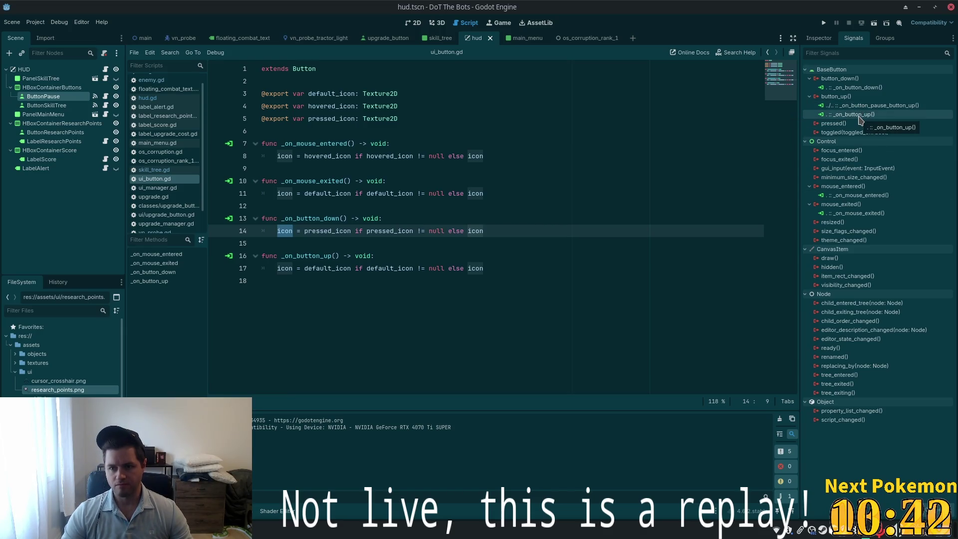
double_click(855, 106)
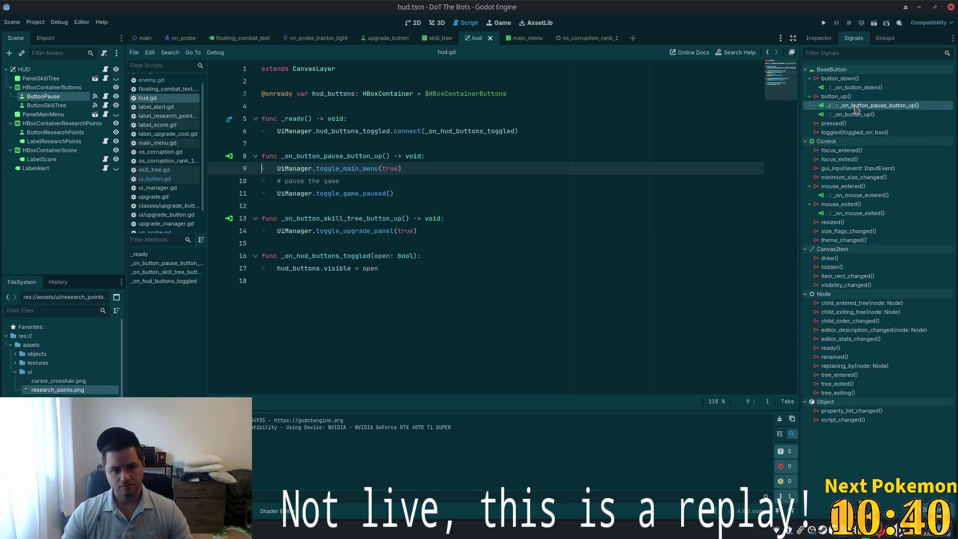
click(336, 145)
double_click(362, 170)
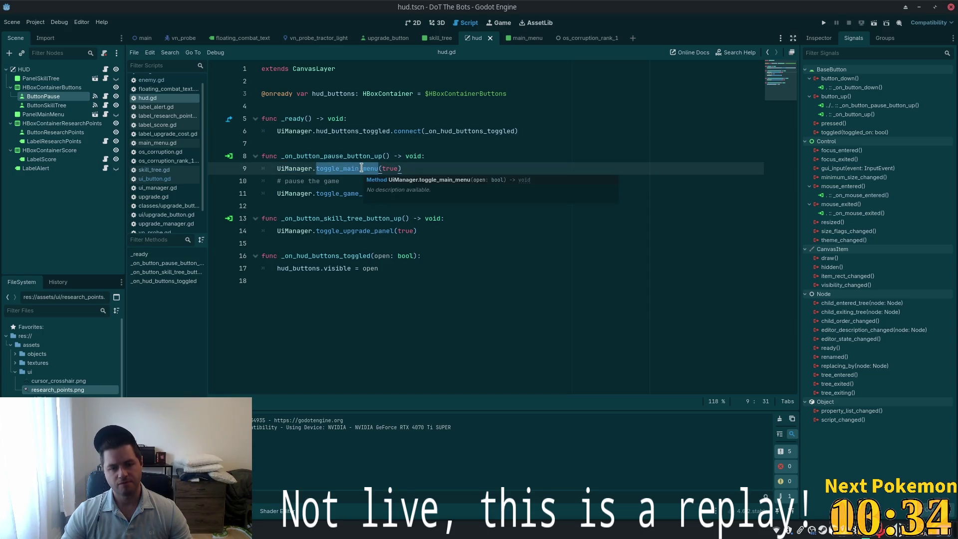
ctrl+click(358, 170)
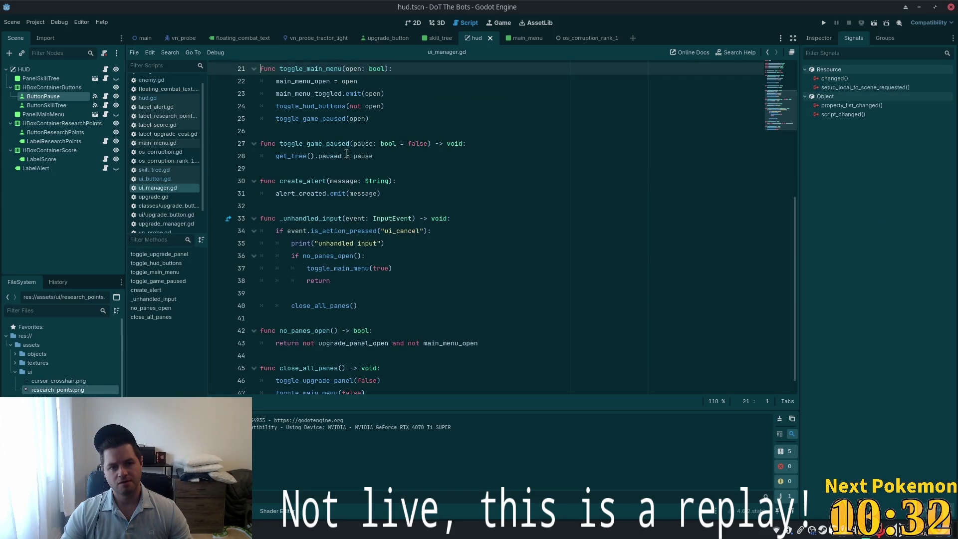
Add print("main menu toggle: %s" % [open]) inside toggle_main_menu.
click(337, 267)
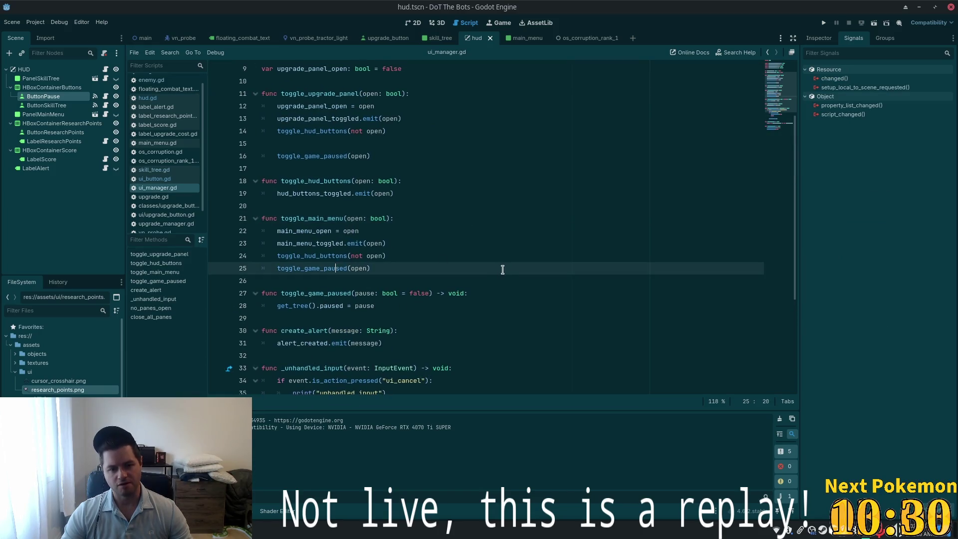
double_click(318, 244)
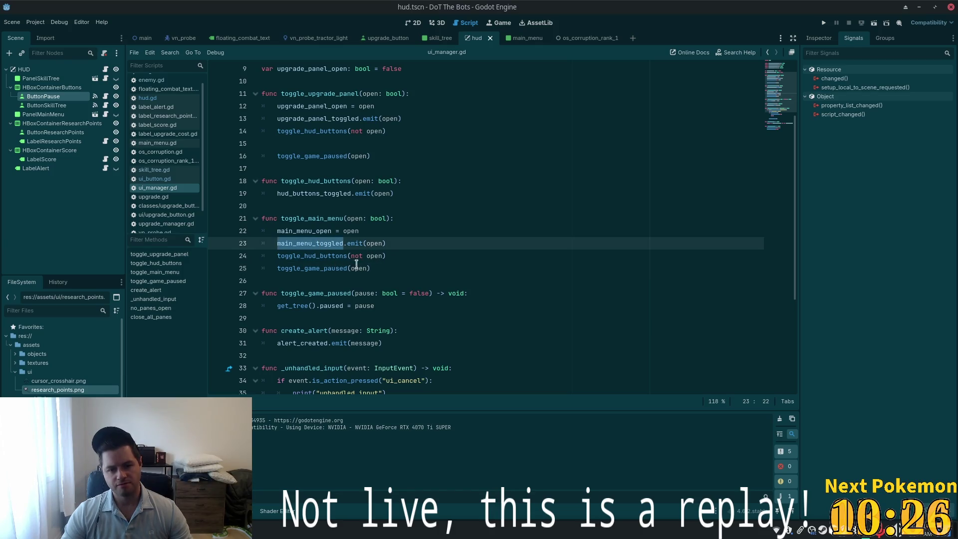
click(394, 258)
scroll(443, 256, down, 3)
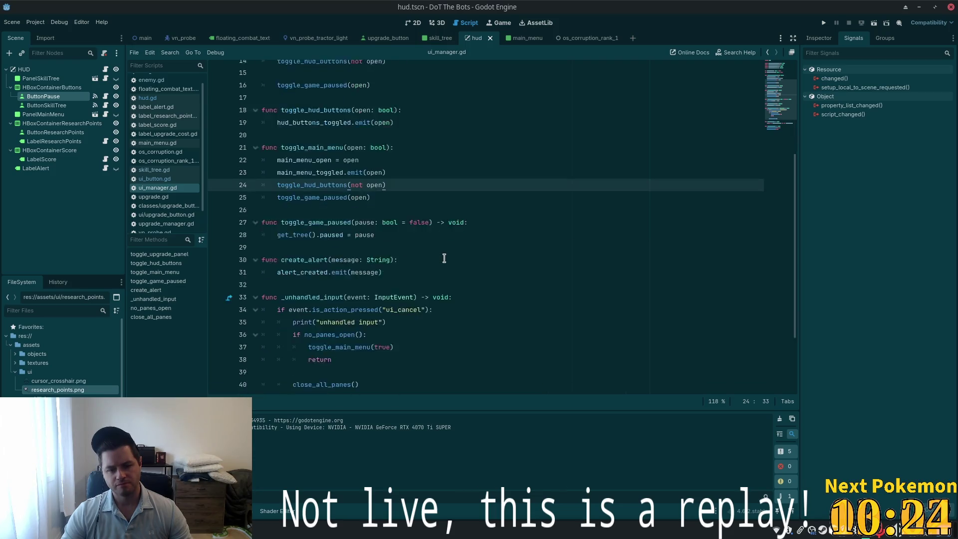
double_click(310, 156)
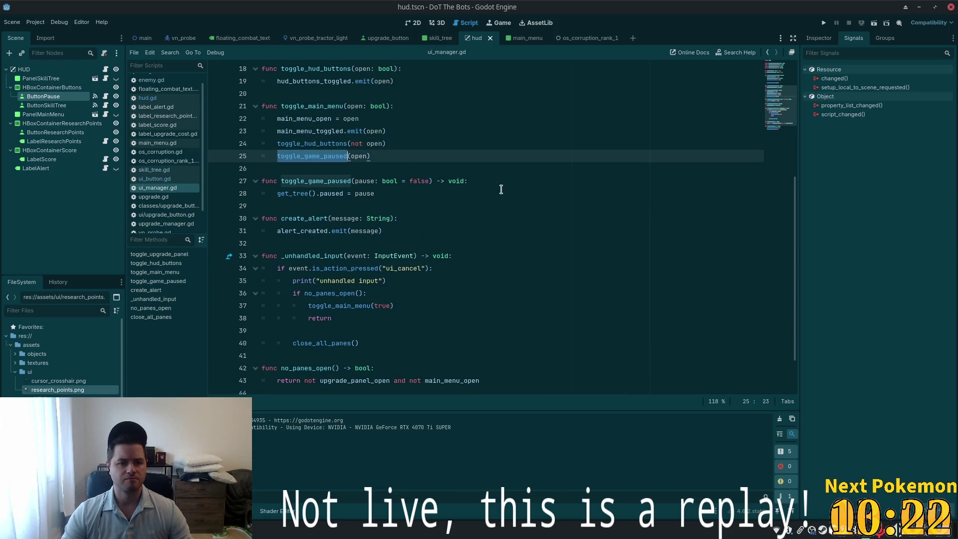
click(409, 140)
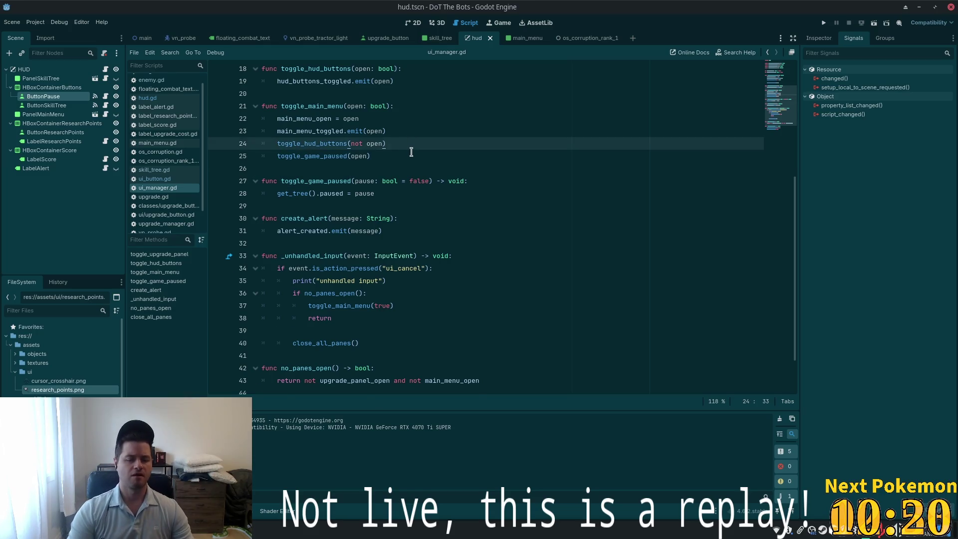
key(Return)
text(print)
text((")
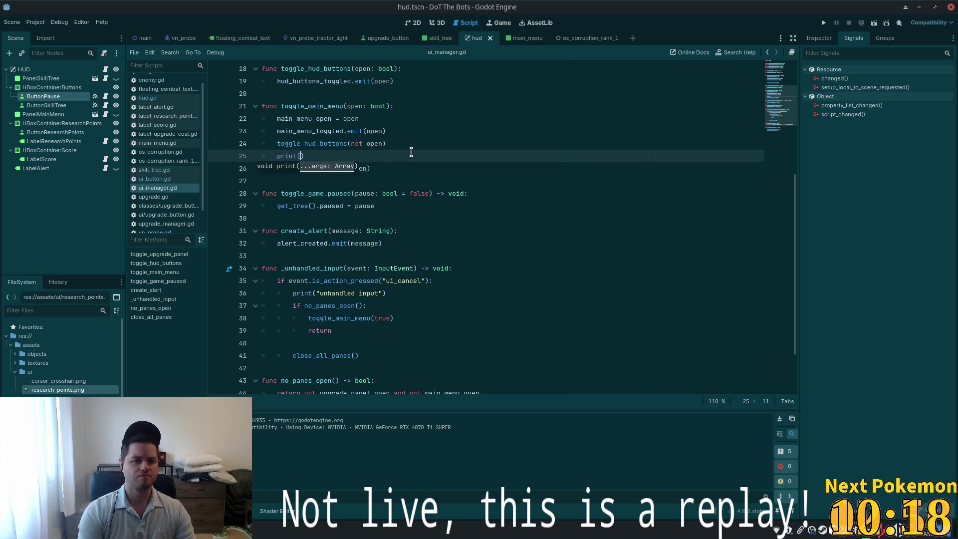
text(main menu toggle:)
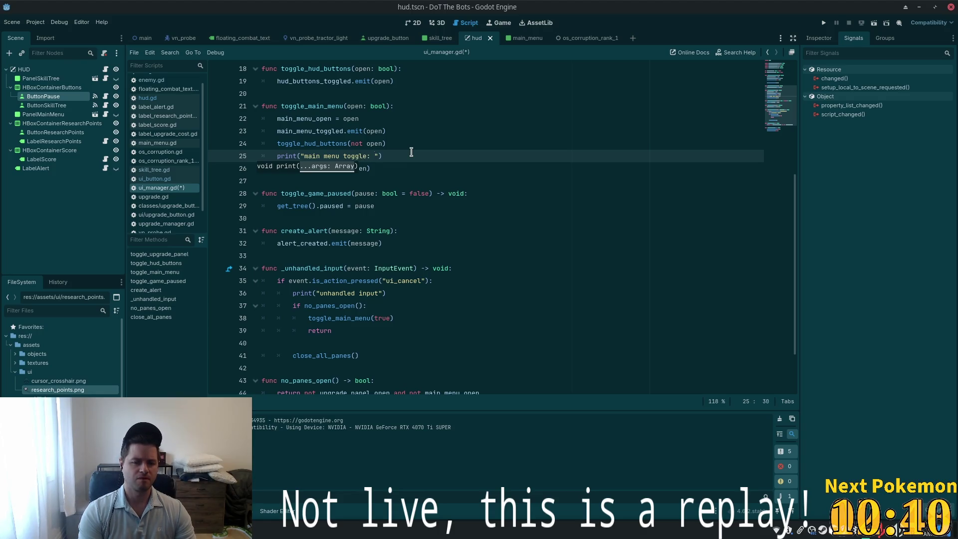
text(")
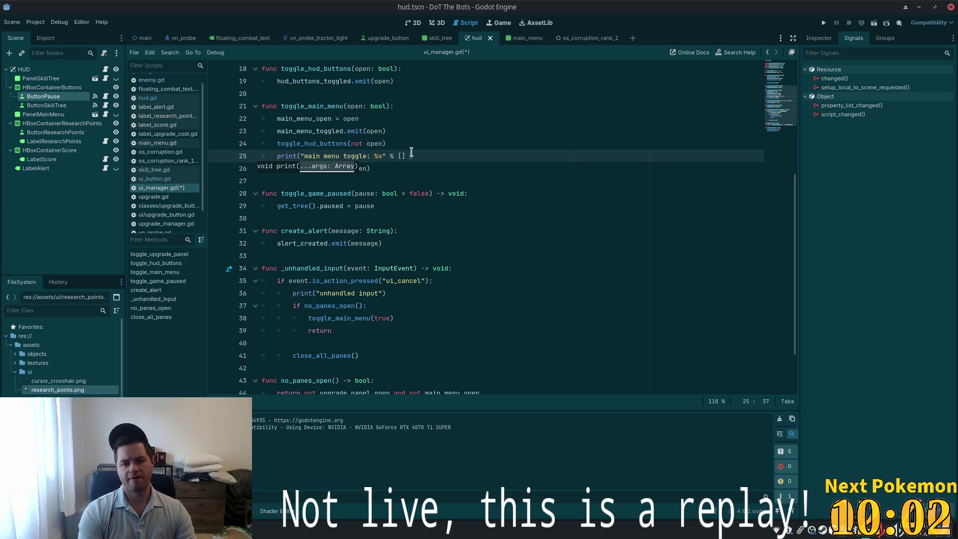
key(BackSpace)
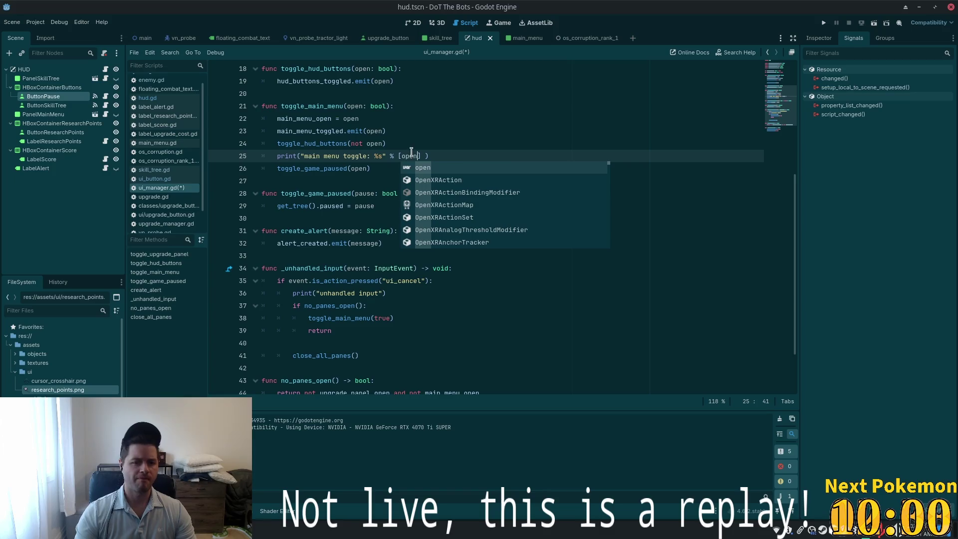
key(Right)
key(Delete)
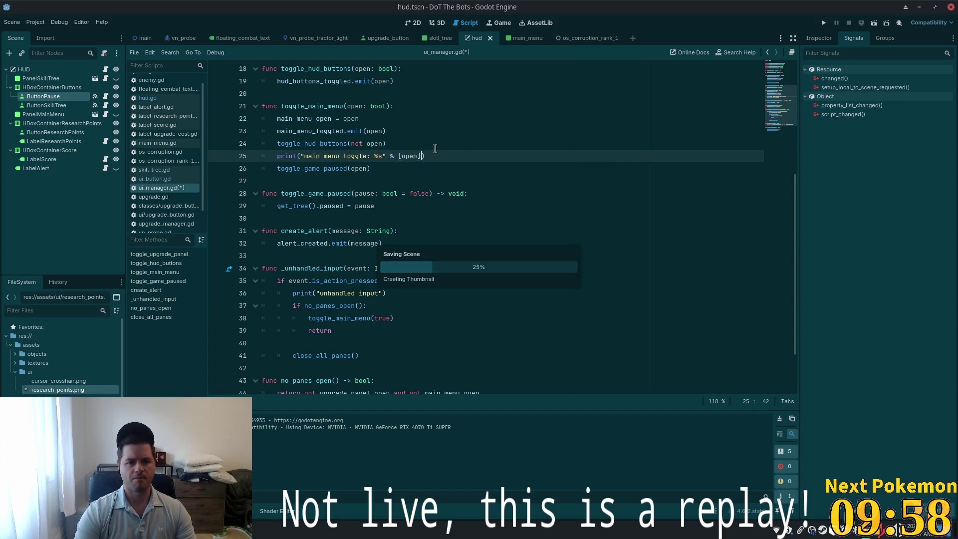
Search for ui_manager in Godot's quick file search.
double_click(313, 168)
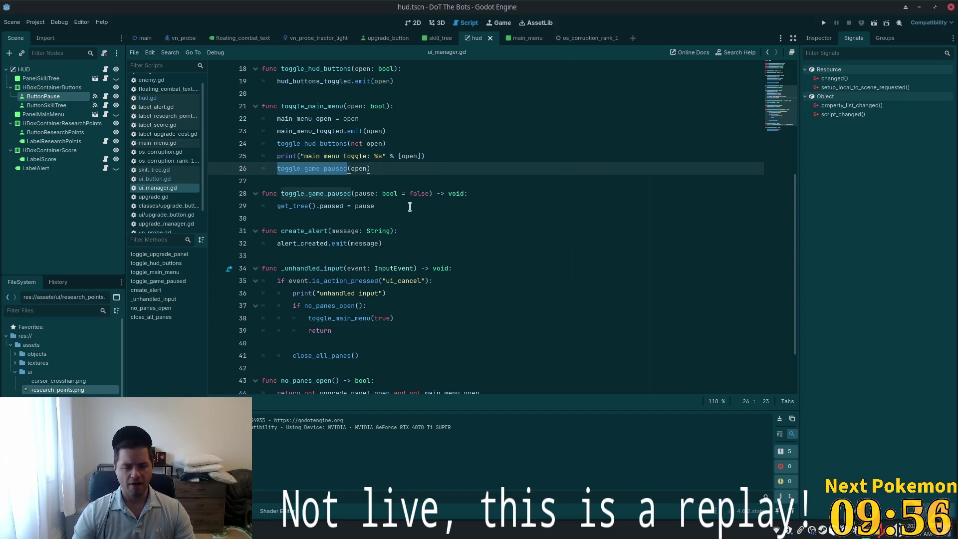
click(488, 193)
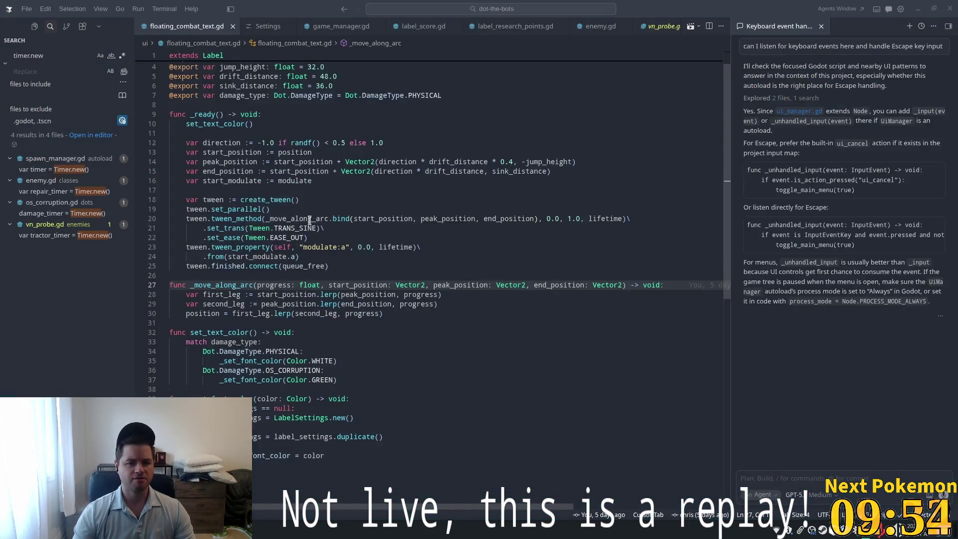
key(shift+alt+o)
text(ui)
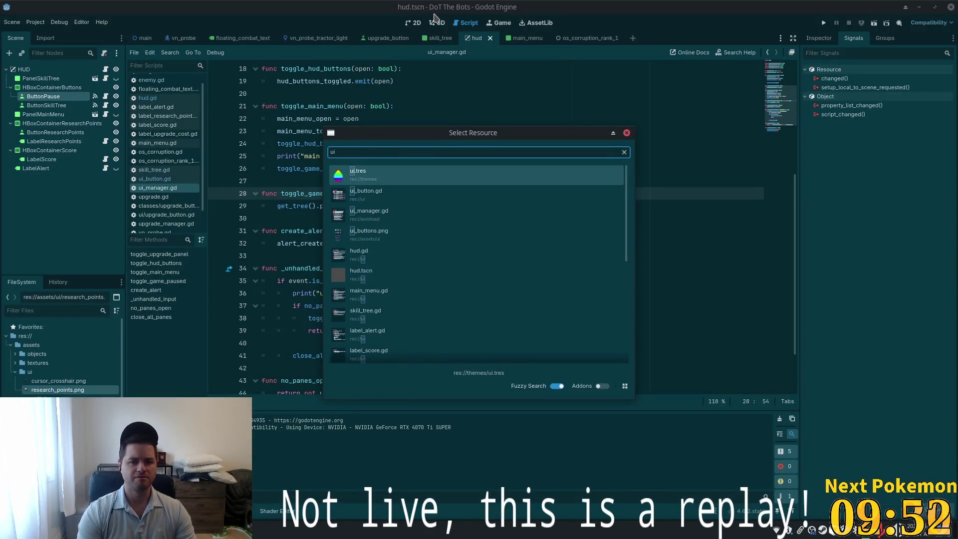
text(_maiun)
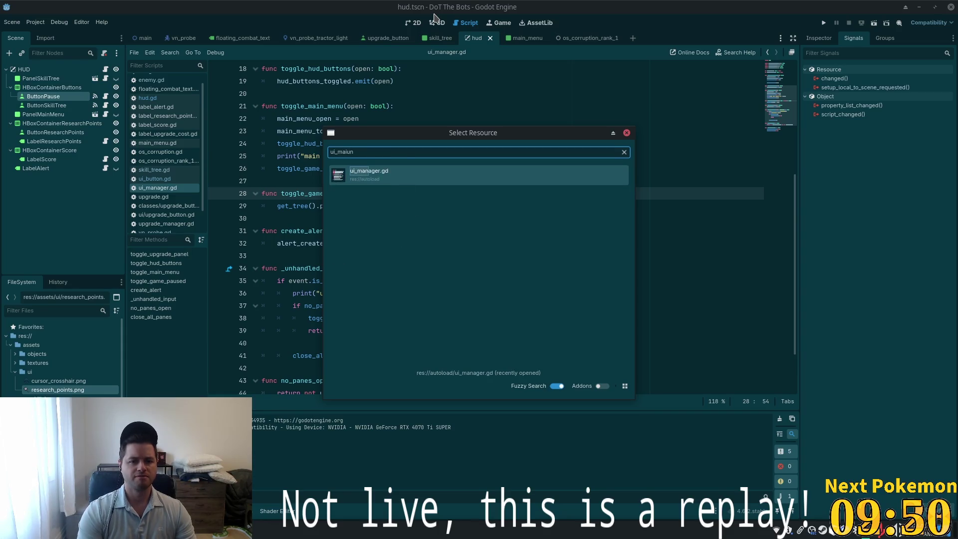
key(Return)
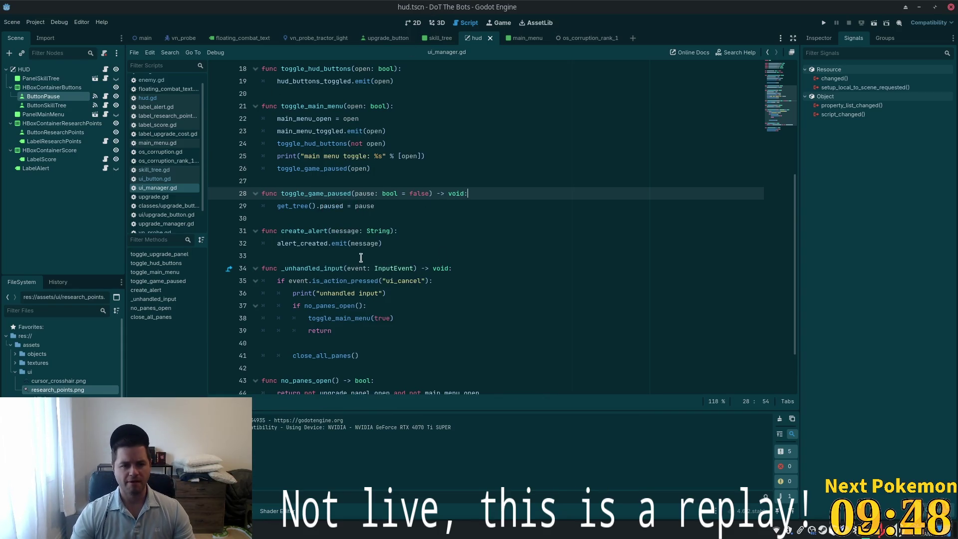
Open ui_manager.gd in Cursor through the Ctrl+P file search.
key(alt+Tab)
click(508, 184)
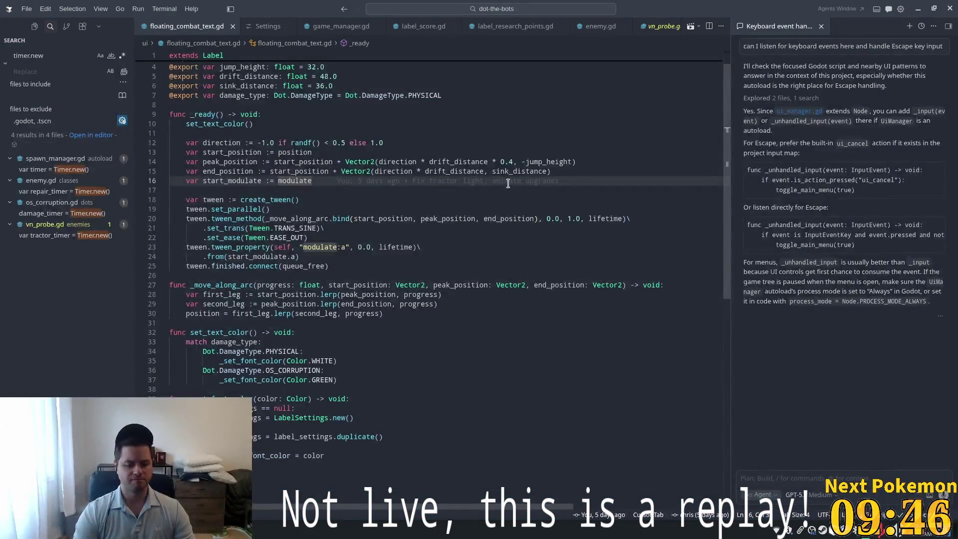
key(ctrl+p)
key(Escape)
key(ctrl+p)
text(uum)
key(Return)
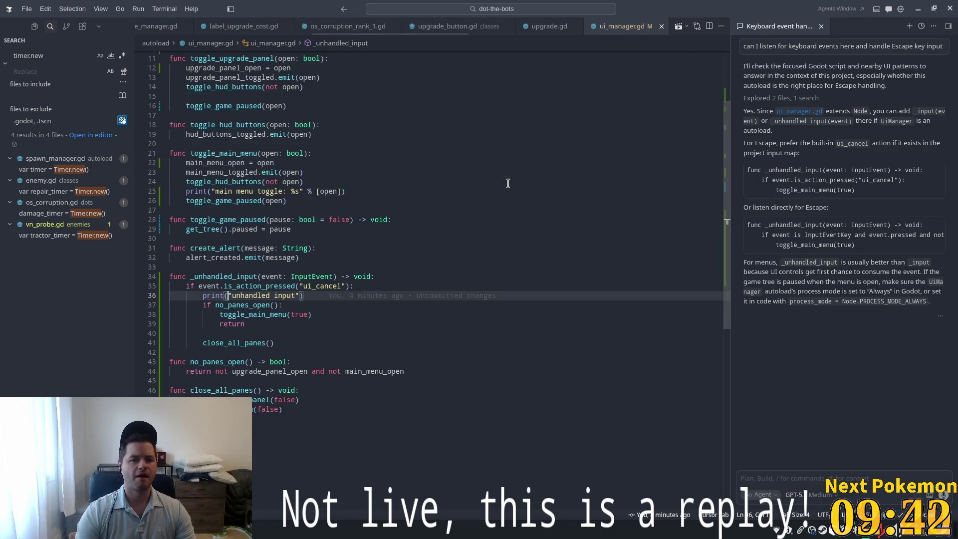
Delete the print("unhandled input") line from _unhandled_input.
click(243, 277)
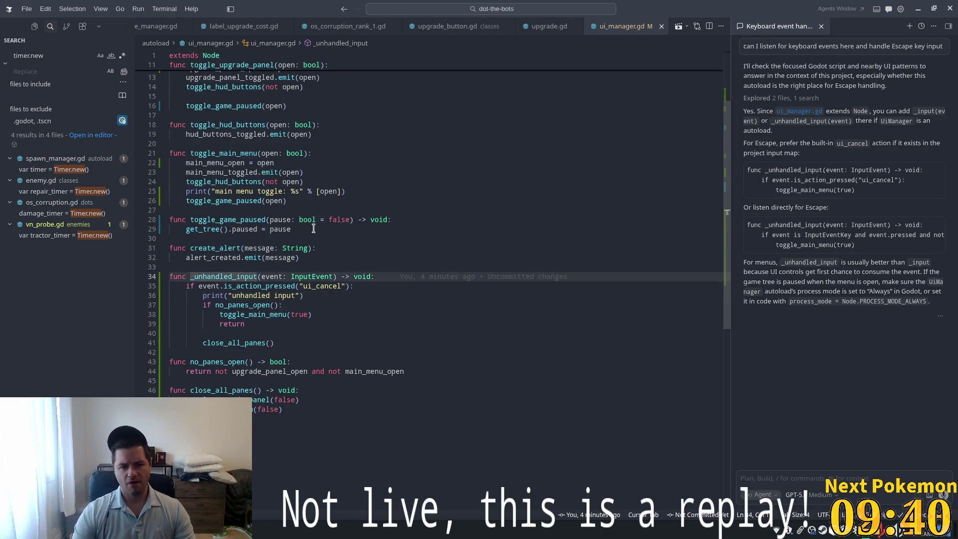
click(249, 182)
mouse_move(305, 295)
mouse_down()
mouse_move(313, 295)
mouse_move(116, 297)
mouse_up()
key(BackSpace)
key(BackSpace)
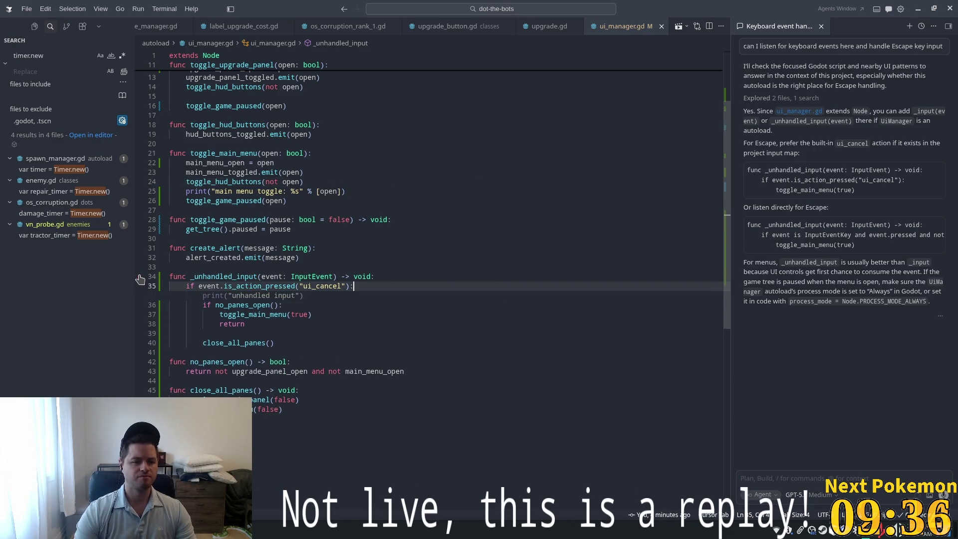
Add print("toggle game paused: %s" % [pause]) in toggle_game_paused and run the game with F5.
click(450, 203)
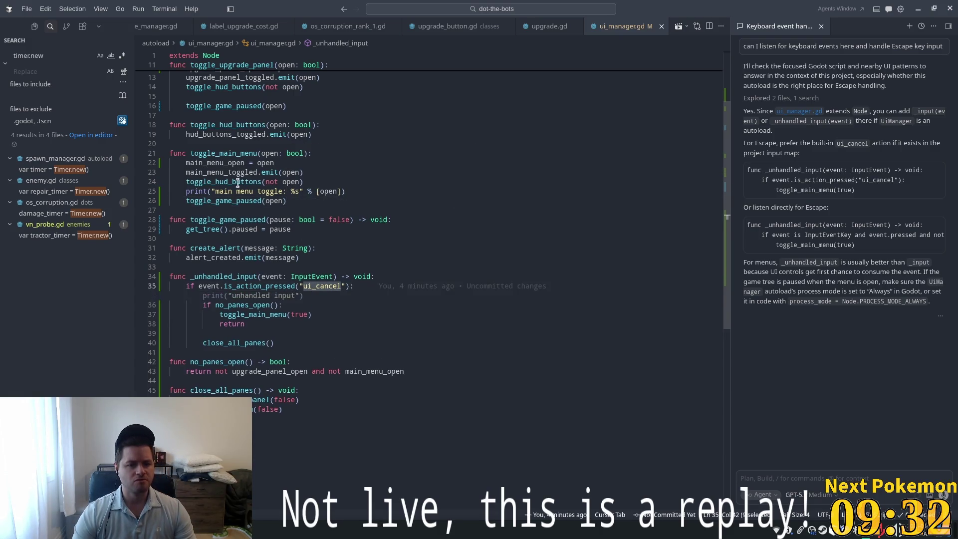
click(269, 210)
click(253, 191)
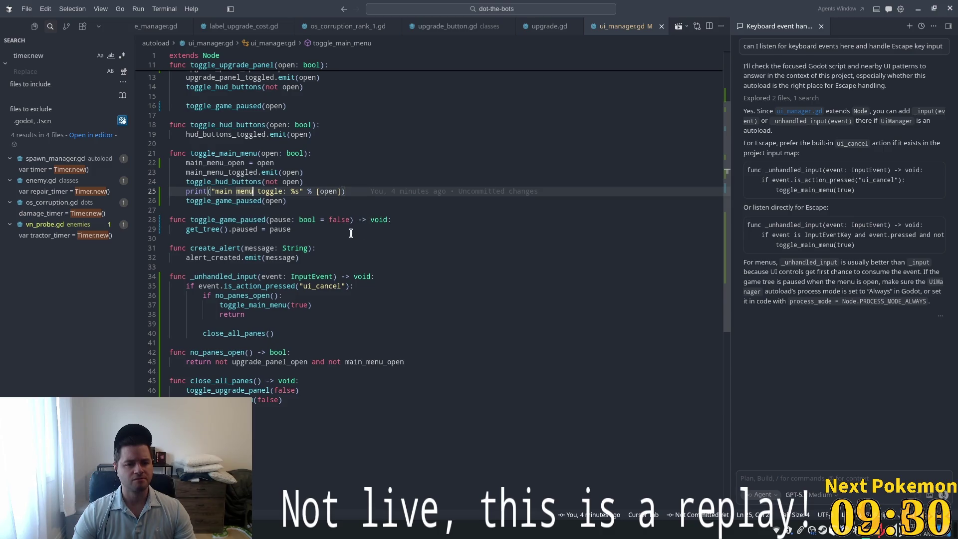
click(257, 201)
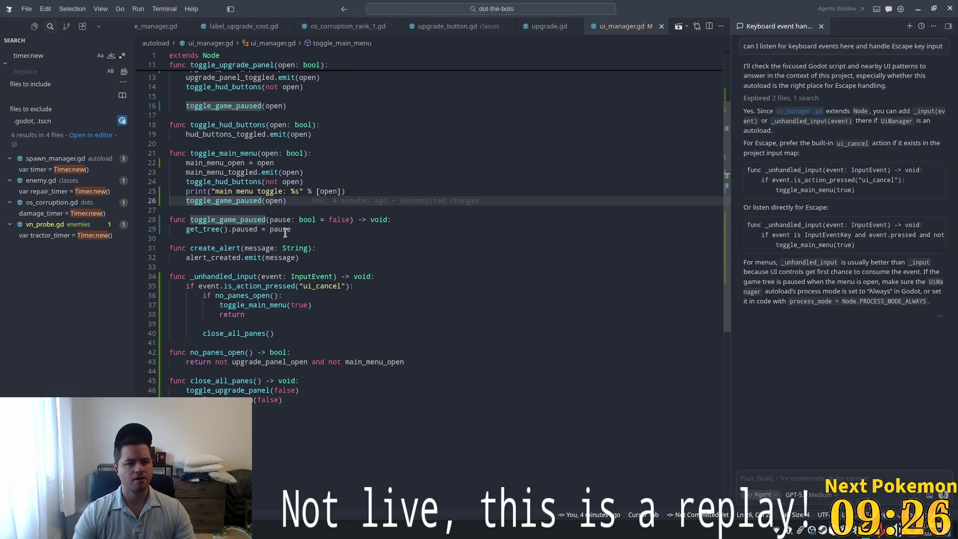
click(407, 219)
key(Return)
key(Tab)
key(alt+Tab)
key(F5)
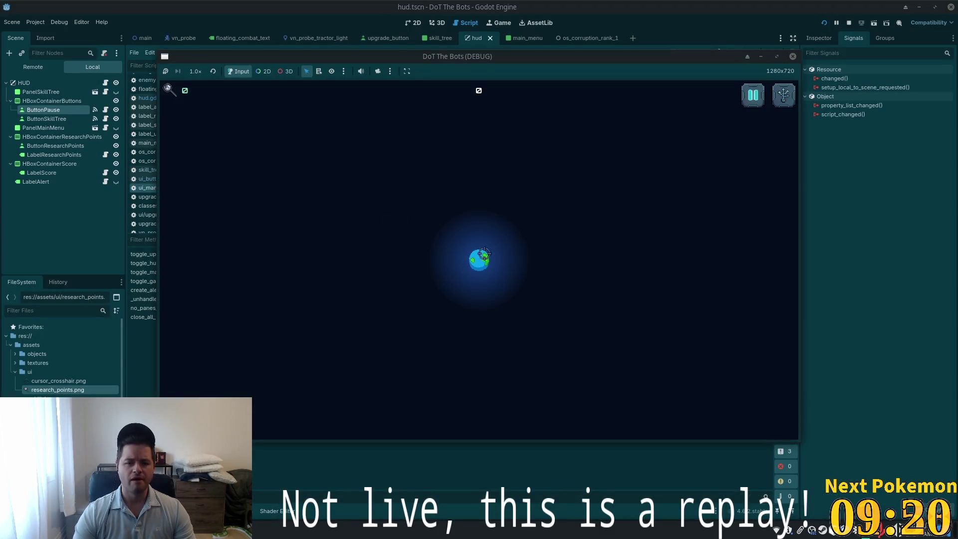
Open the in-game pause menu, move the game window aside, and quit the test run.
click(753, 94)
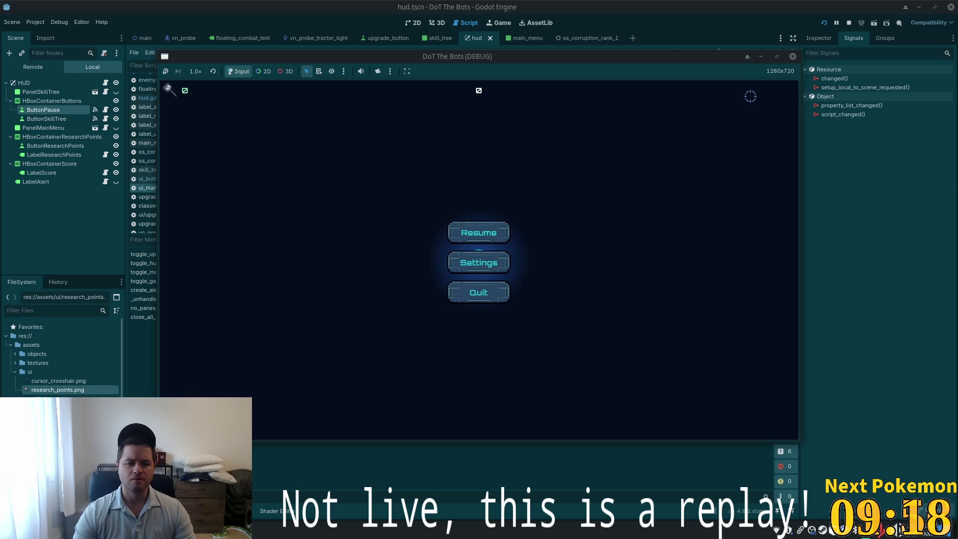
drag(560, 58, 691, 75)
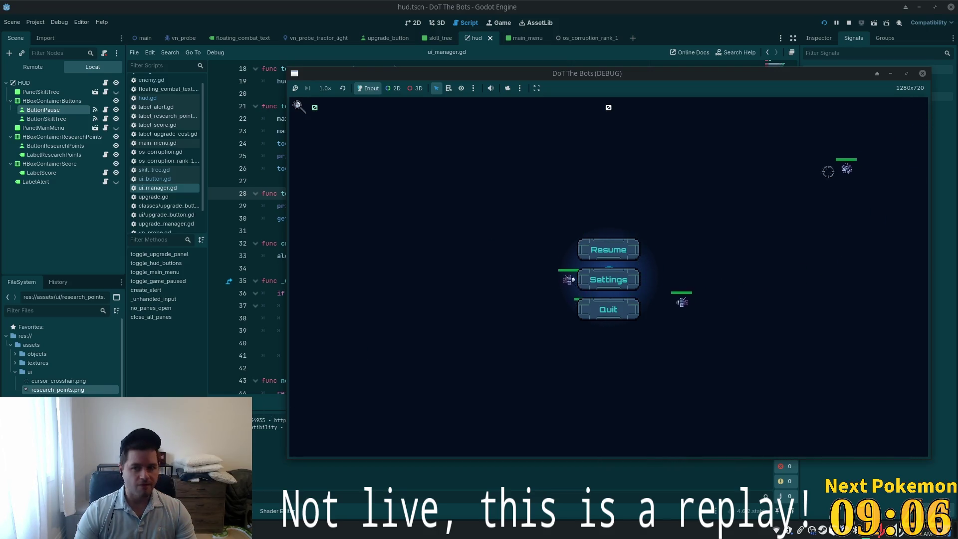
click(608, 309)
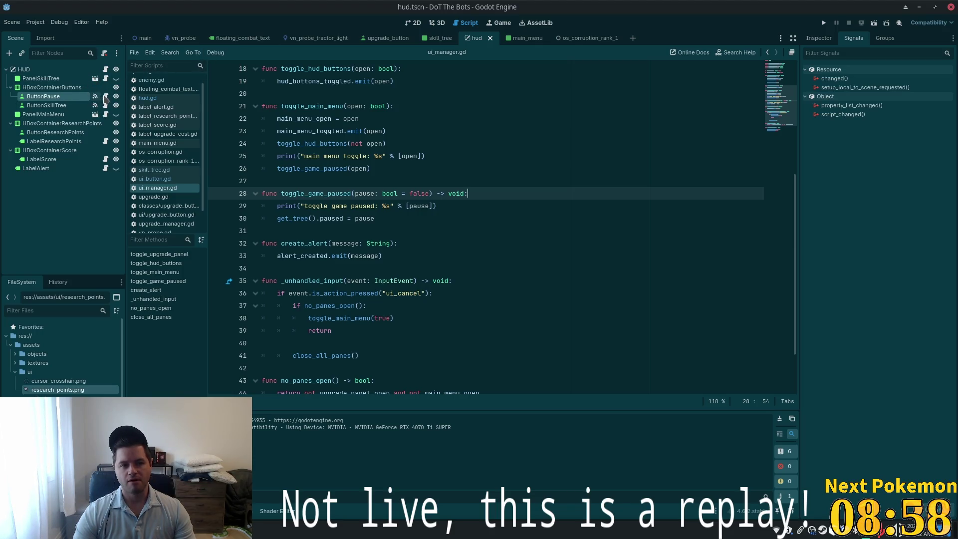
Remove the comment and toggle_game_paused() call from hud.gd's pause handler and save.
click(105, 69)
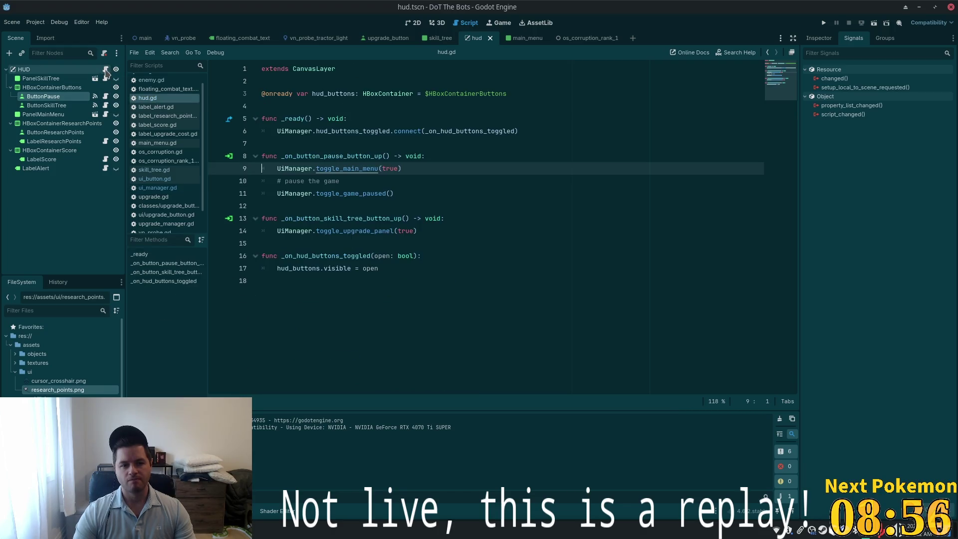
click(353, 171)
key(Down)
key(Down)
mouse_move(395, 194)
mouse_down()
mouse_move(265, 194)
mouse_move(249, 182)
mouse_up()
key(BackSpace)
key(BackSpace)
key(ctrl+s)
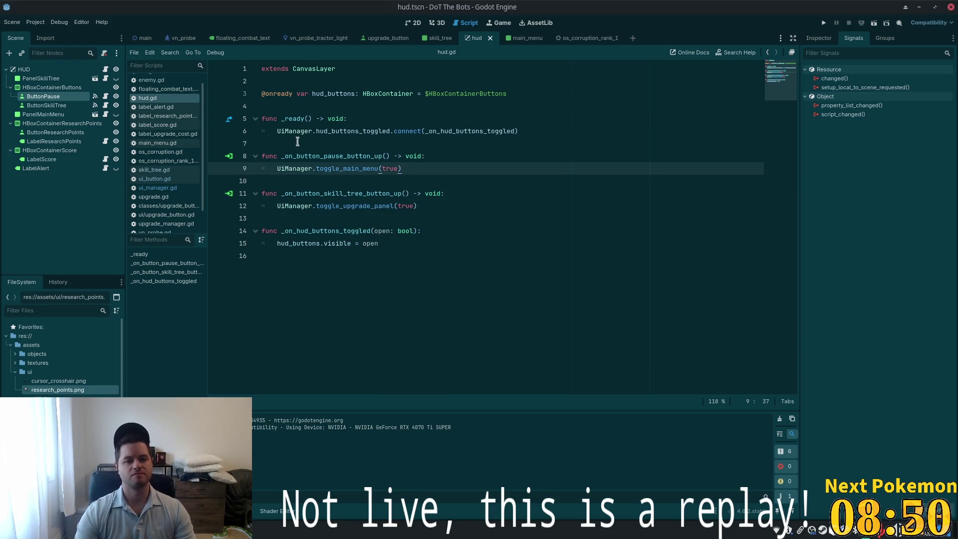
Run the game, test pausing via button and Escape, resume, then return to Cursor.
click(824, 23)
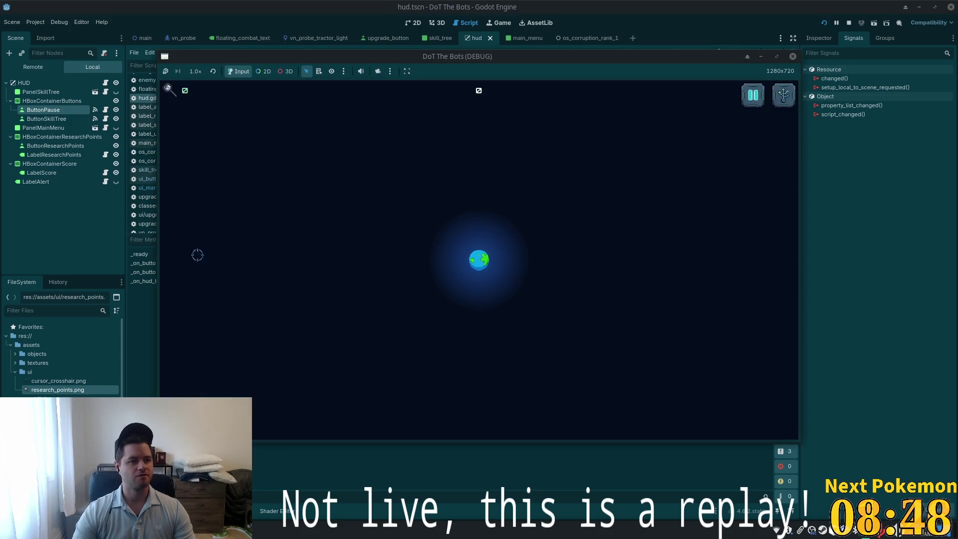
click(752, 96)
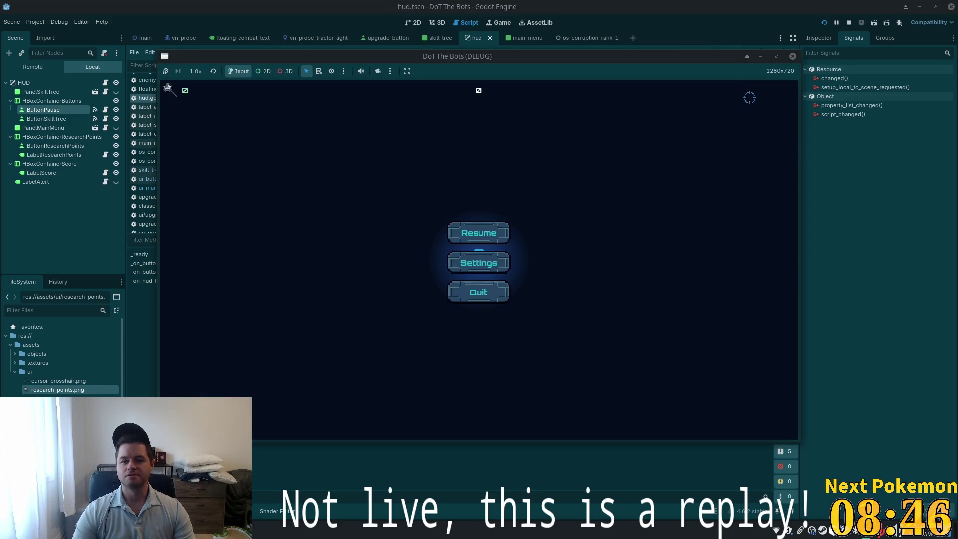
click(464, 238)
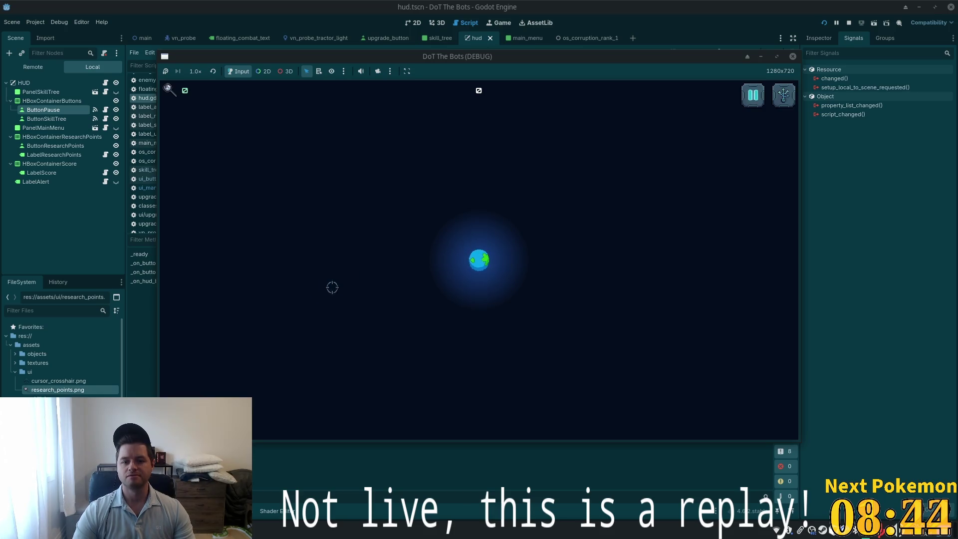
key(Escape)
click(453, 236)
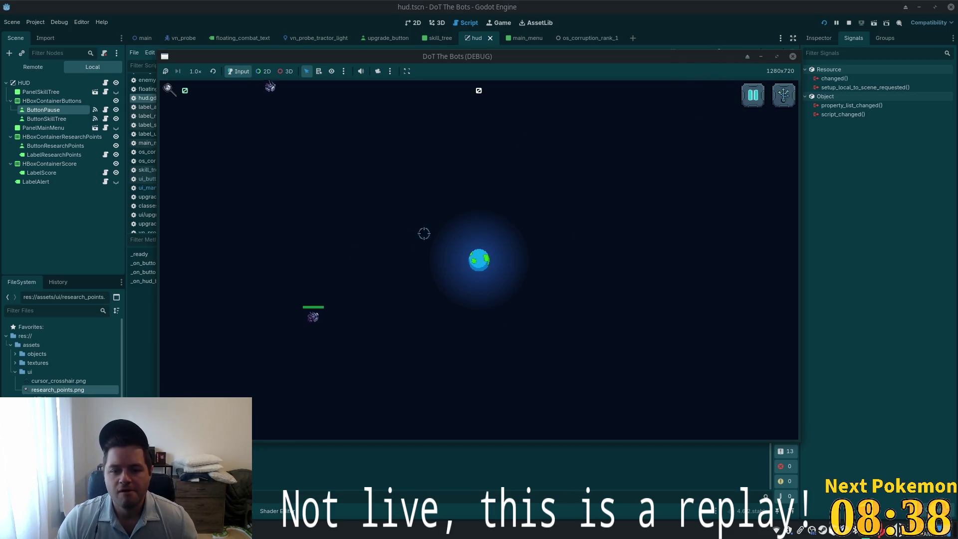
key(alt+Tab)
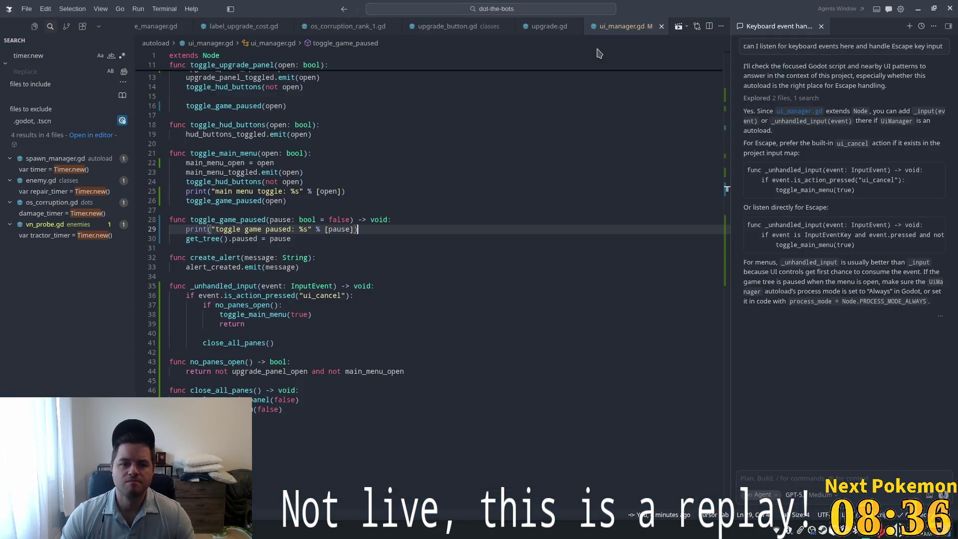
Attach _unhandled_input (lines 35–41) to chat and ask how to allow ui_cancel when paused.
click(228, 270)
scroll(228, 268, down, 1)
click(293, 280)
drag(276, 318, 160, 261)
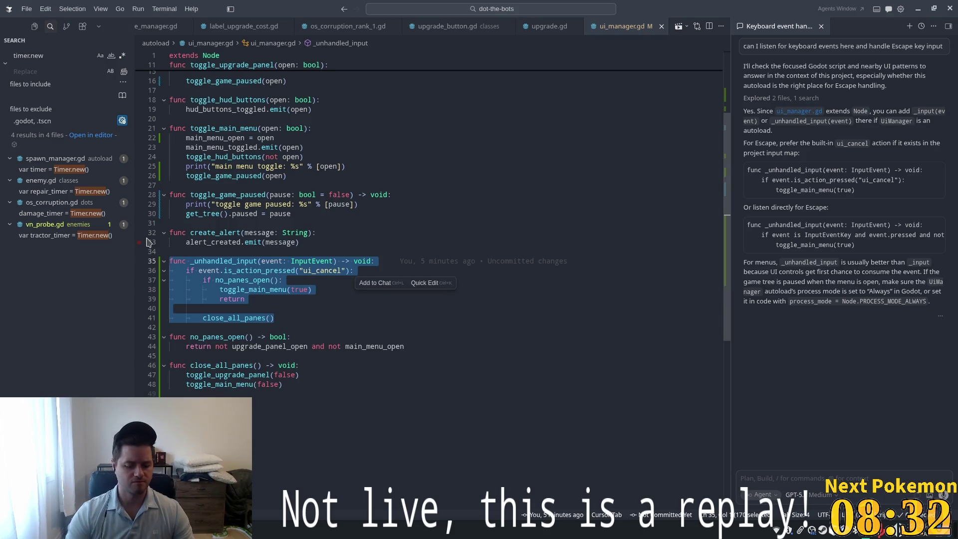
key(ctrl+l)
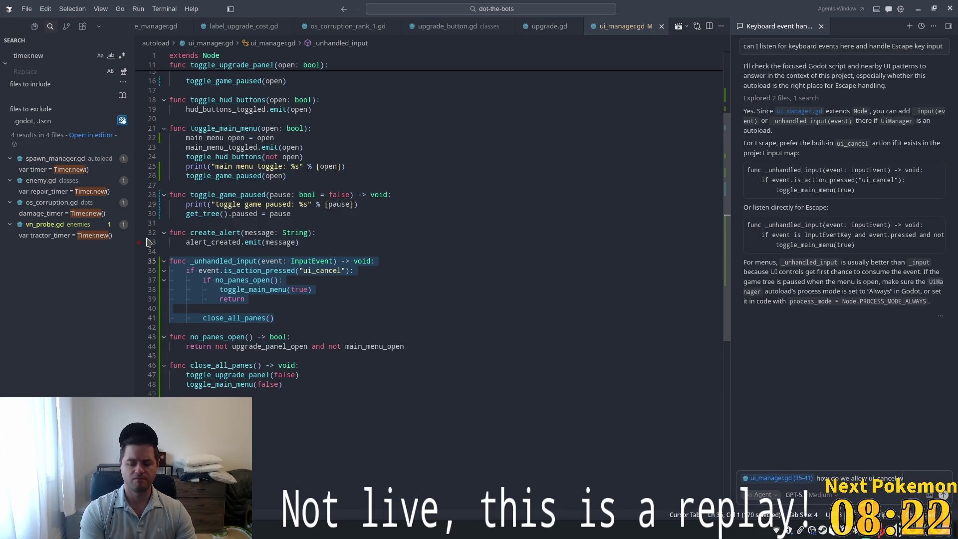
text(hen game)
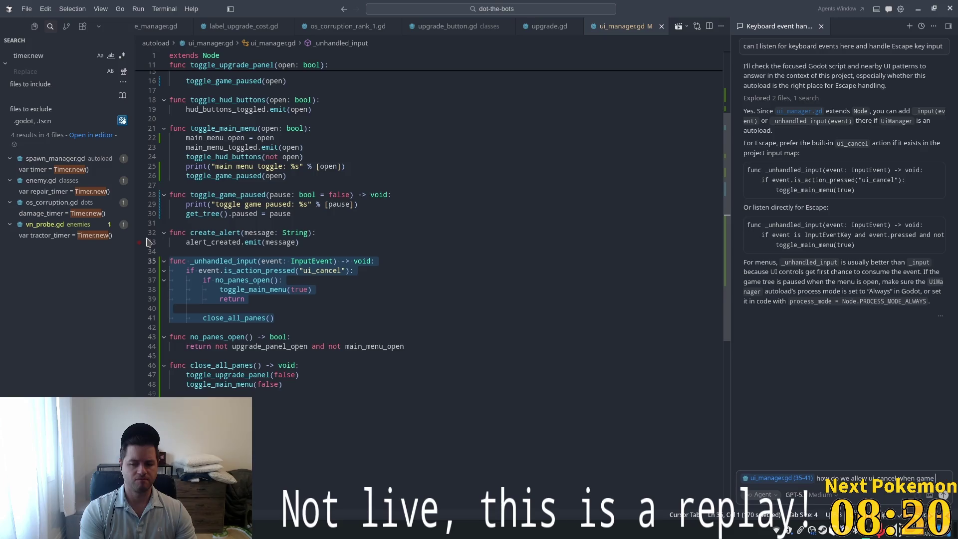
text( paused?>)
key(Return)
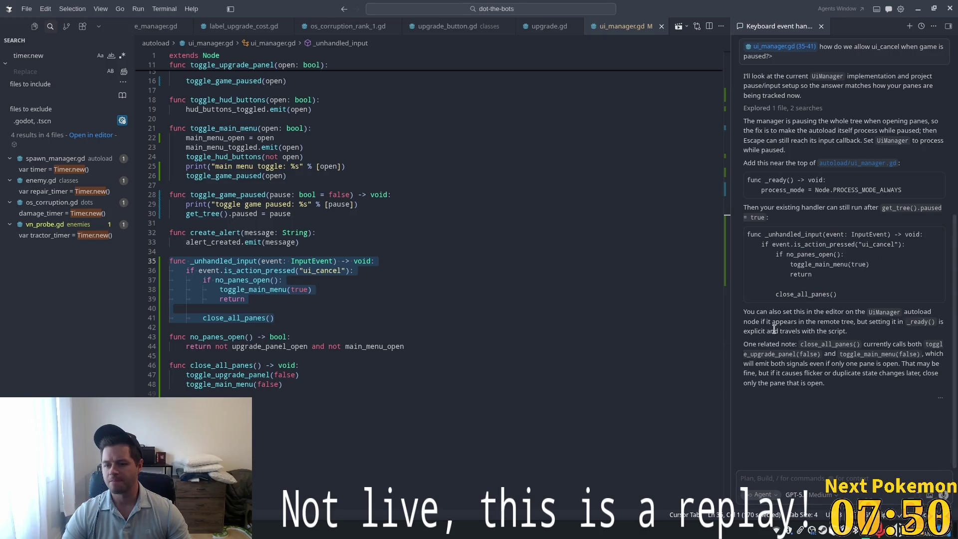
Read the agent's reply, selecting the suggested _ready() block and the related notes.
mouse_move(879, 313)
mouse_down()
mouse_move(883, 322)
mouse_move(819, 321)
mouse_up()
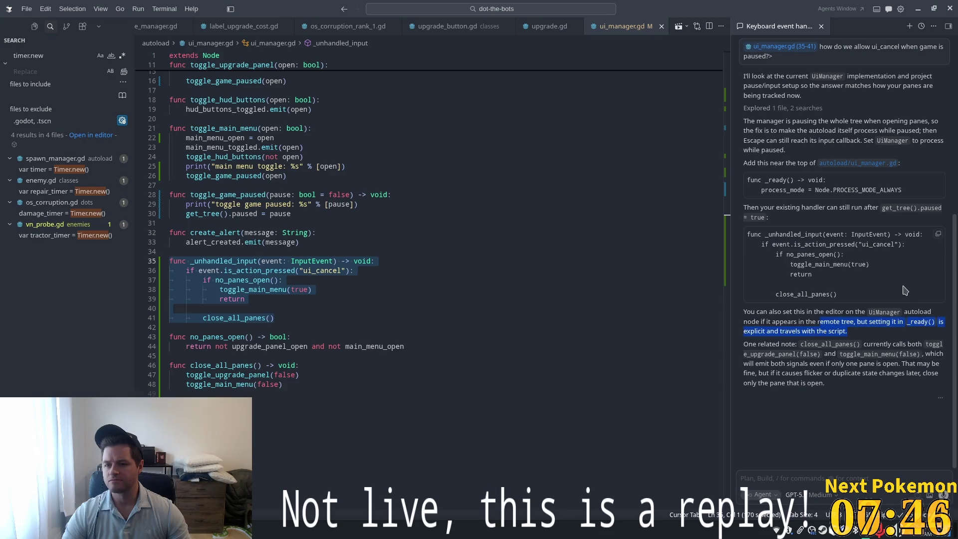
drag(915, 196, 751, 179)
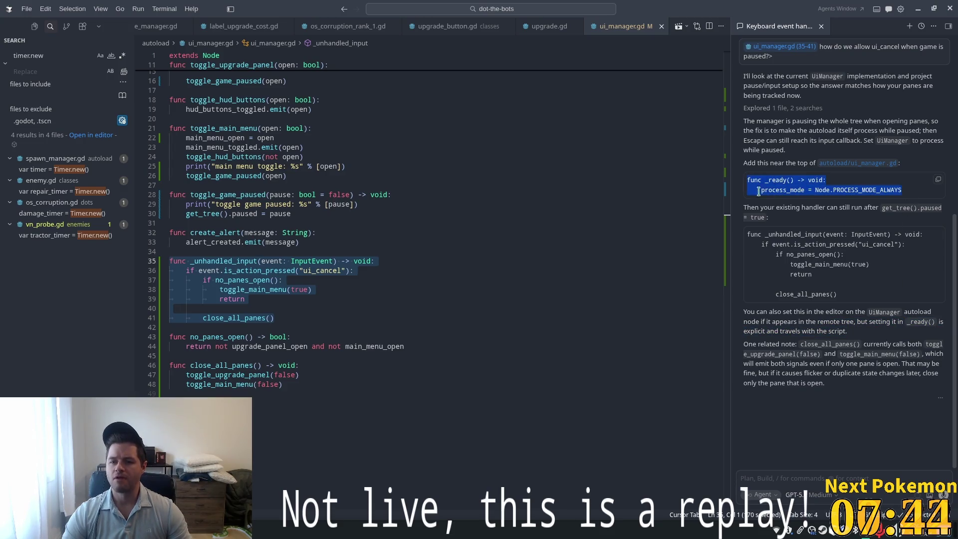
click(274, 176)
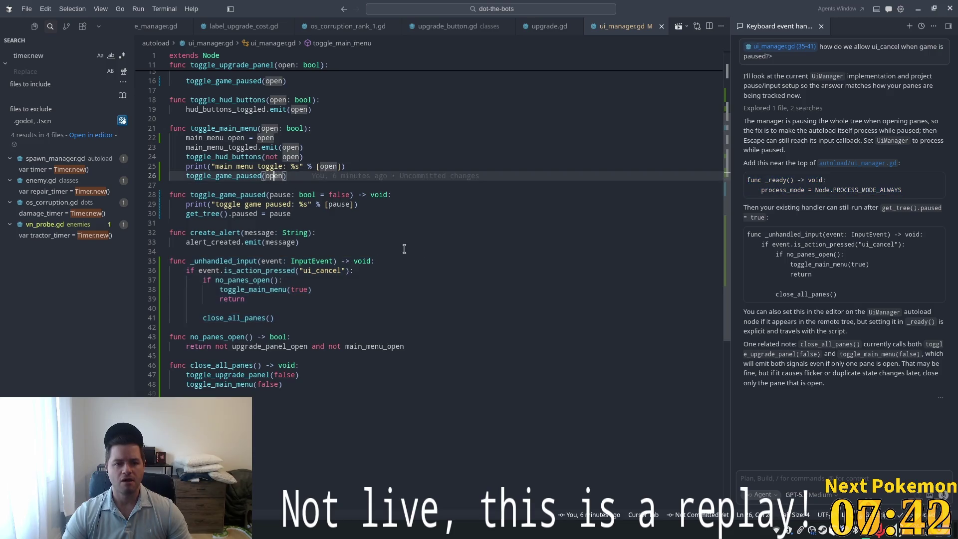
mouse_move(757, 311)
mouse_down()
mouse_move(898, 322)
mouse_move(931, 312)
mouse_move(794, 312)
mouse_move(783, 322)
mouse_move(841, 322)
mouse_up()
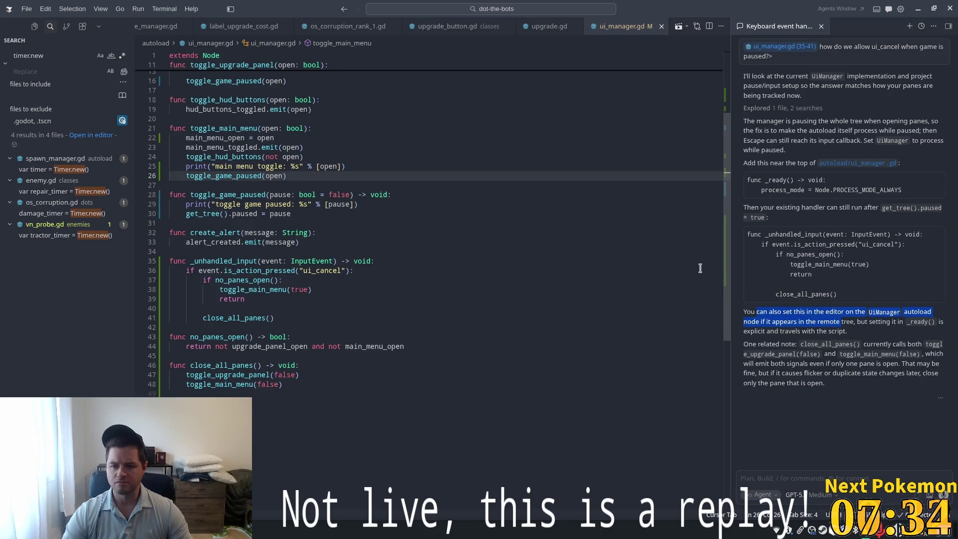
drag(863, 345, 820, 355)
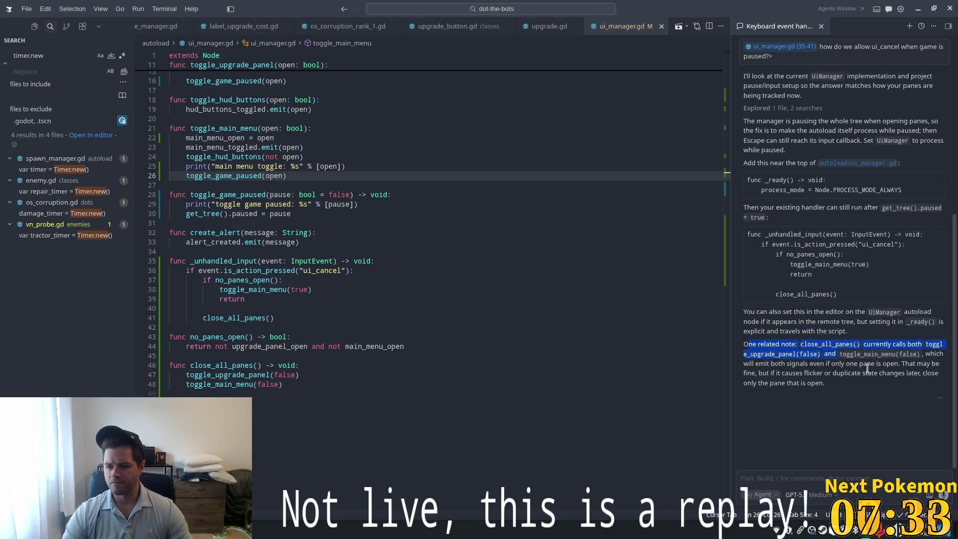
double_click(878, 344)
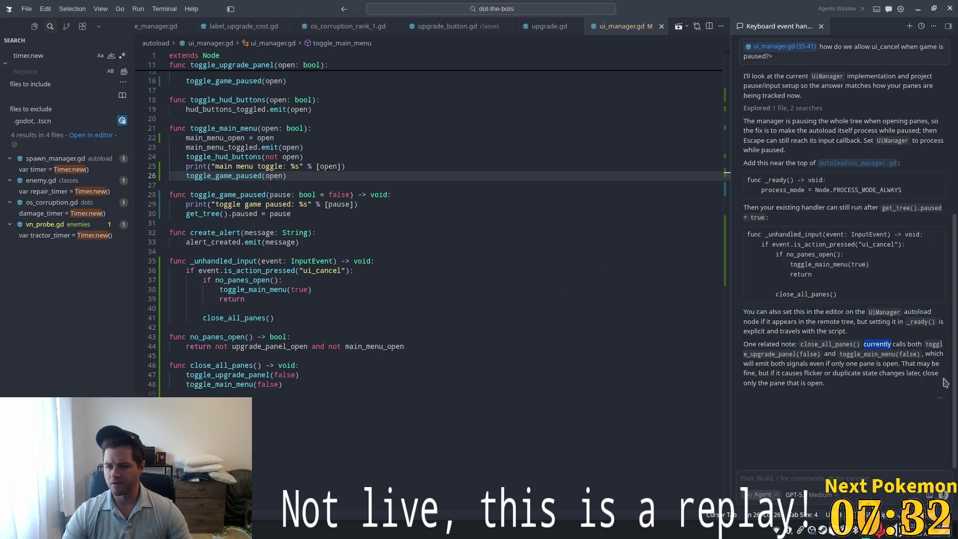
double_click(785, 353)
triple_click(779, 375)
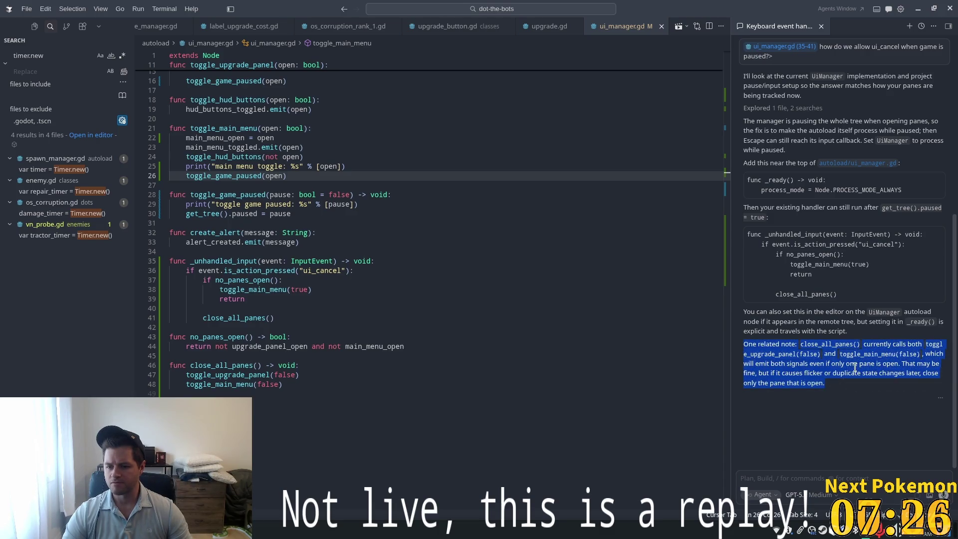
click(823, 374)
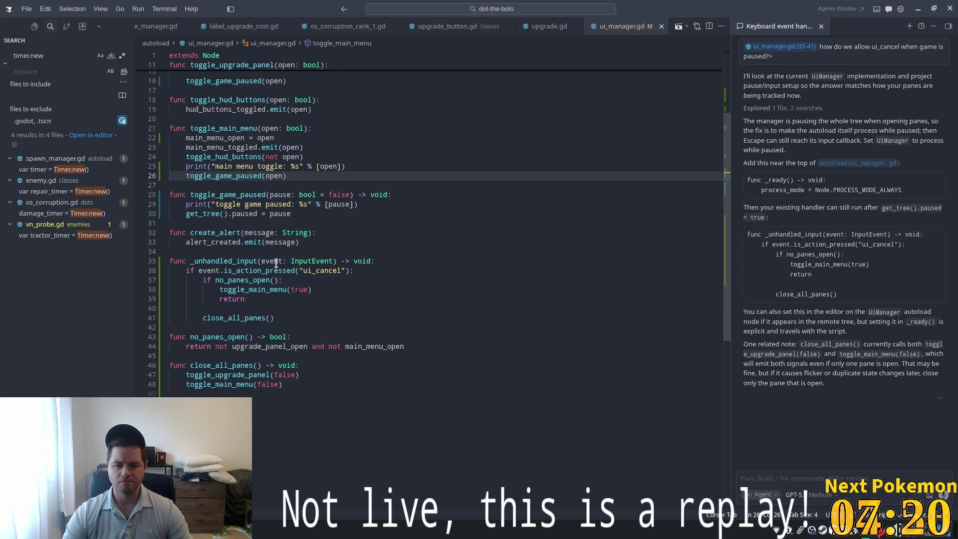
Insert a _ready() setting process_mode = Node.PROCESS_MODE_ALWAYS after the variables in ui_manager.gd.
click(257, 223)
scroll(216, 130, up, 3)
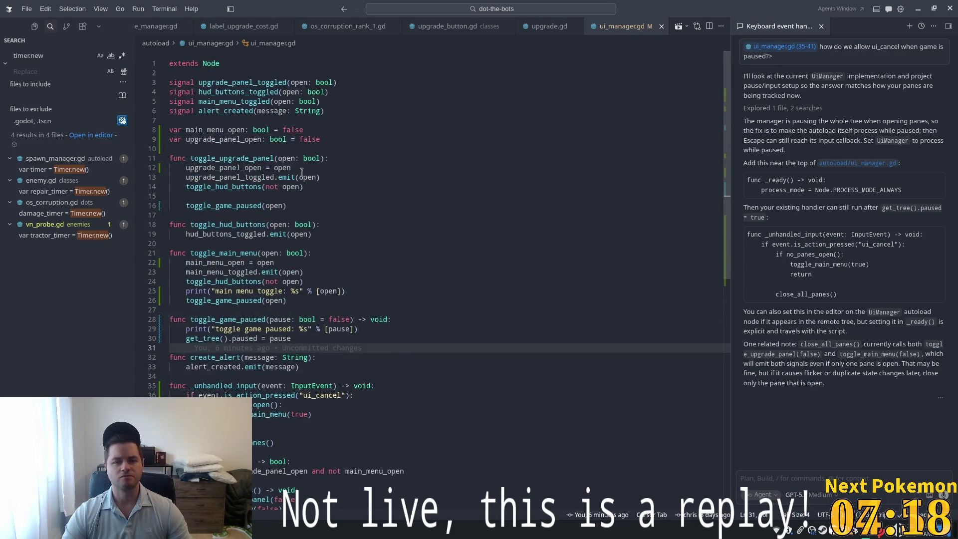
click(235, 148)
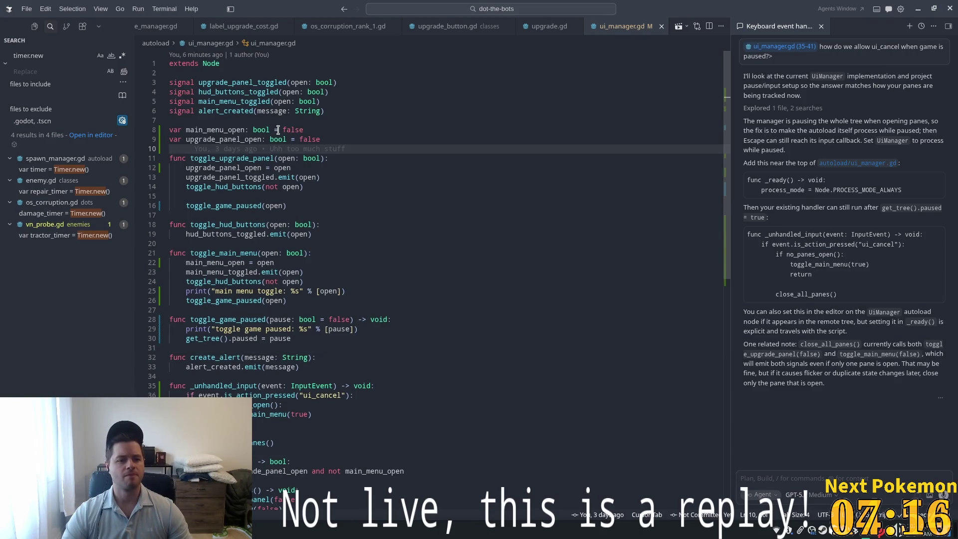
key(Return)
key(Tab)
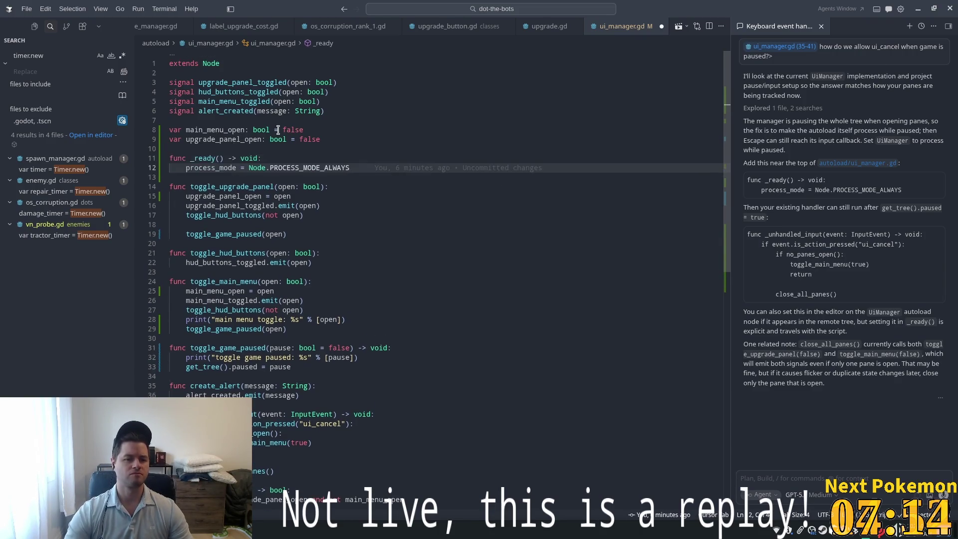
key(alt+Tab)
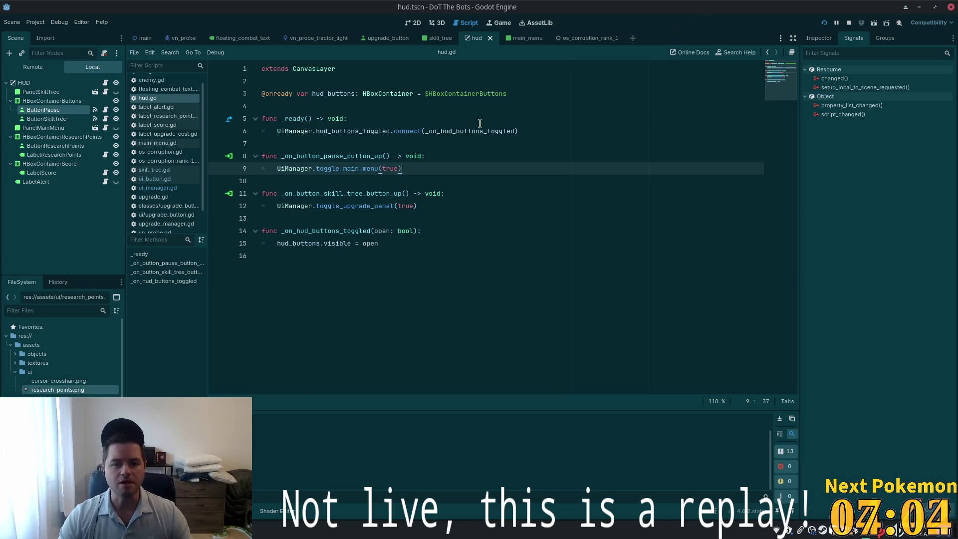
click(825, 23)
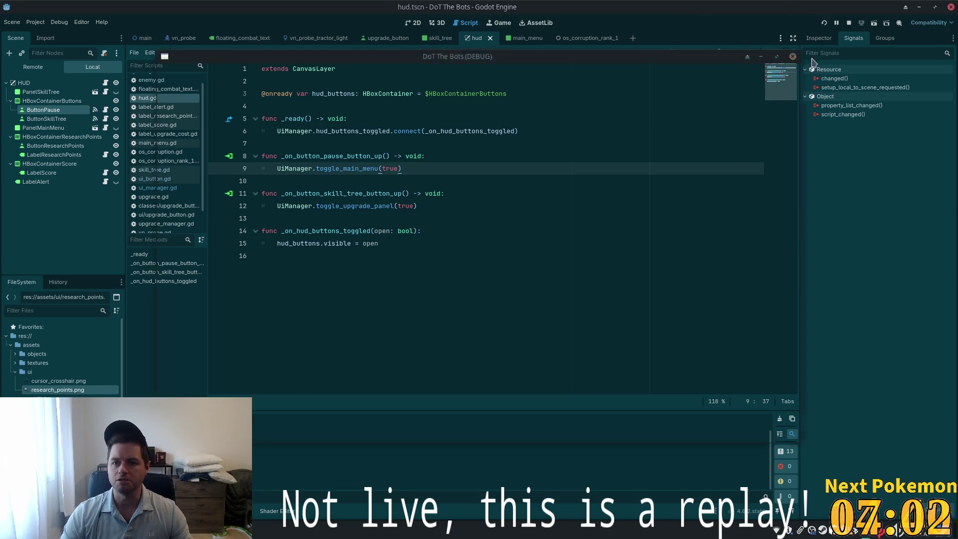
key(Escape)
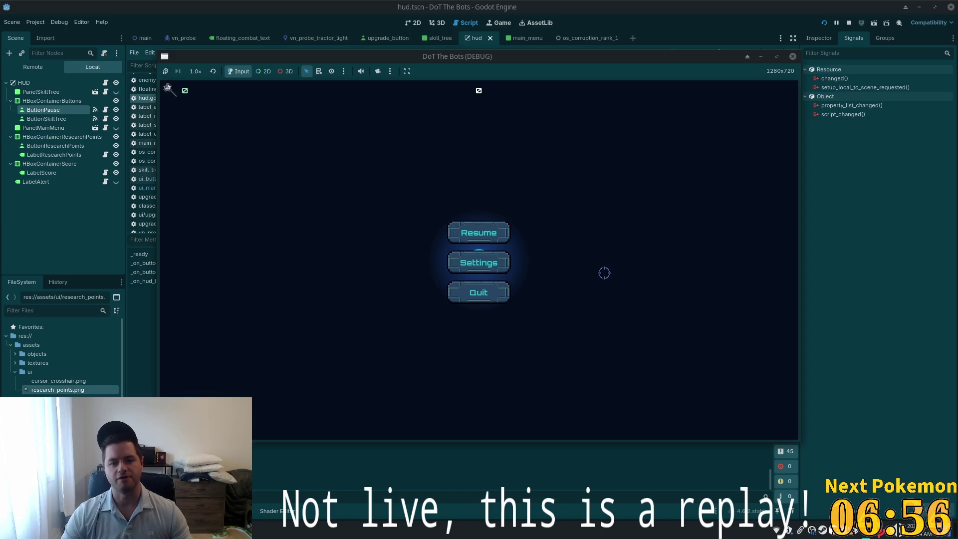
click(502, 235)
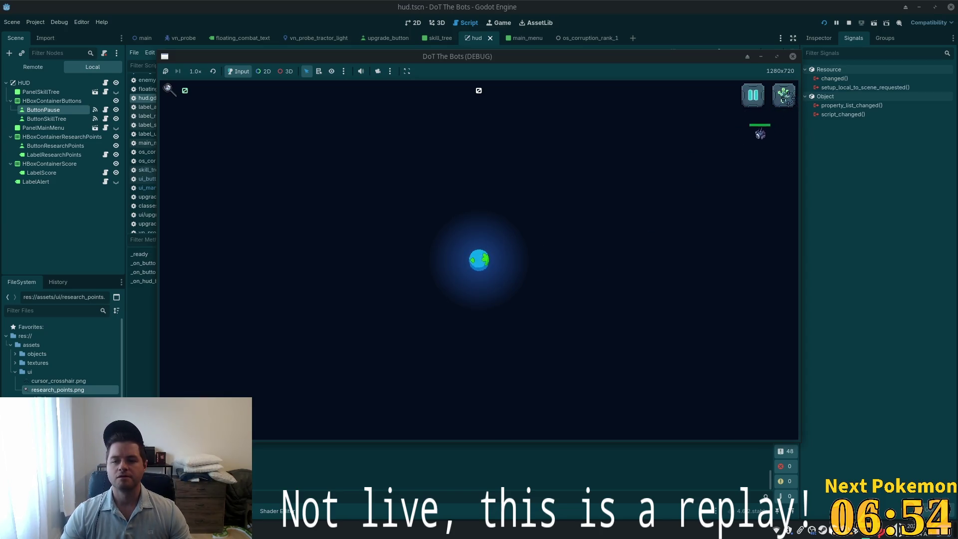
click(784, 96)
click(751, 111)
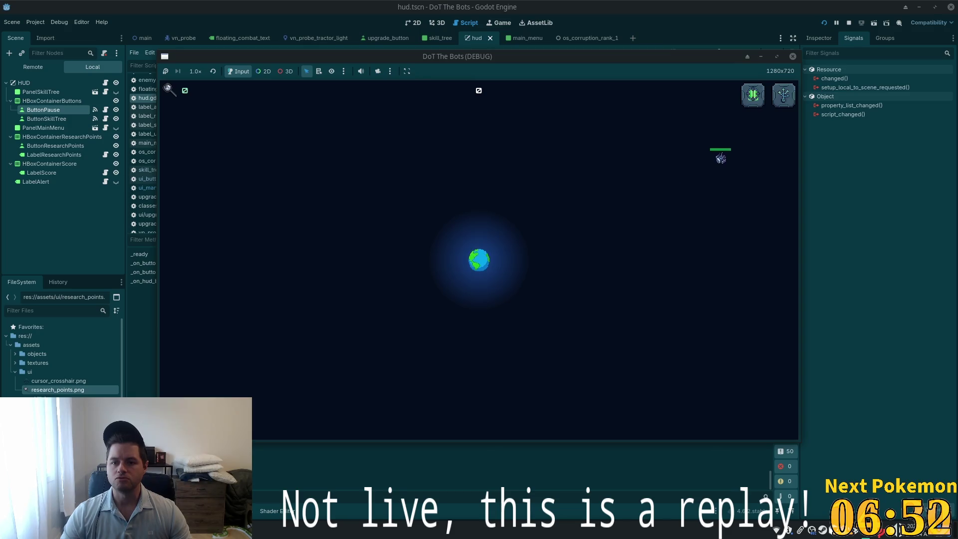
key(Escape)
key(Escape)
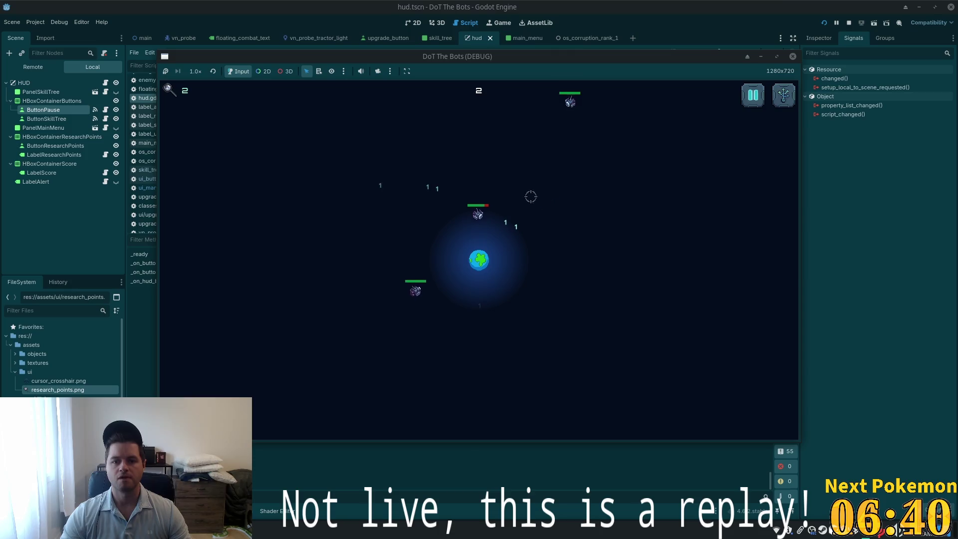
key(F8)
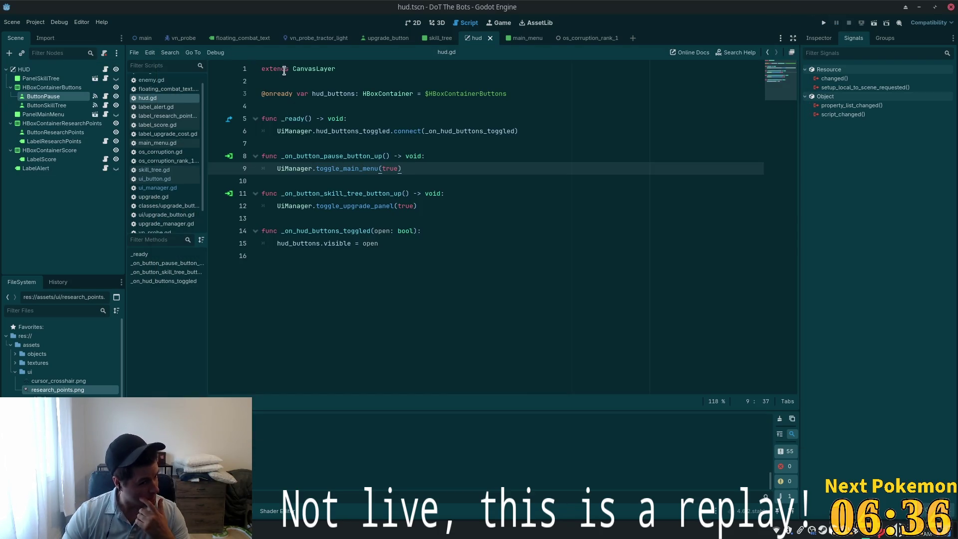
click(422, 131)
Open weapon_manager.gd in Cursor and change RAIL_GUN_COOLDOWN to 0.25.
key(alt+Tab)
click(512, 99)
key(ctrl+p)
text(weap)
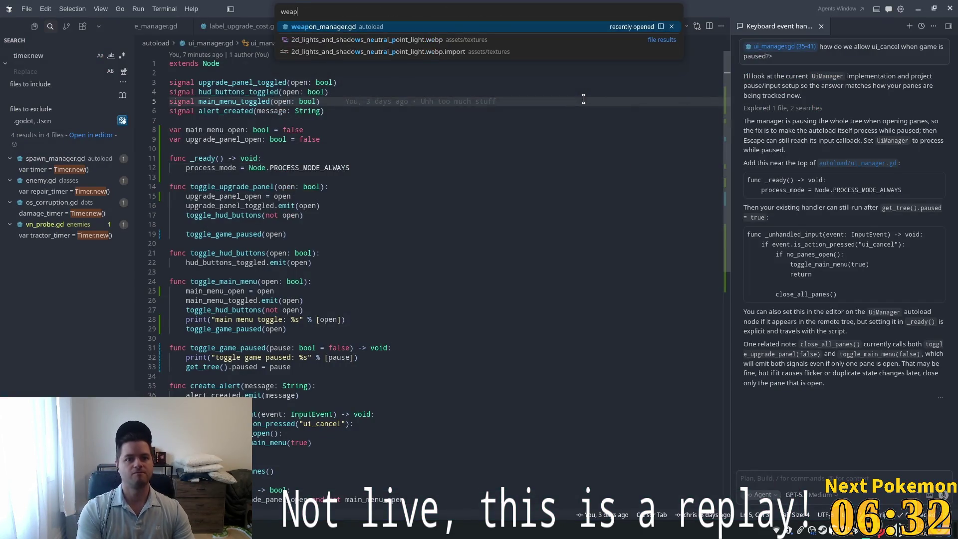
key(Return)
click(370, 121)
key(Up)
key(Up)
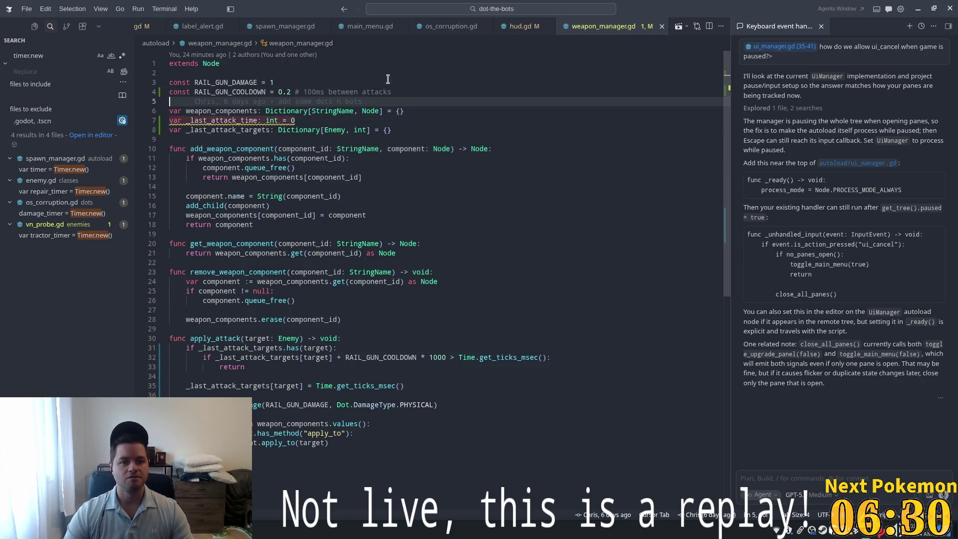
click(286, 91)
text(5)
key(Tab)
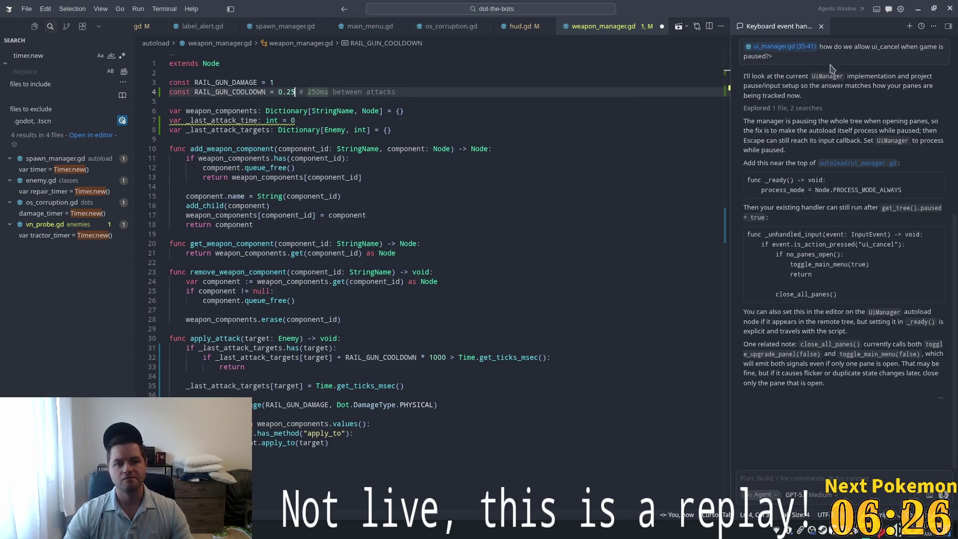
Test-run the game in Godot with the 0.25 cooldown, firing at an incoming bot.
key(alt+Tab)
click(824, 23)
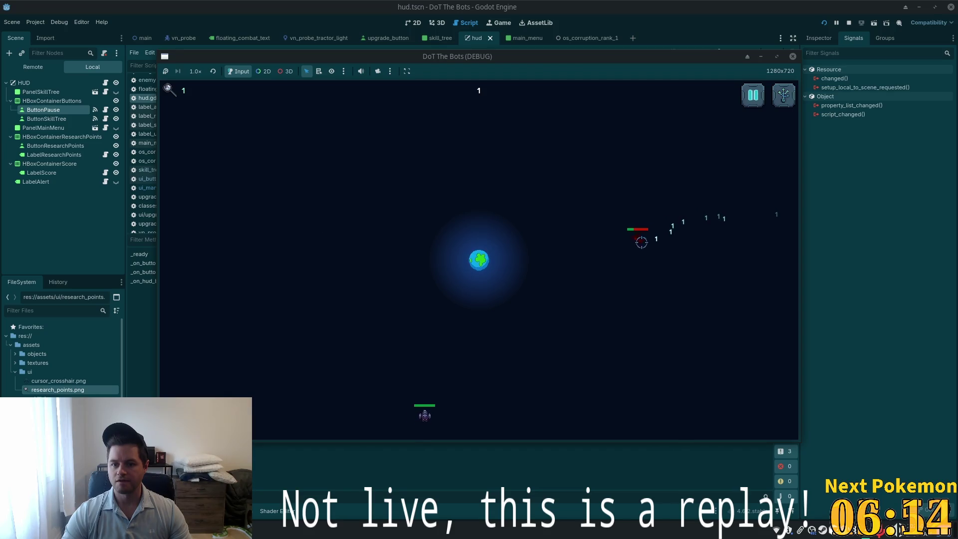
mouse_move(396, 324)
mouse_down()
mouse_move(431, 312)
mouse_move(459, 227)
mouse_move(509, 230)
mouse_move(514, 281)
mouse_move(439, 243)
mouse_move(453, 229)
mouse_move(504, 231)
mouse_move(519, 257)
mouse_move(500, 303)
mouse_move(466, 299)
mouse_move(444, 241)
mouse_up()
click(849, 23)
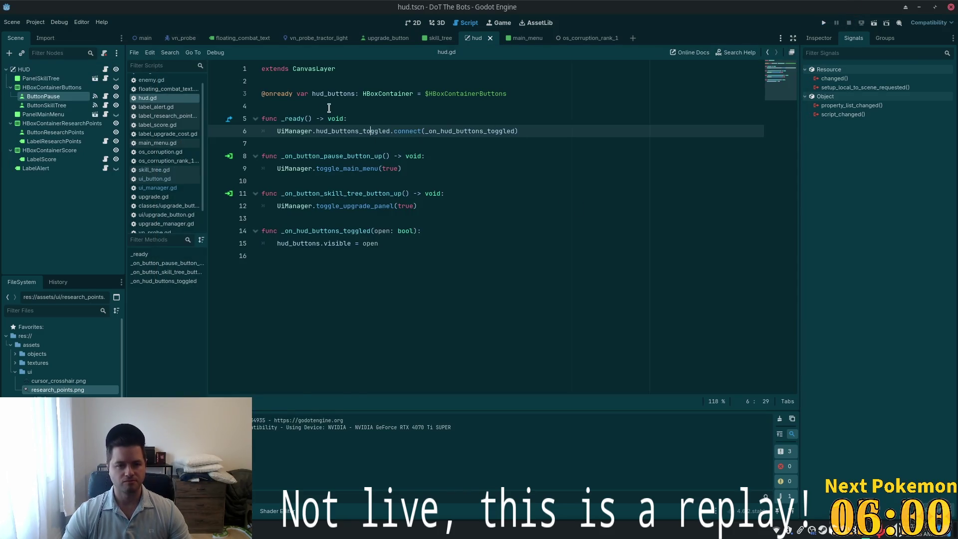
Change the cooldown to 0.35, save, and run the game again.
key(alt+Tab)
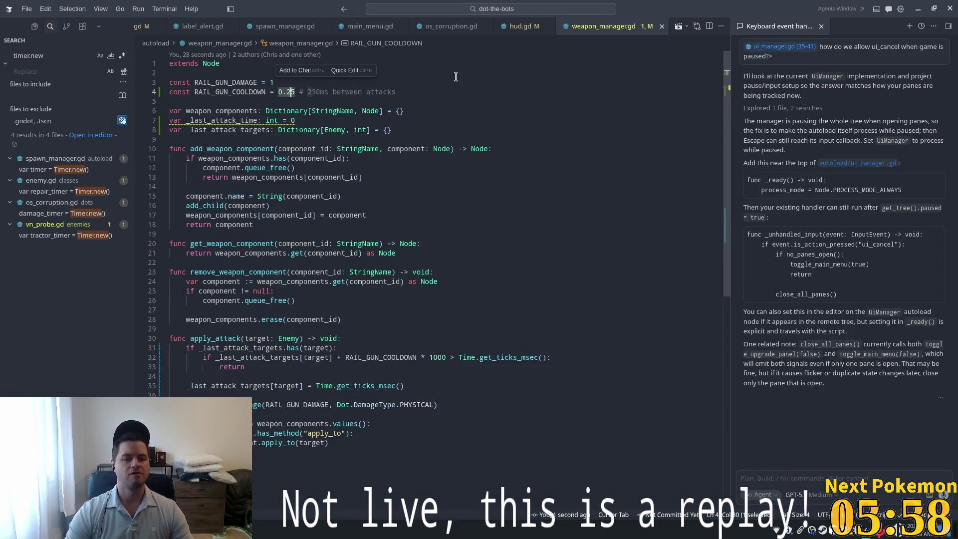
text(35)
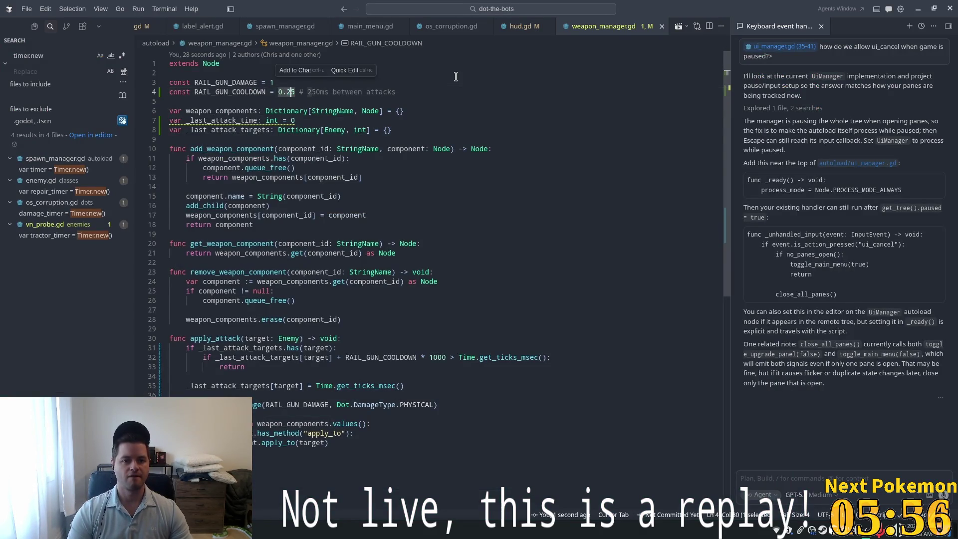
key(ctrl+s)
key(alt+Tab)
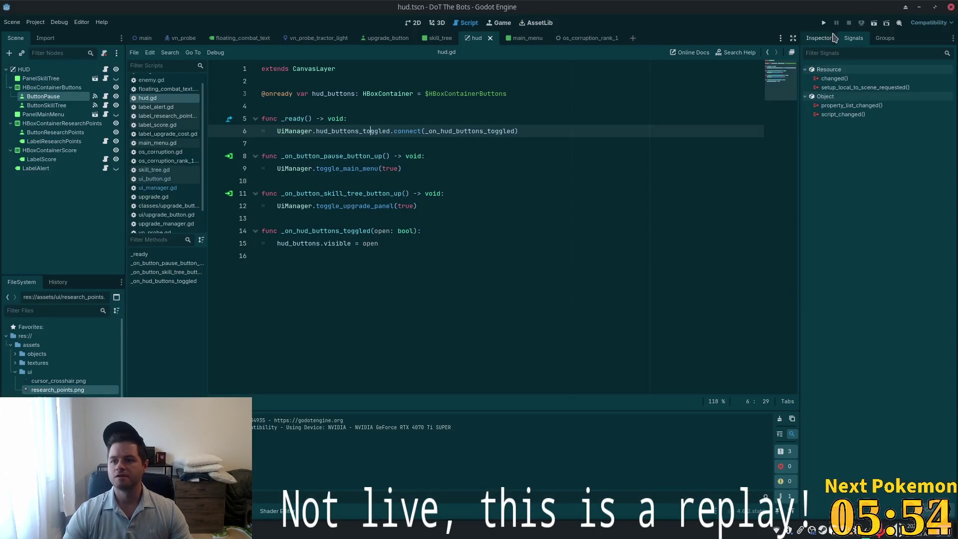
click(823, 23)
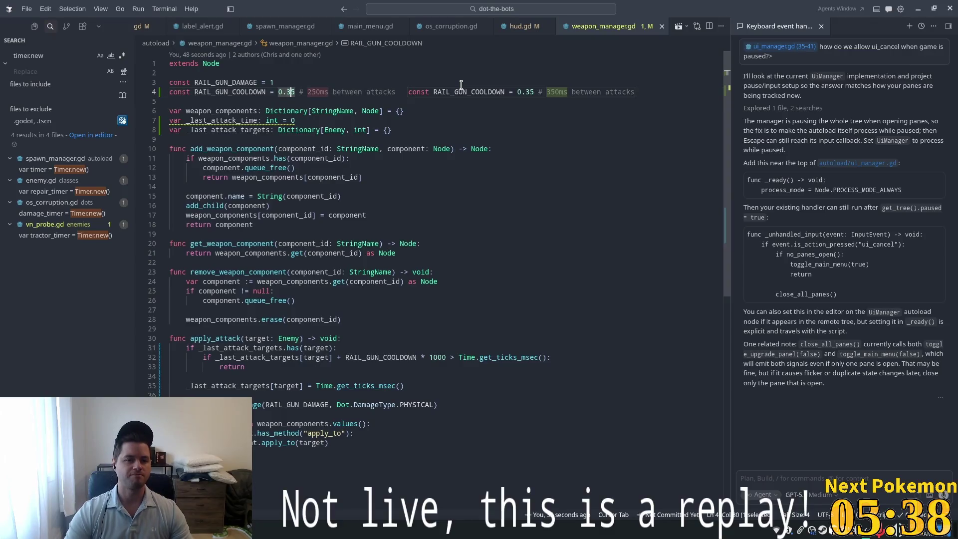
Set RAIL_GUN_COOLDOWN to 0.15 and start a new test run.
click(290, 92)
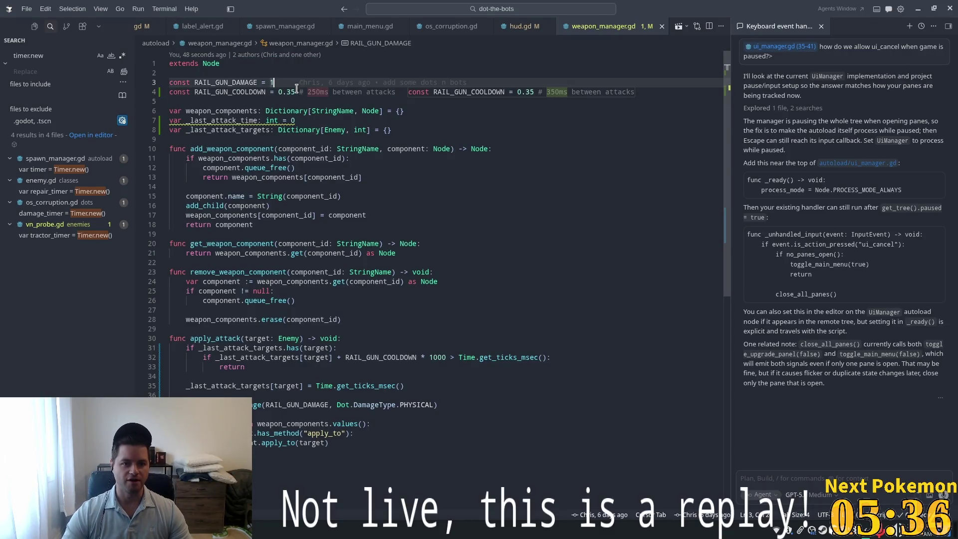
text(1)
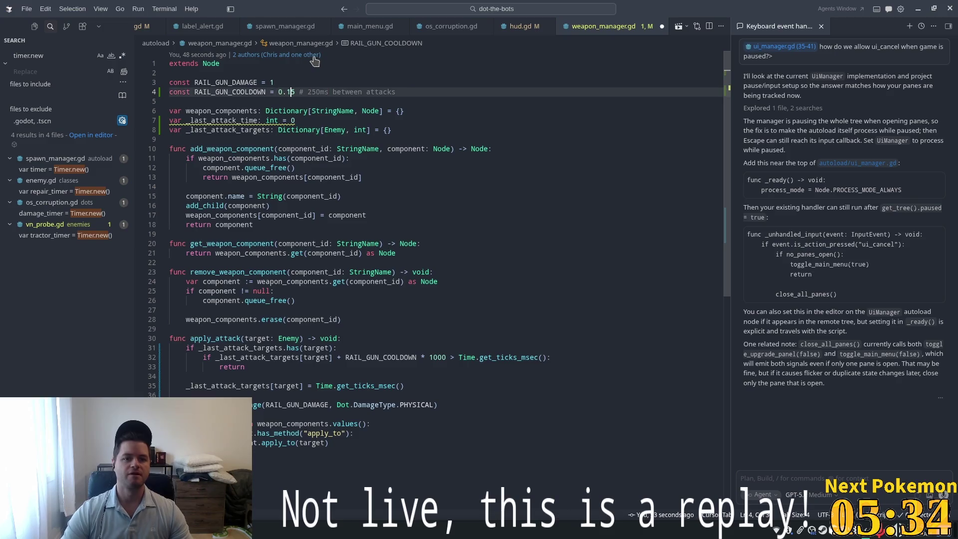
key(alt+Tab)
click(824, 23)
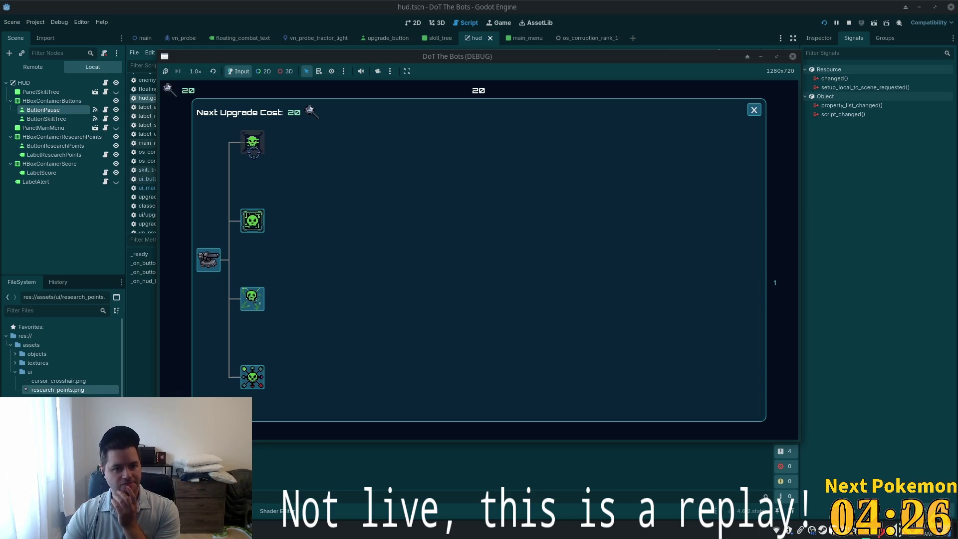
Unlock the top skill-tree upgrade, close and reopen the skill tree, then stop the game.
click(253, 150)
click(755, 110)
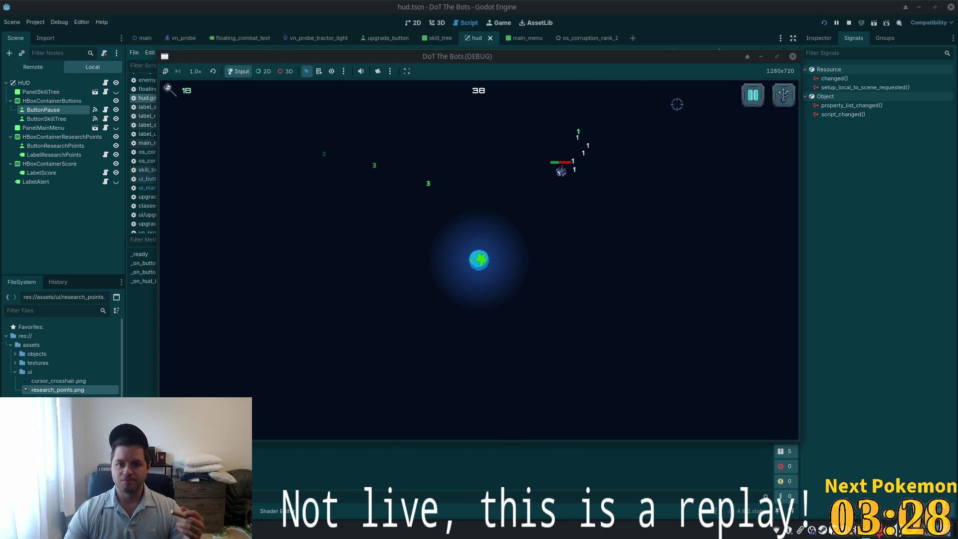
click(783, 95)
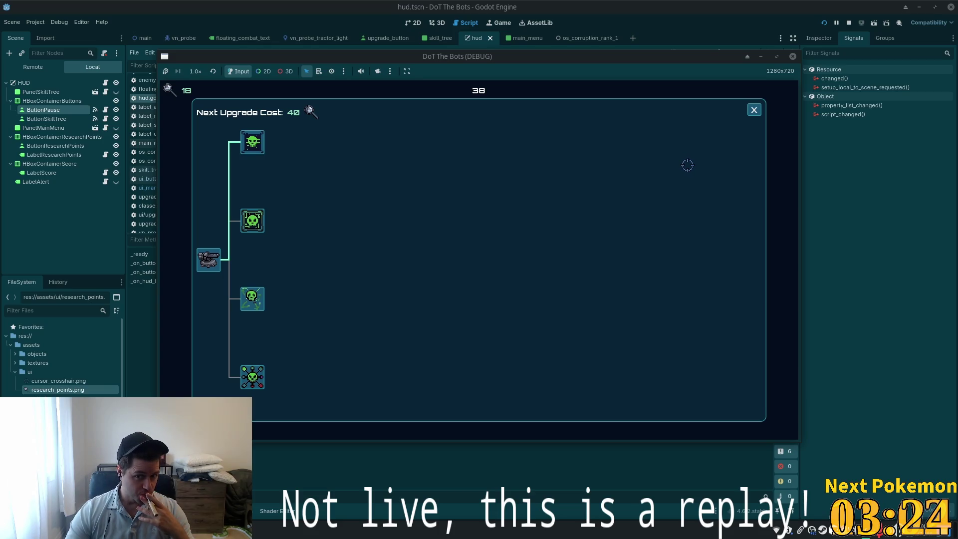
click(756, 109)
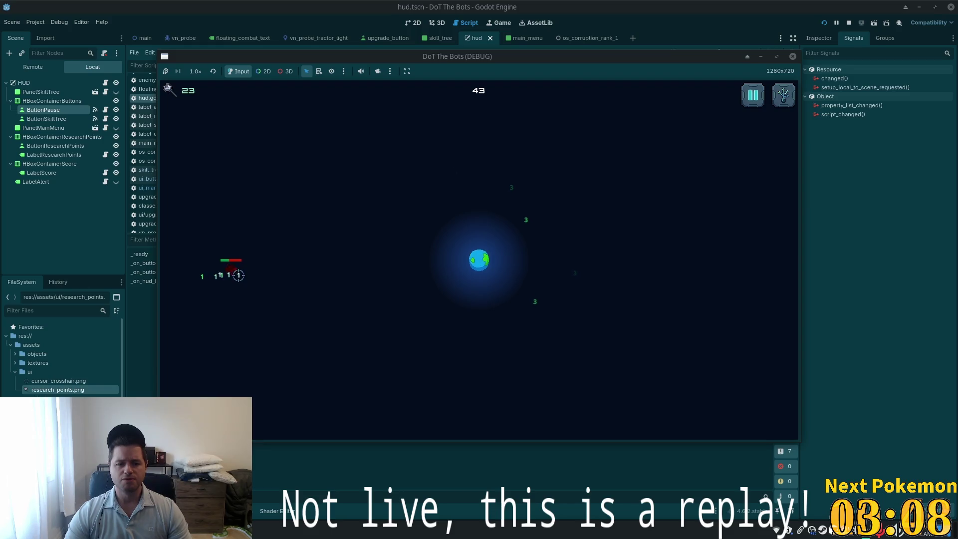
key(F8)
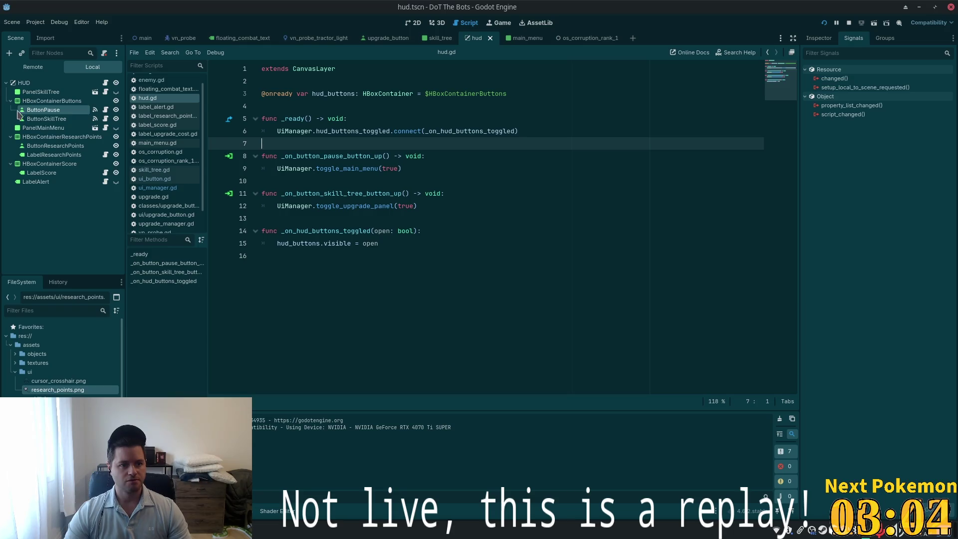
Show ButtonSkillTree's Inspector properties and view hud.tscn in the 2D workspace.
click(49, 120)
click(43, 110)
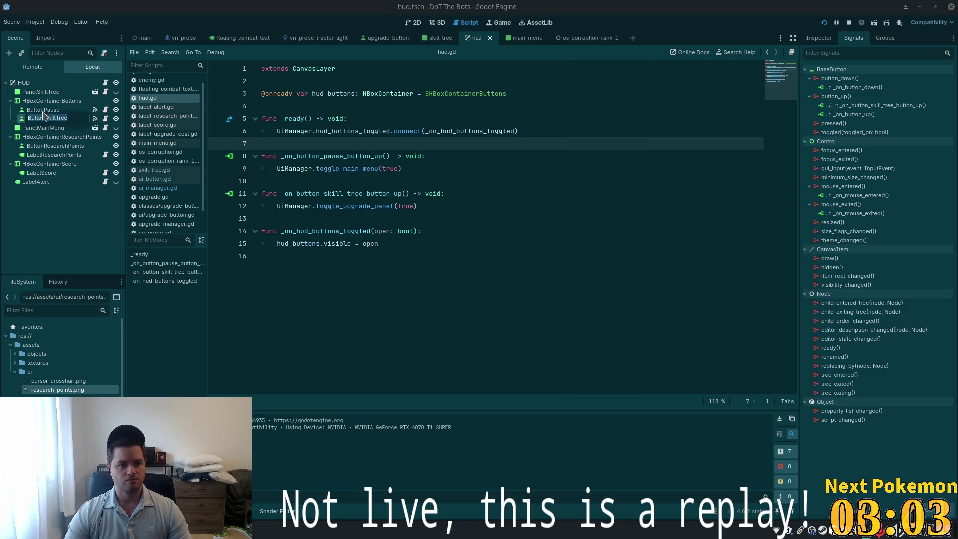
click(818, 39)
click(47, 119)
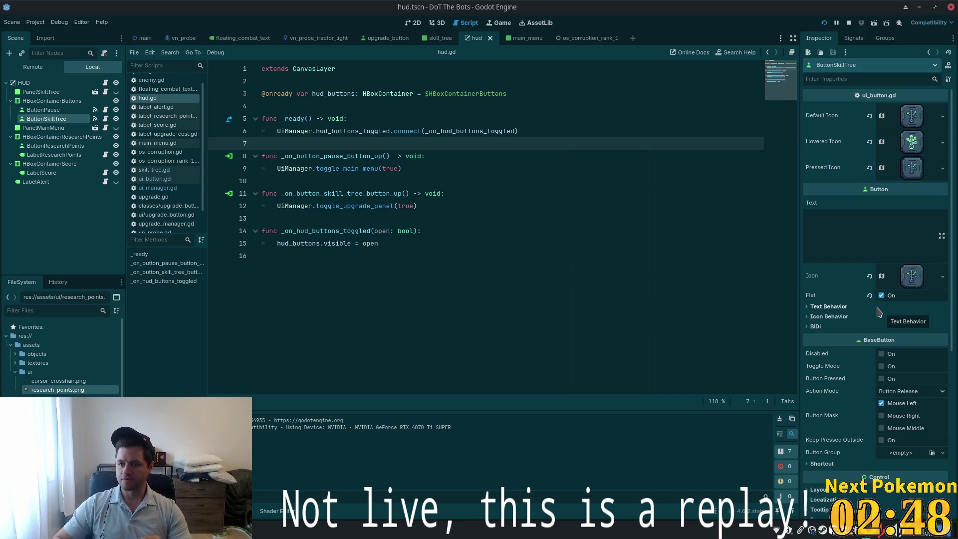
click(413, 23)
scroll(669, 120, up, 3)
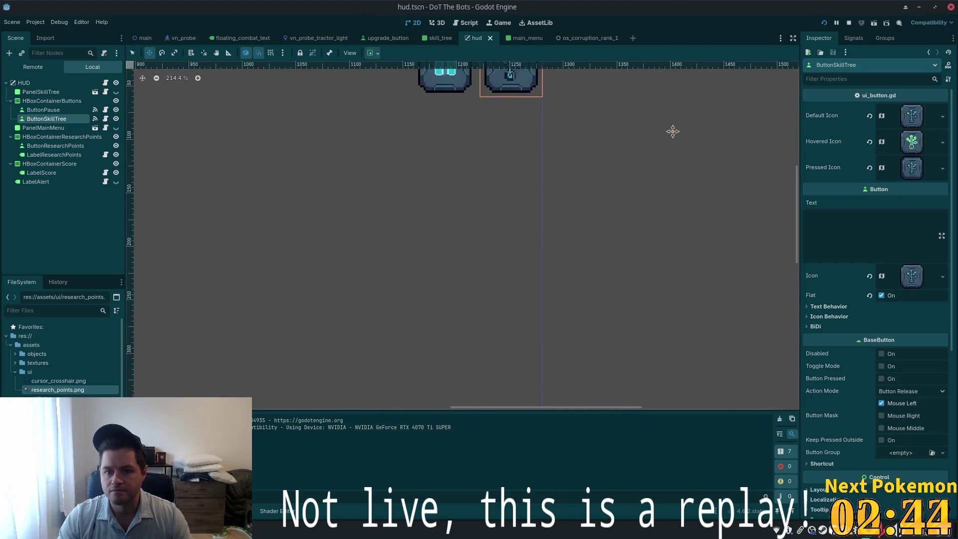
Enter S as the skill tree button's text and try Left alignment before returning to Center.
drag(672, 138, 764, 293)
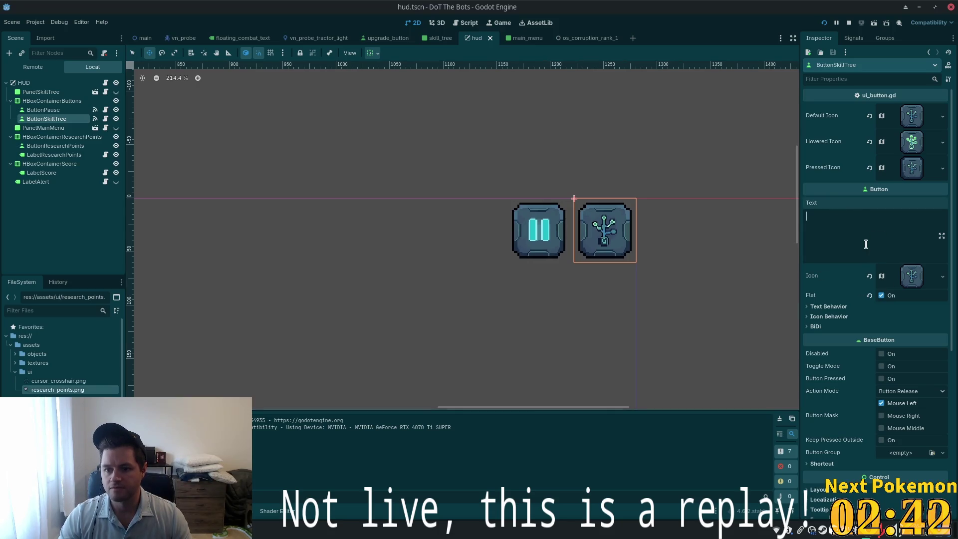
click(833, 262)
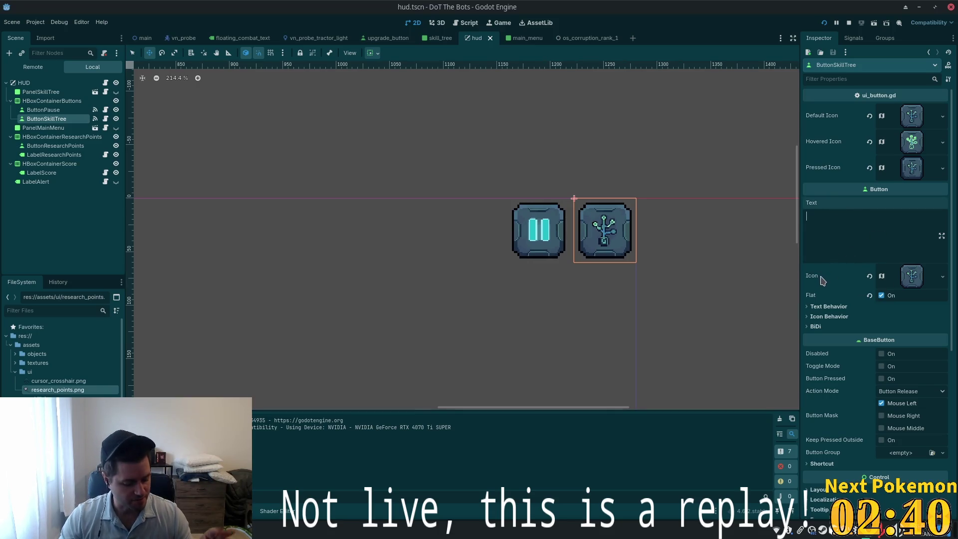
text(S)
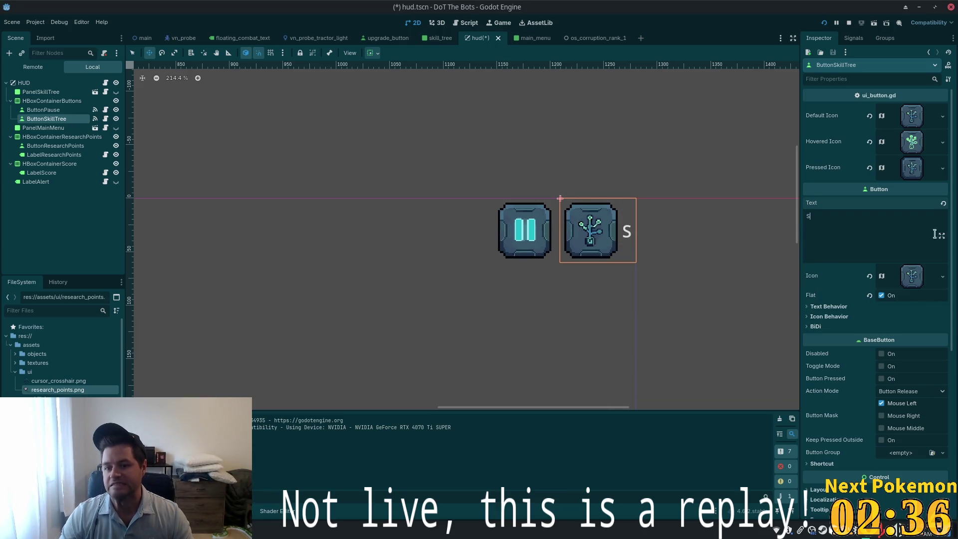
click(808, 307)
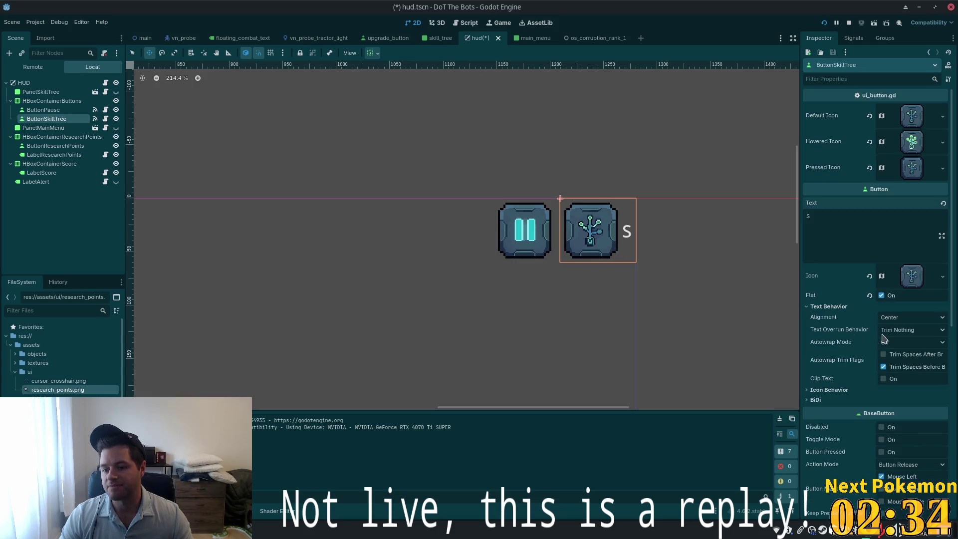
click(904, 318)
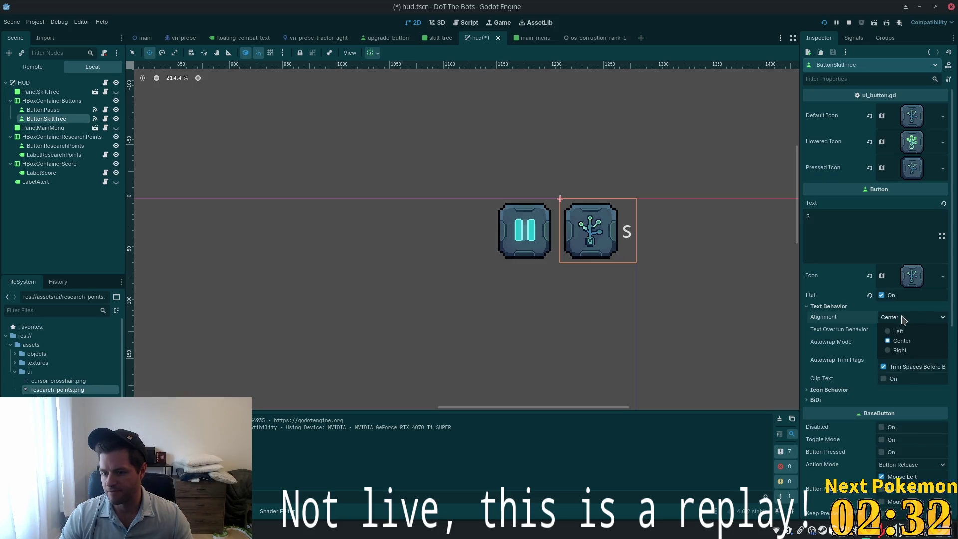
click(904, 324)
click(905, 320)
click(905, 332)
click(904, 319)
click(901, 341)
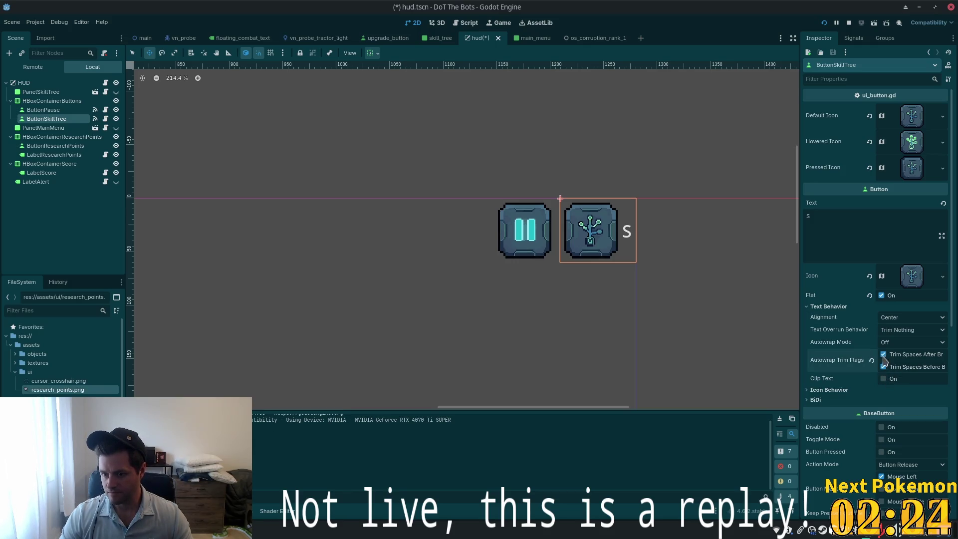
Try the clipping and trim-space options, revert them, then clear the S text.
click(884, 379)
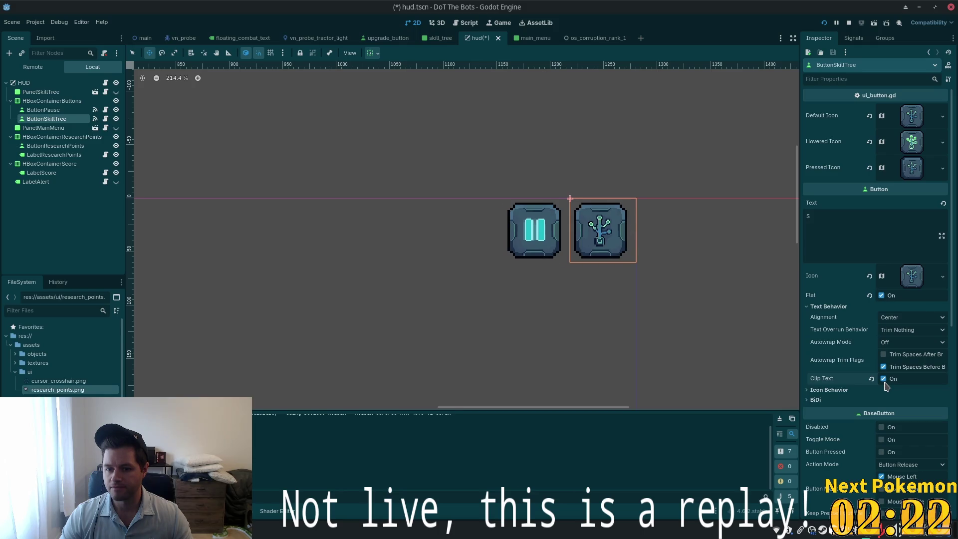
click(884, 379)
click(883, 367)
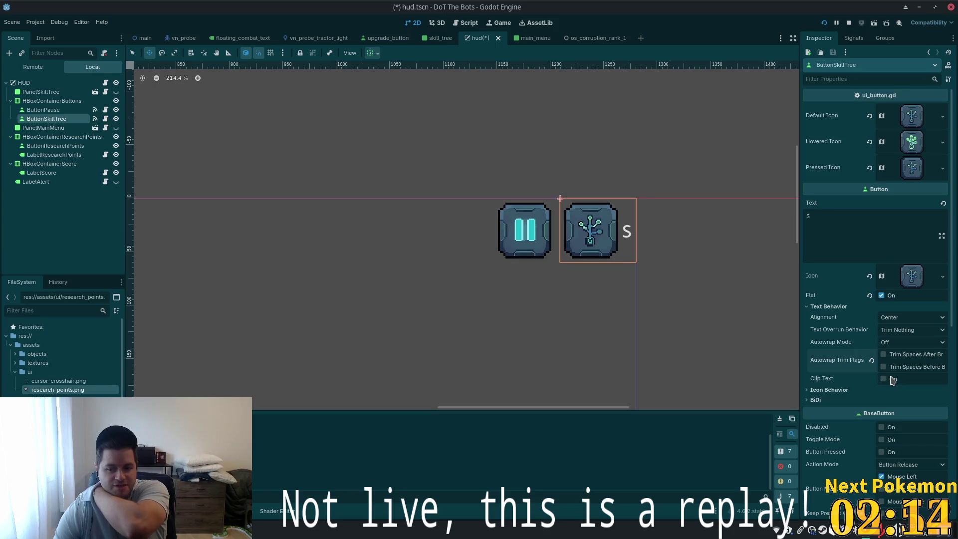
key(ctrl+z)
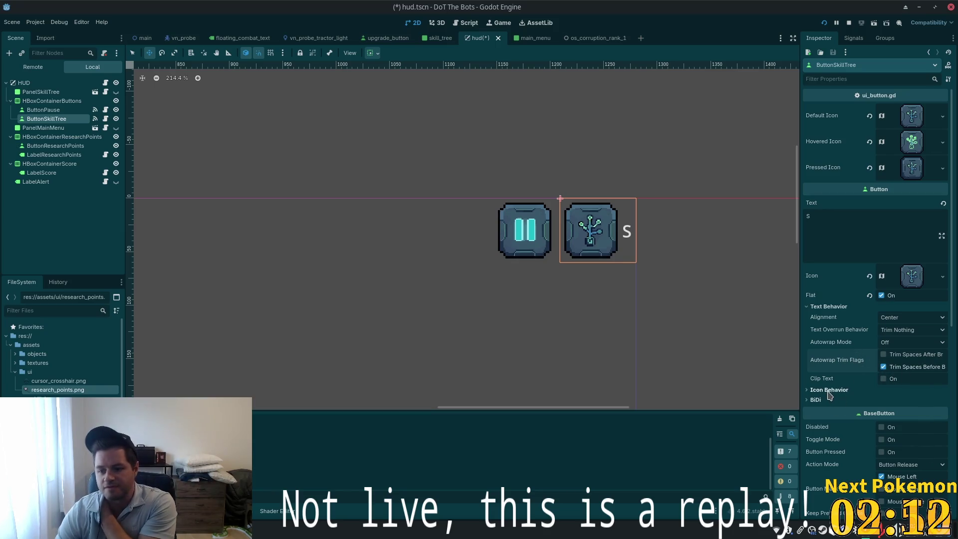
click(830, 390)
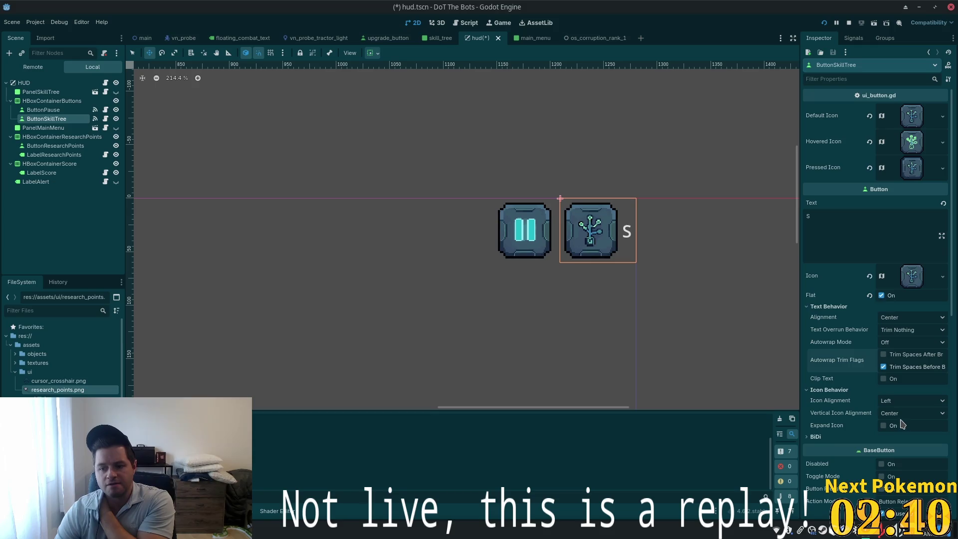
click(847, 437)
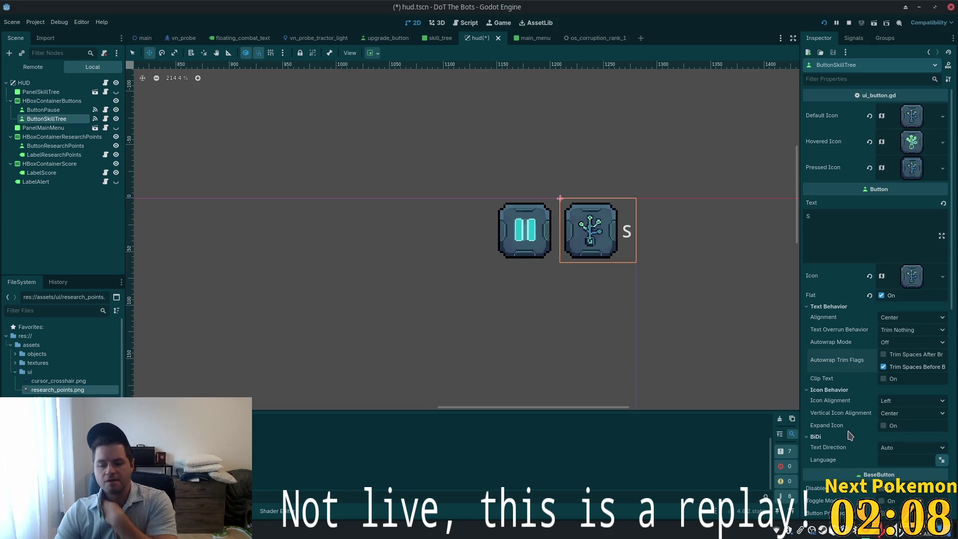
scroll(857, 397, down, 5)
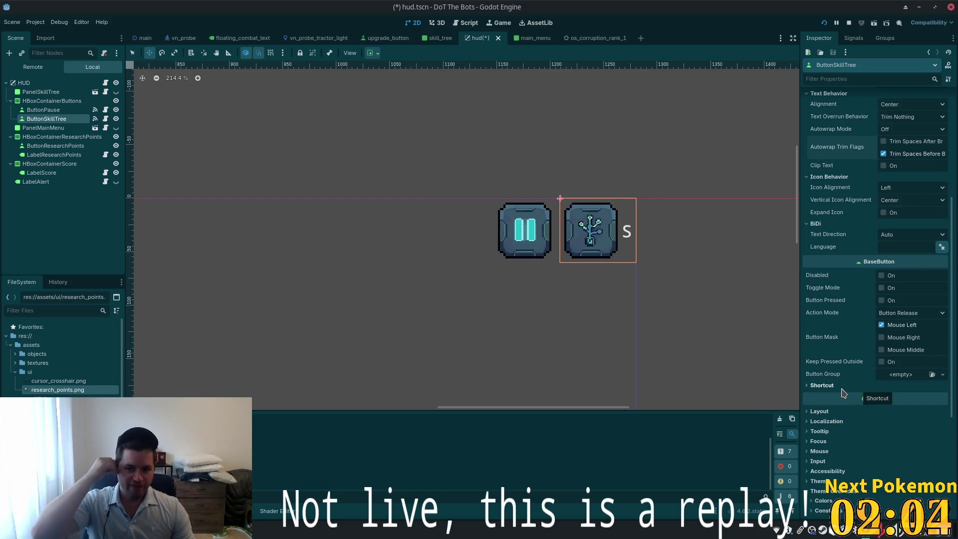
scroll(843, 393, up, 5)
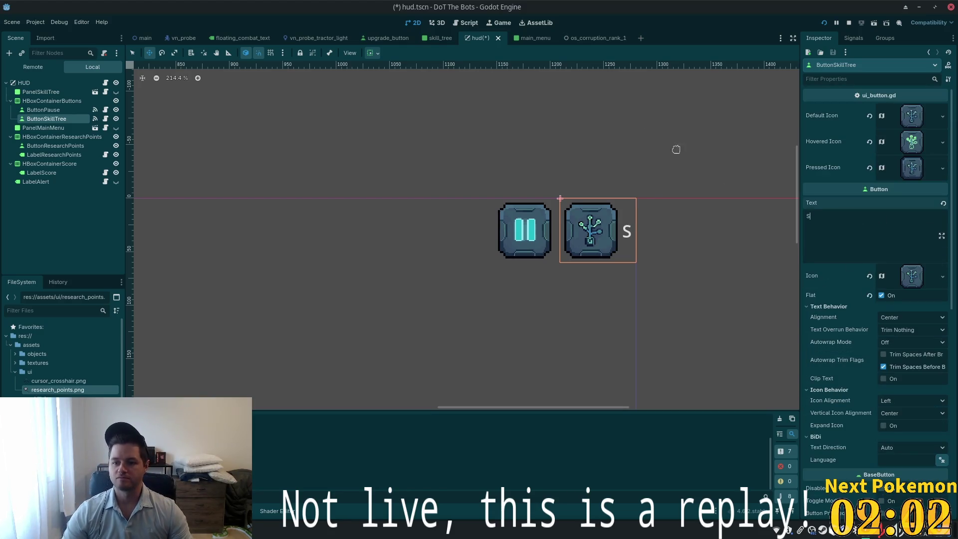
key(BackSpace)
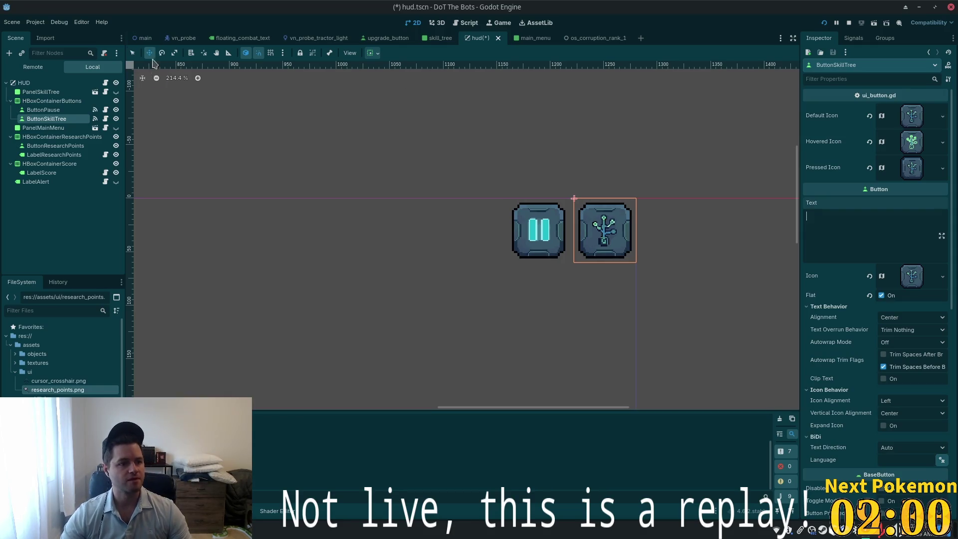
Save the ButtonPause branch as the scene ui_button.tscn in res://ui.
click(44, 109)
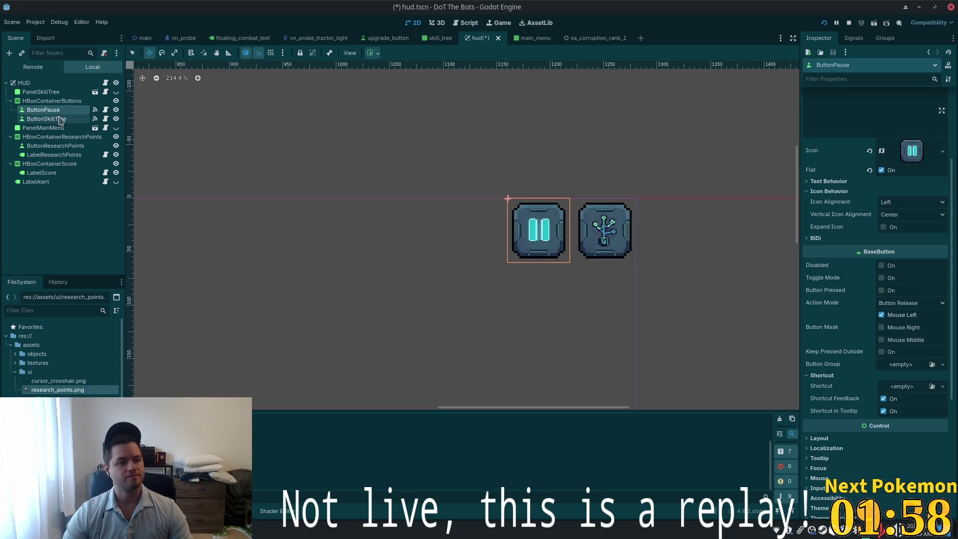
right_click(60, 110)
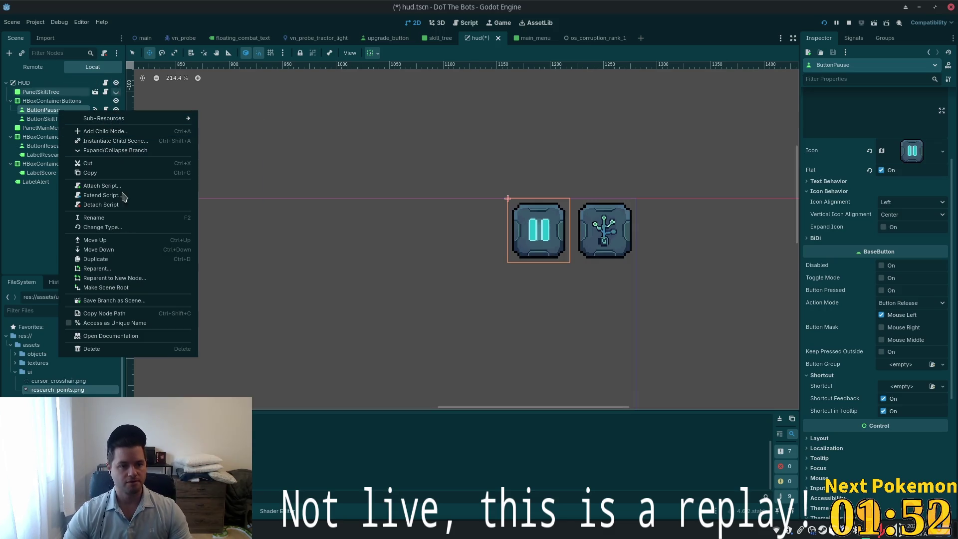
click(118, 301)
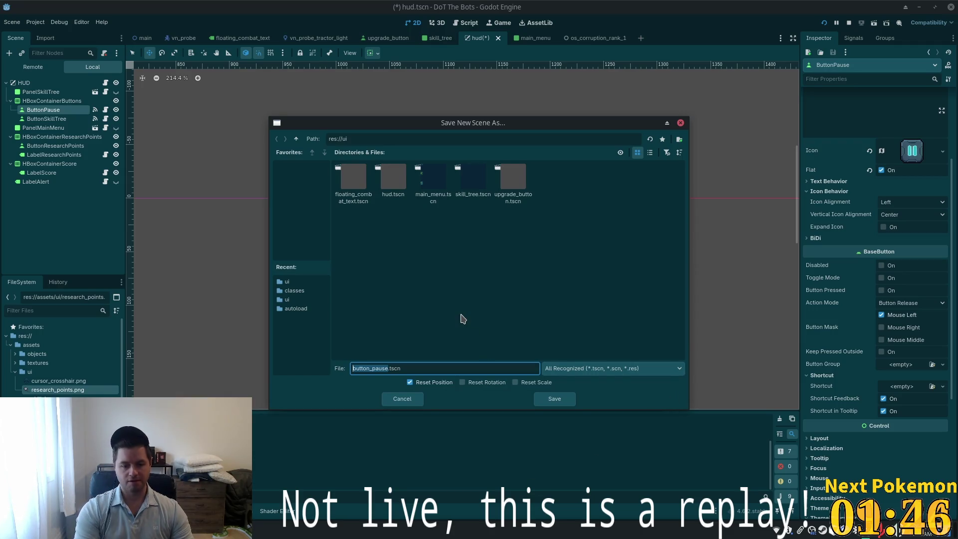
text(Ui)
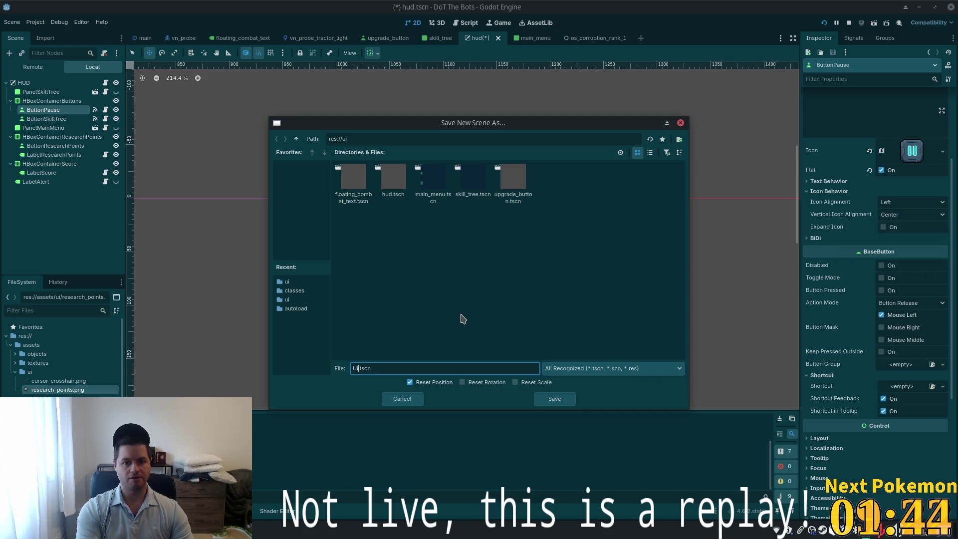
key(BackSpace)
key(BackSpace)
key(BackSpace)
text(button)
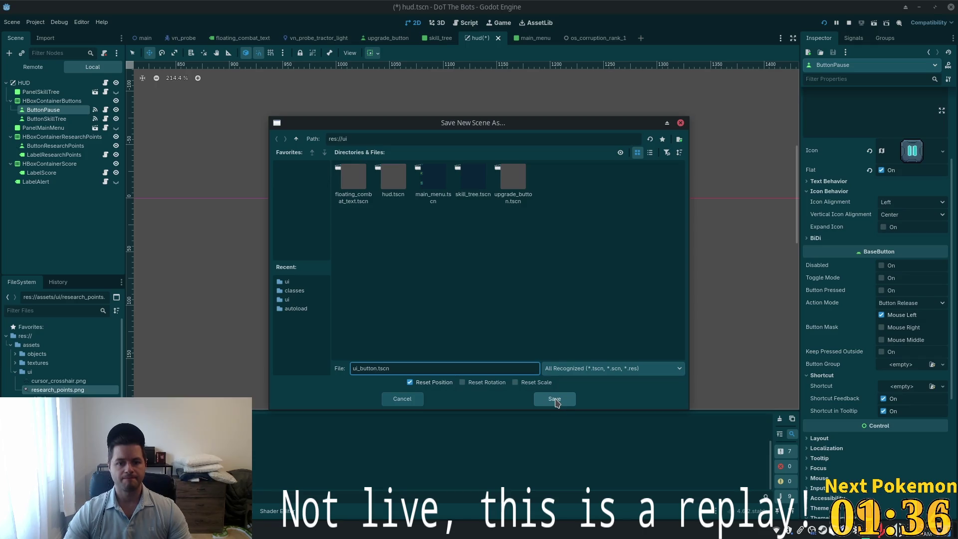
click(555, 400)
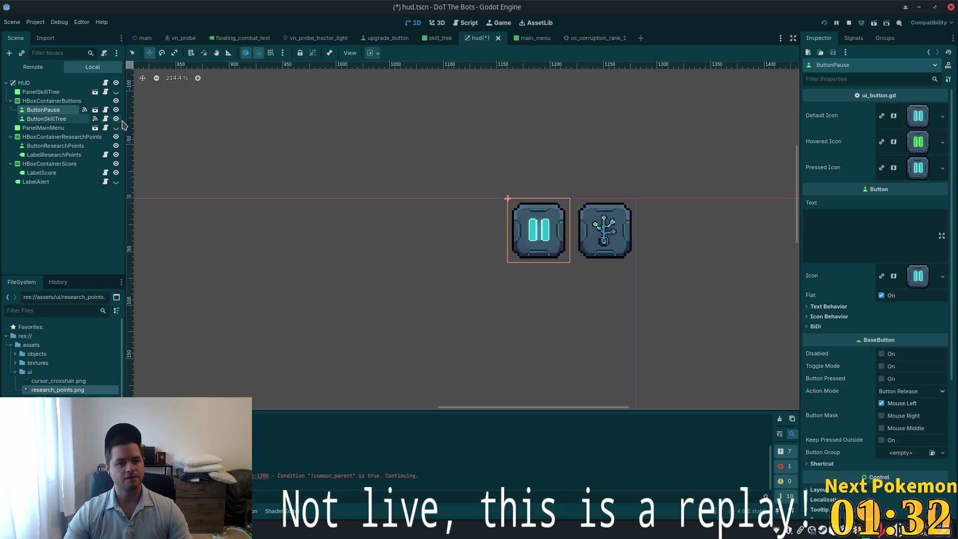
click(80, 119)
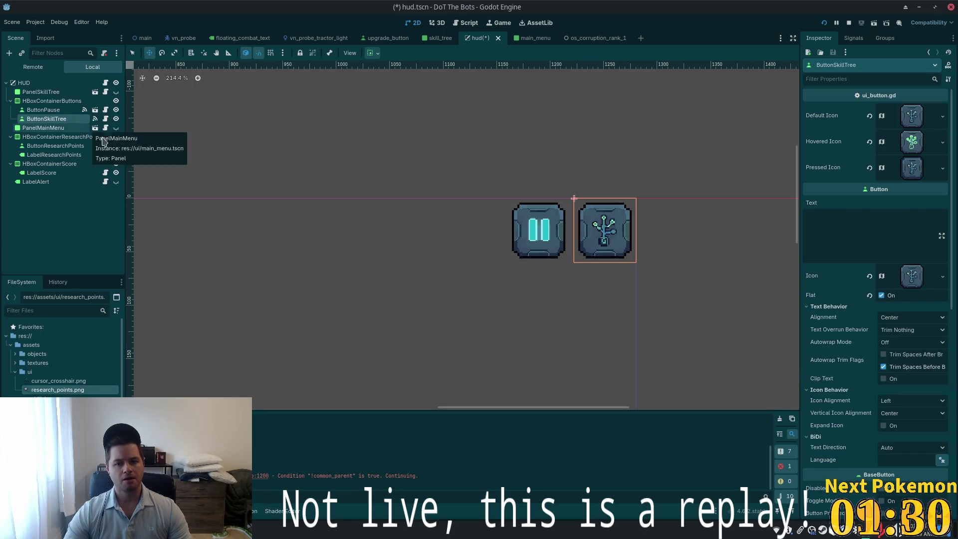
right_click(65, 118)
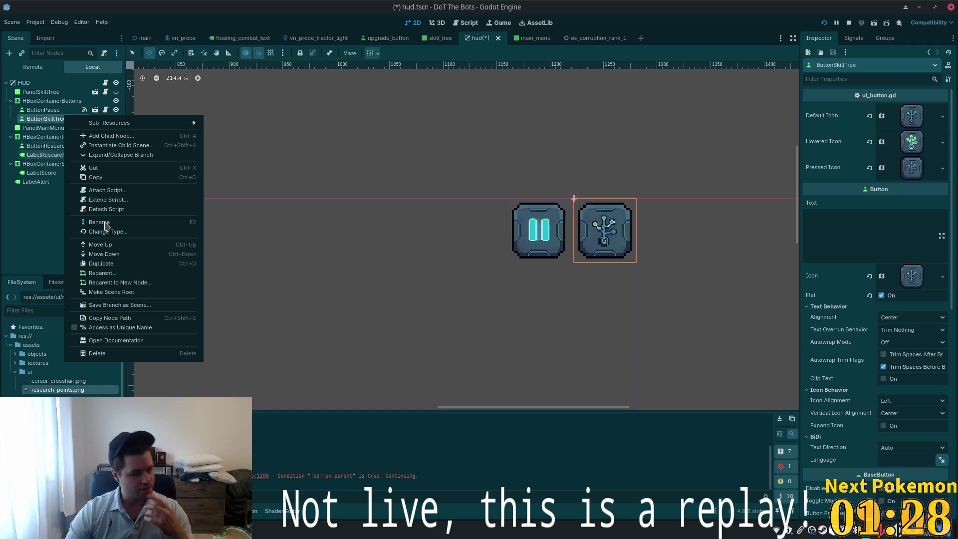
click(133, 232)
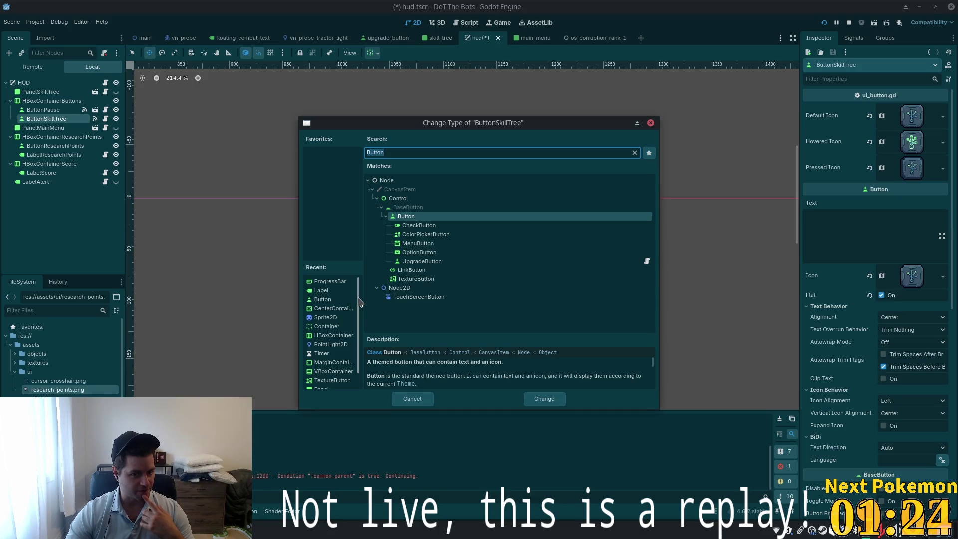
scroll(359, 302, down, 2)
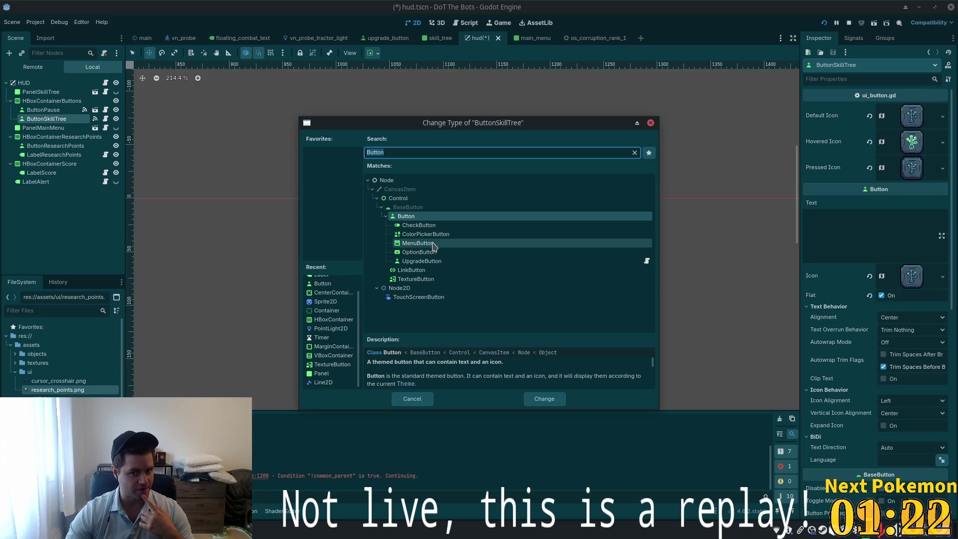
click(413, 399)
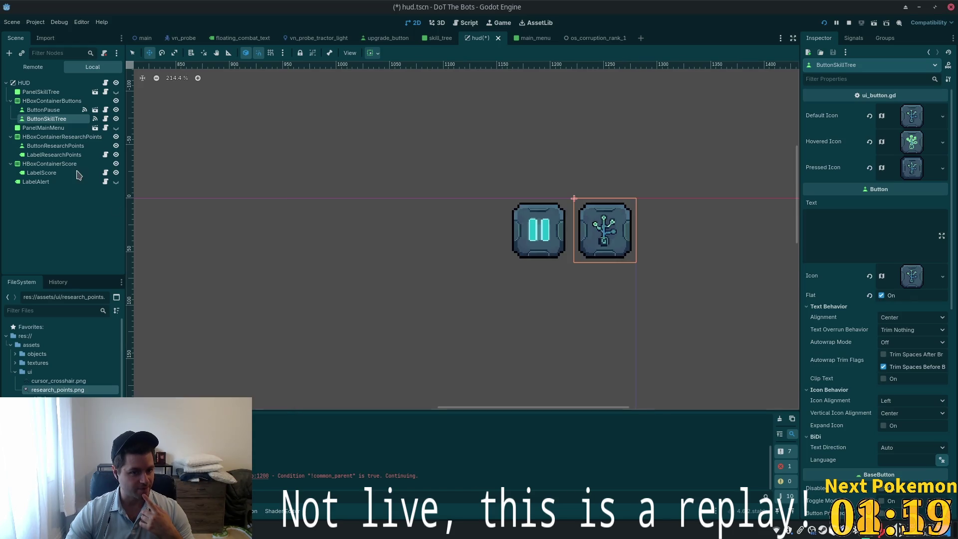
right_click(47, 122)
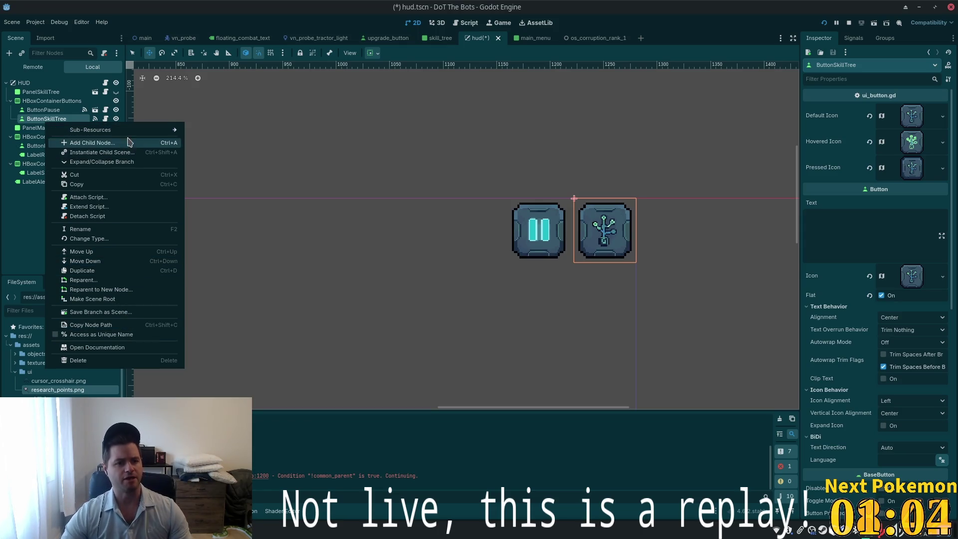
mouse_move(132, 130)
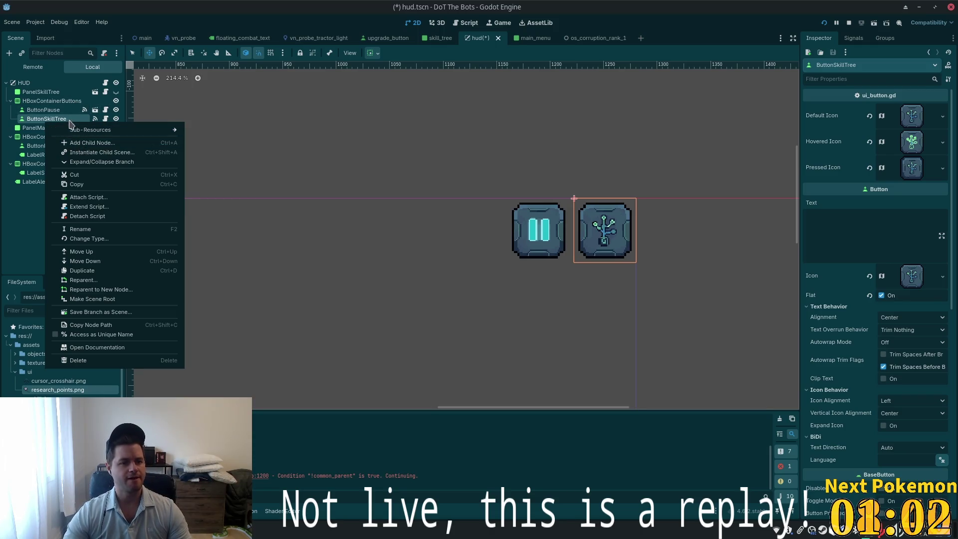
click(95, 111)
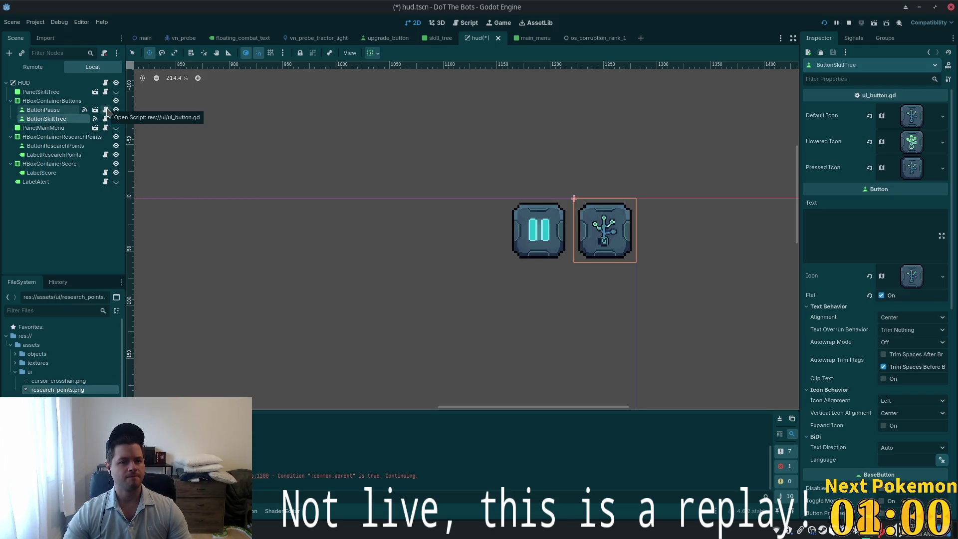
click(34, 111)
click(95, 110)
click(34, 82)
click(106, 82)
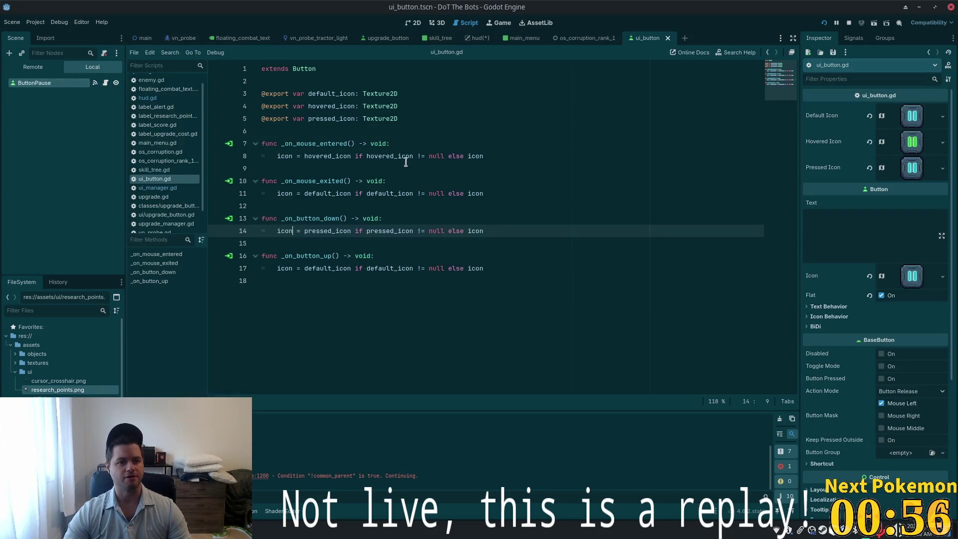
click(419, 121)
key(Return)
text(@export va)
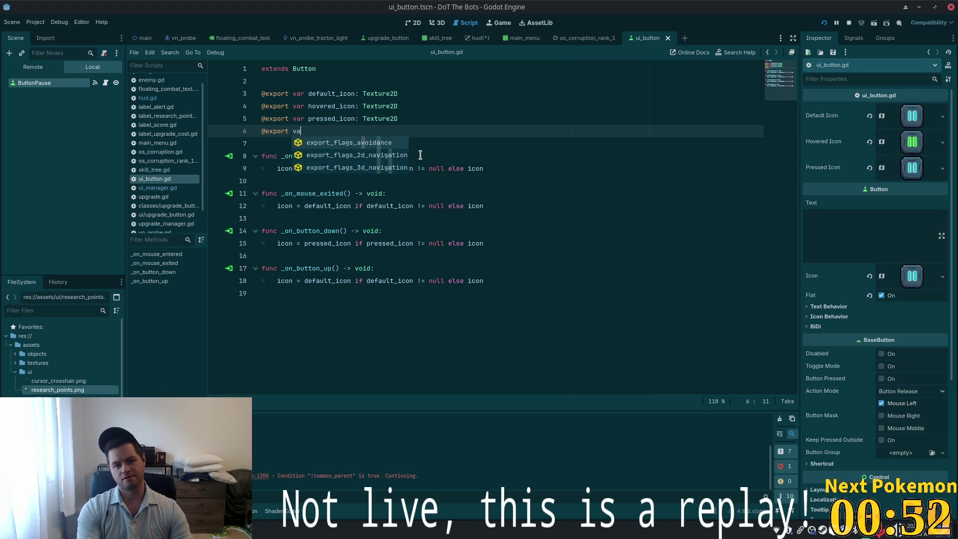
text(r hoy)
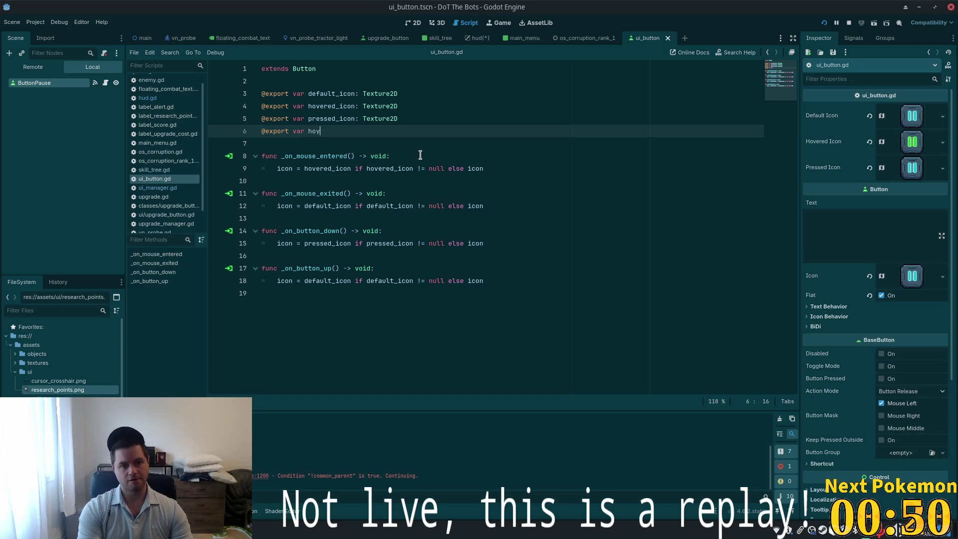
key(BackSpace)
key(BackSpace)
key(BackSpace)
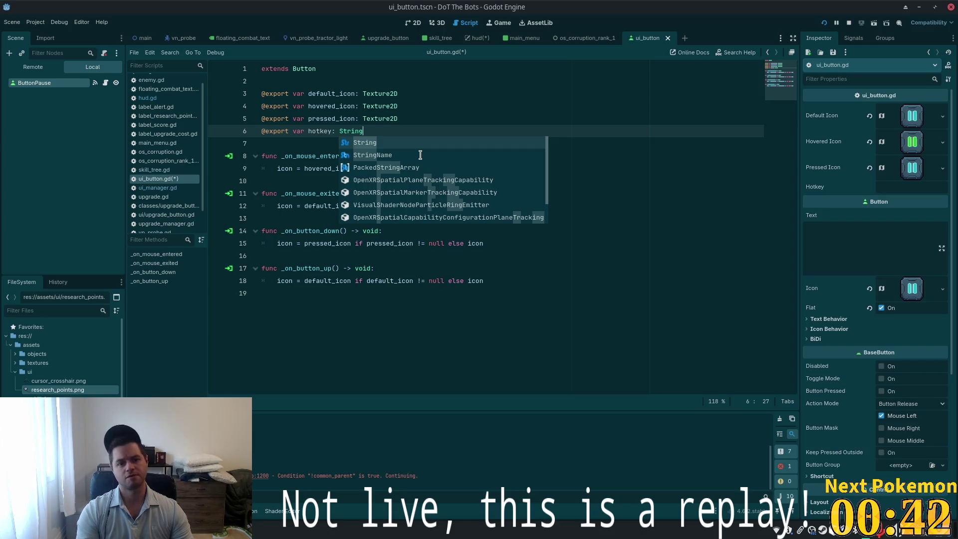
click(414, 107)
click(368, 139)
key(ctrl+s)
Add a Label child node under ButtonPause.
key(ctrl+a)
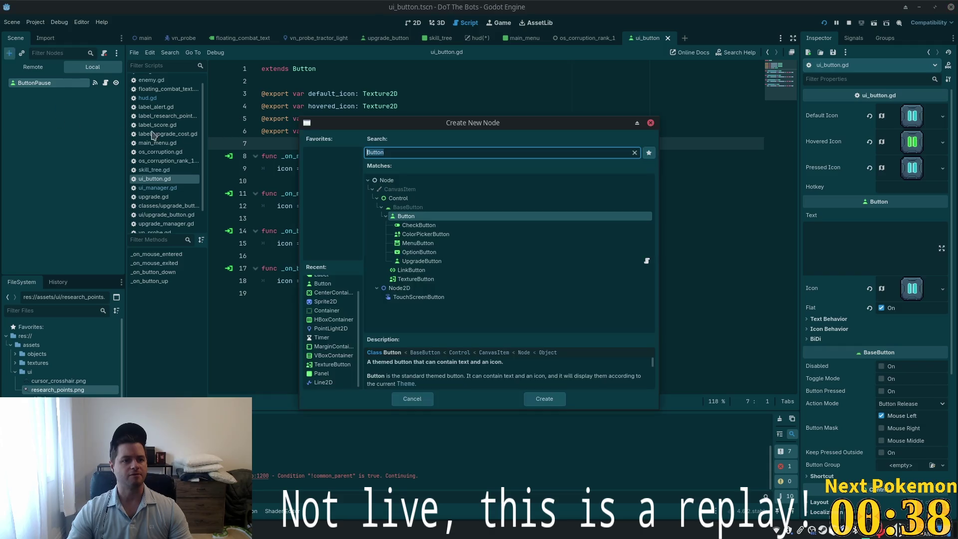
text(lalbel)
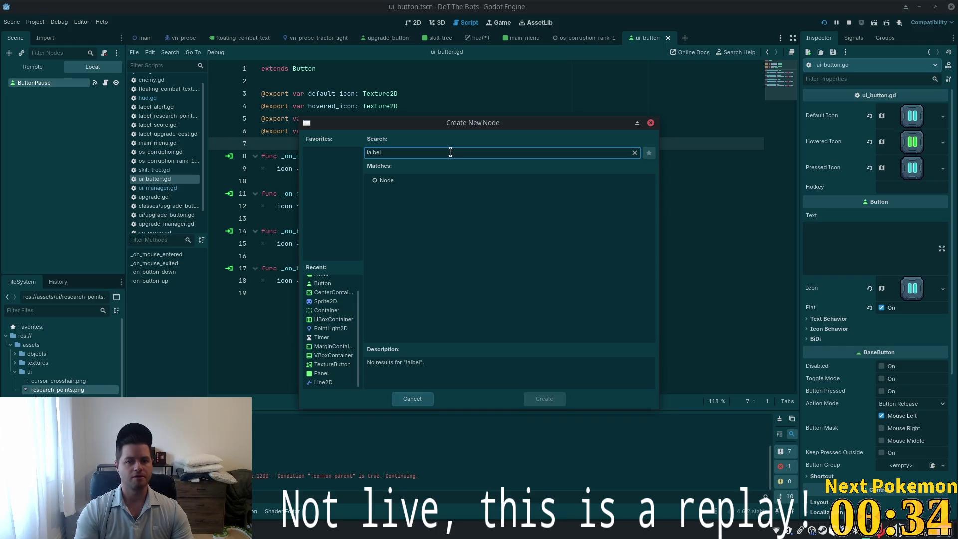
double_click(448, 151)
text(label)
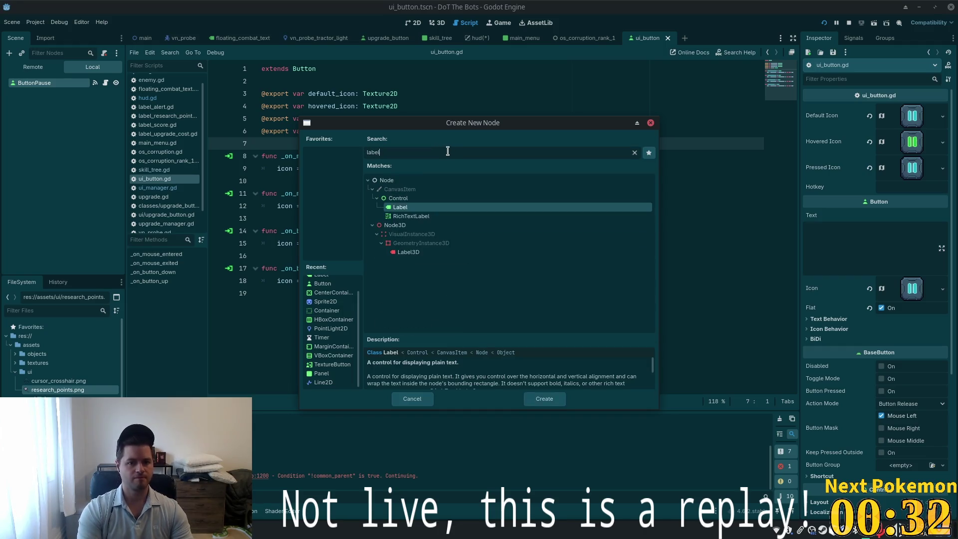
key(Return)
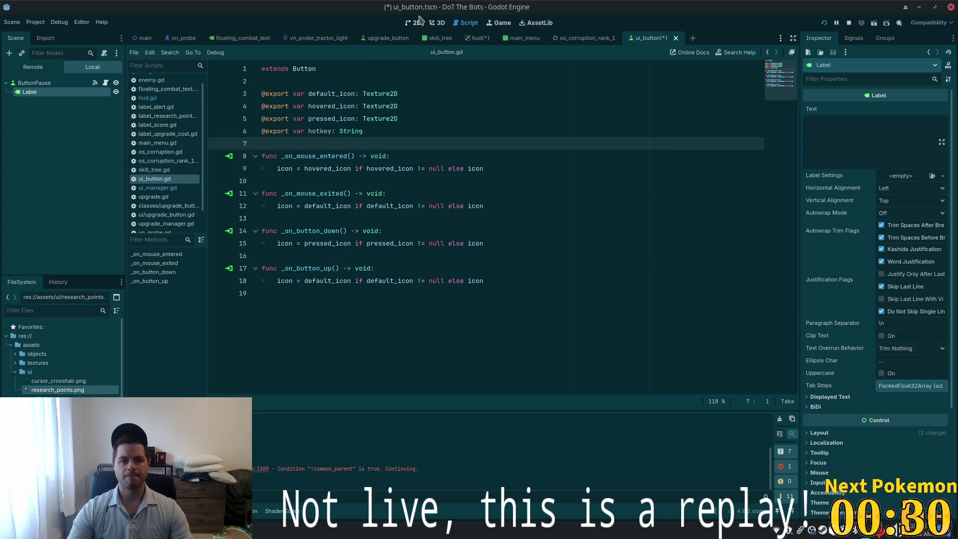
Set the Label's text to S and fit its rect over the pause sprite.
click(413, 22)
scroll(305, 229, up, 2)
drag(306, 229, 454, 325)
scroll(376, 289, up, 2)
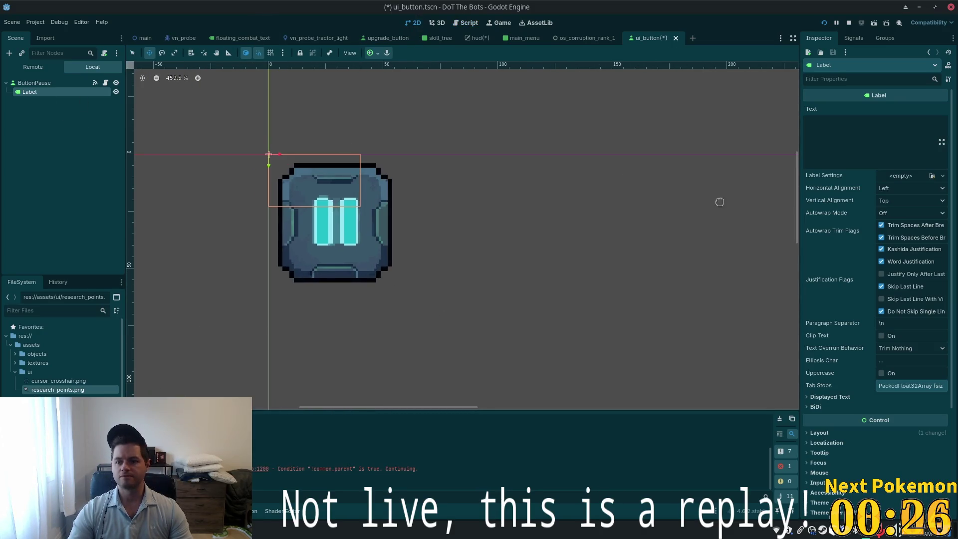
click(132, 53)
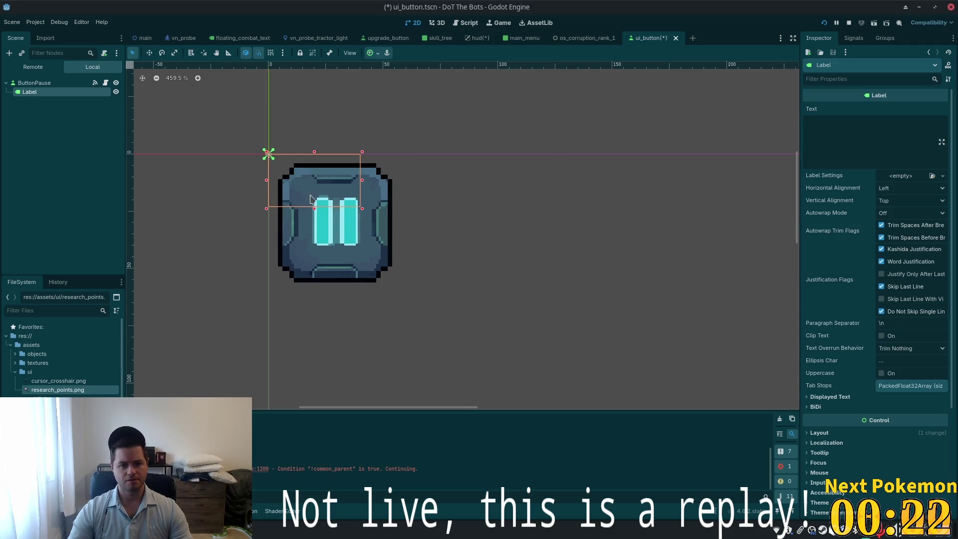
mouse_move(363, 212)
mouse_down()
mouse_move(402, 249)
mouse_move(421, 295)
mouse_move(403, 292)
mouse_up()
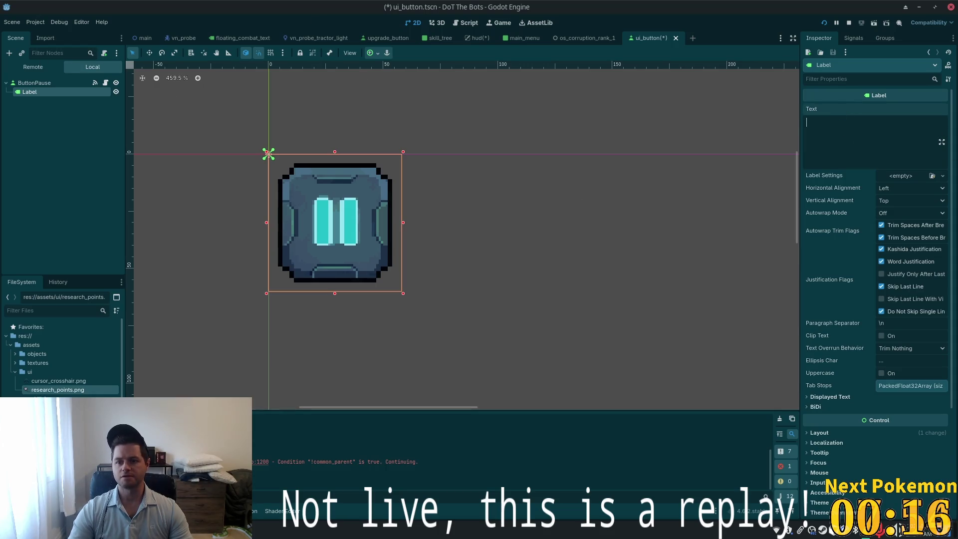
text(S)
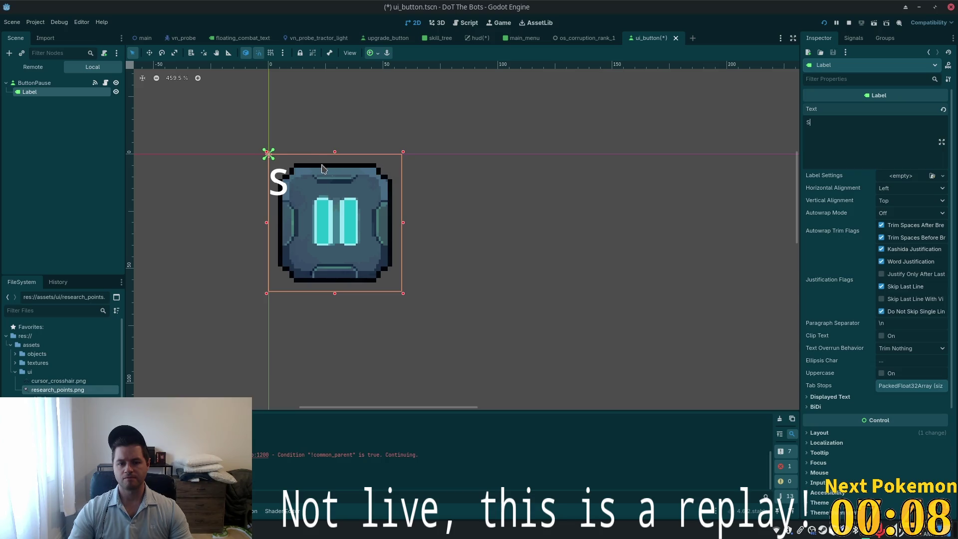
mouse_move(268, 153)
mouse_down()
mouse_move(278, 162)
mouse_move(278, 152)
mouse_move(276, 161)
mouse_up()
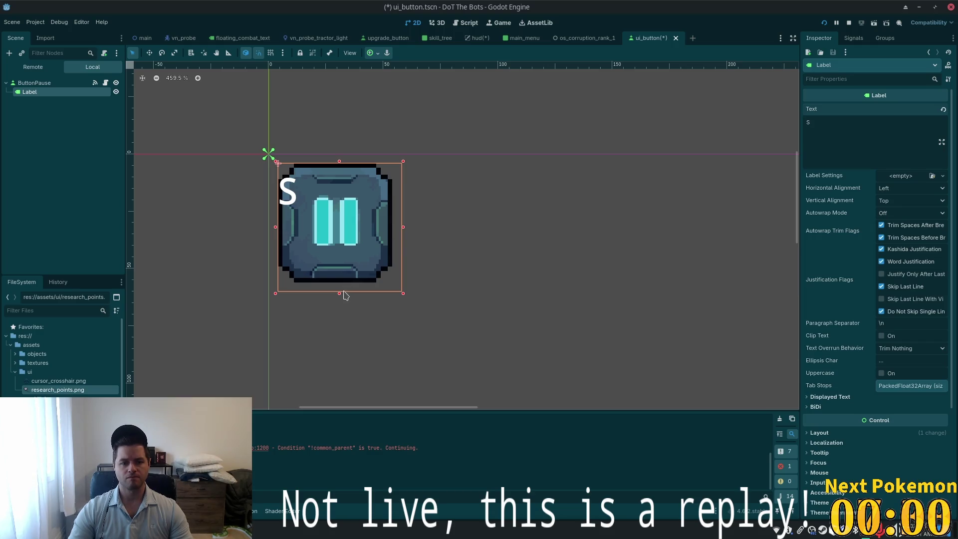
drag(339, 293, 339, 284)
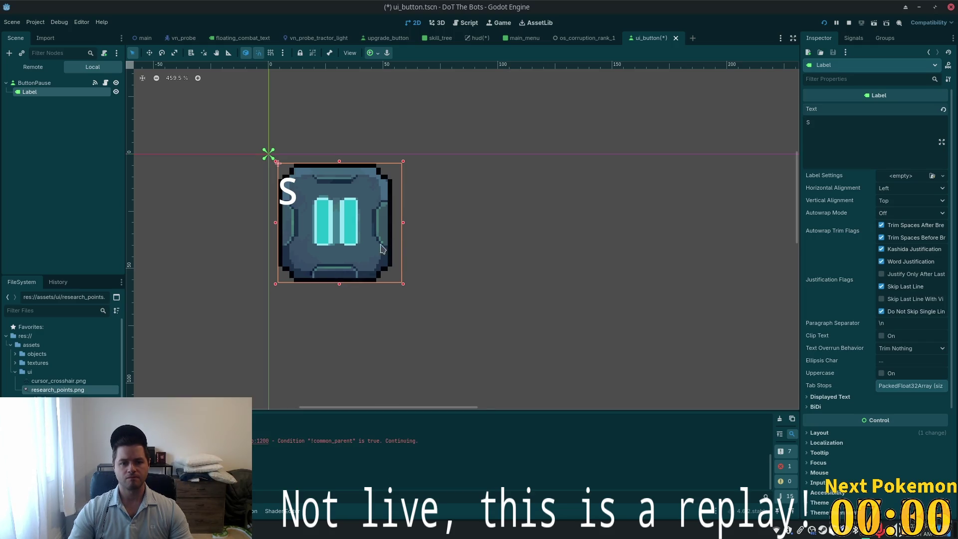
drag(404, 222, 390, 220)
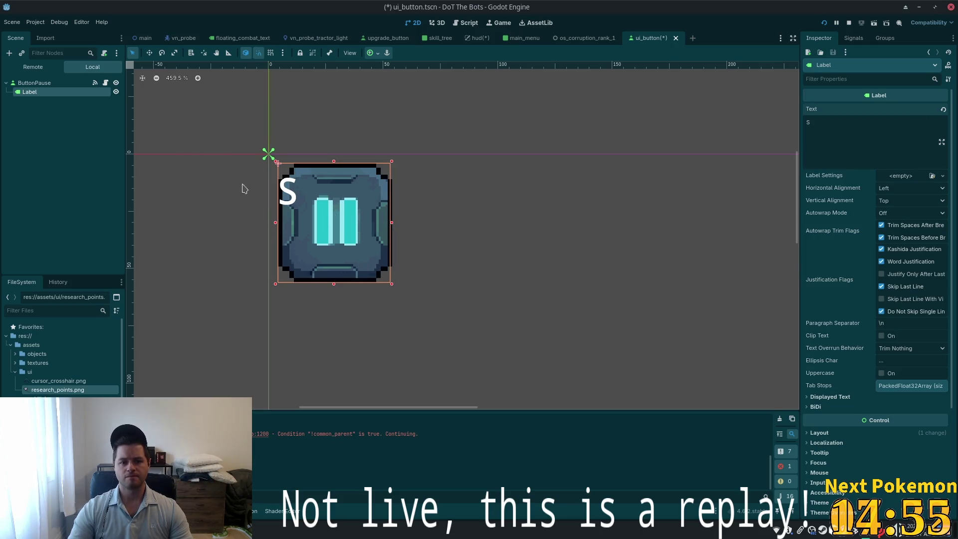
Align the label to bottom-right and narrow its box over the pause icon.
click(915, 202)
click(907, 237)
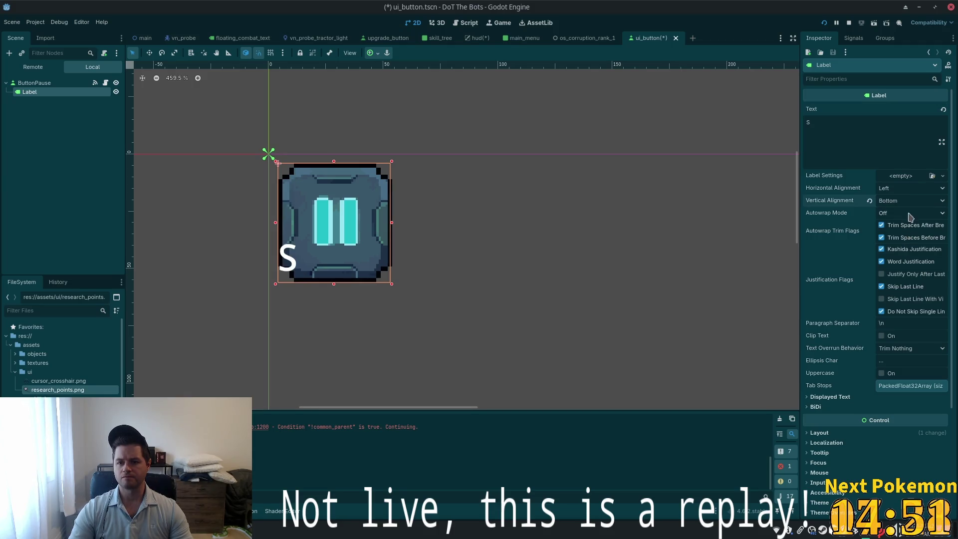
click(904, 189)
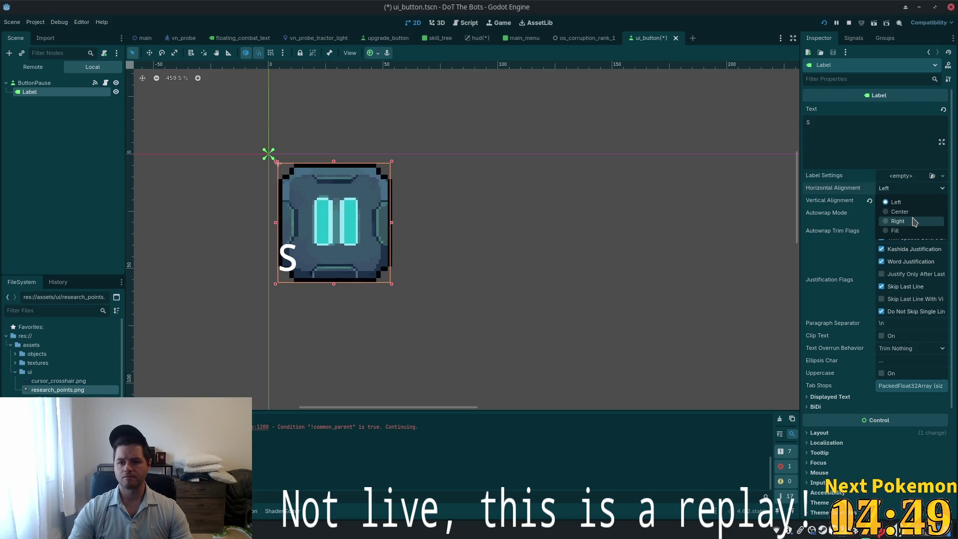
click(914, 222)
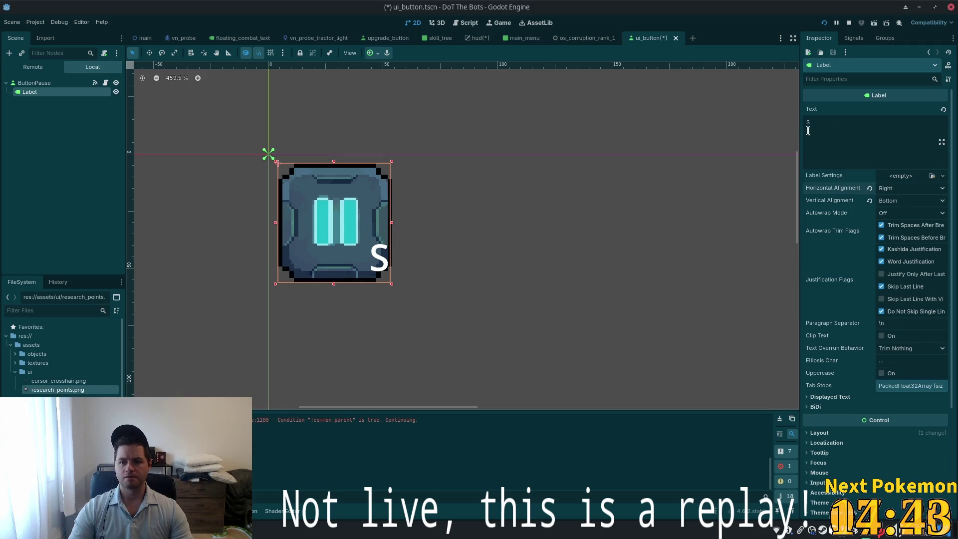
drag(392, 223, 380, 224)
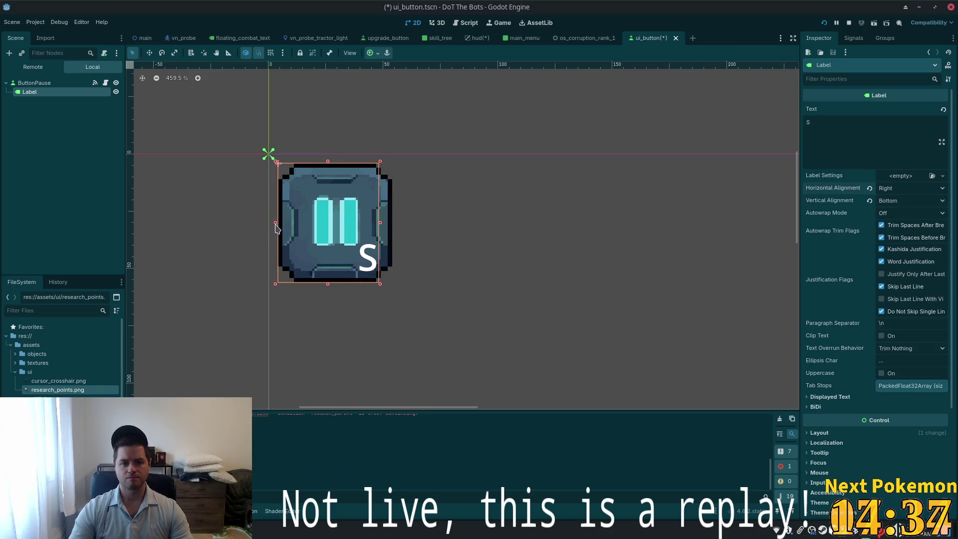
drag(275, 225, 289, 226)
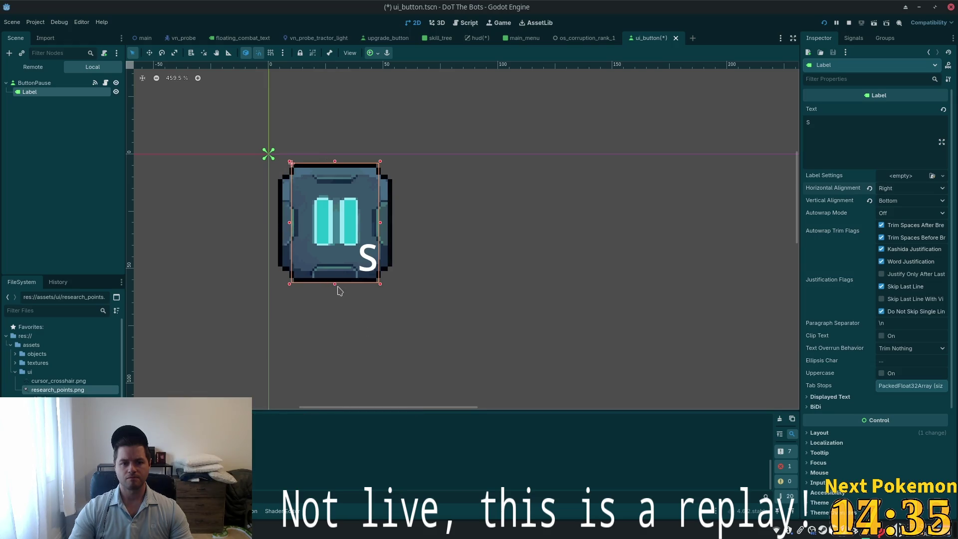
drag(337, 284, 337, 284)
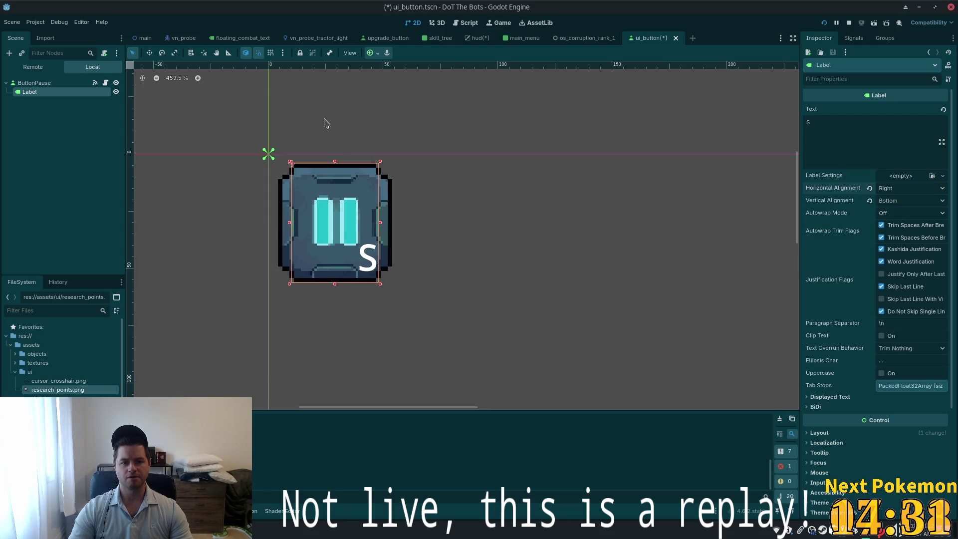
drag(335, 161, 335, 166)
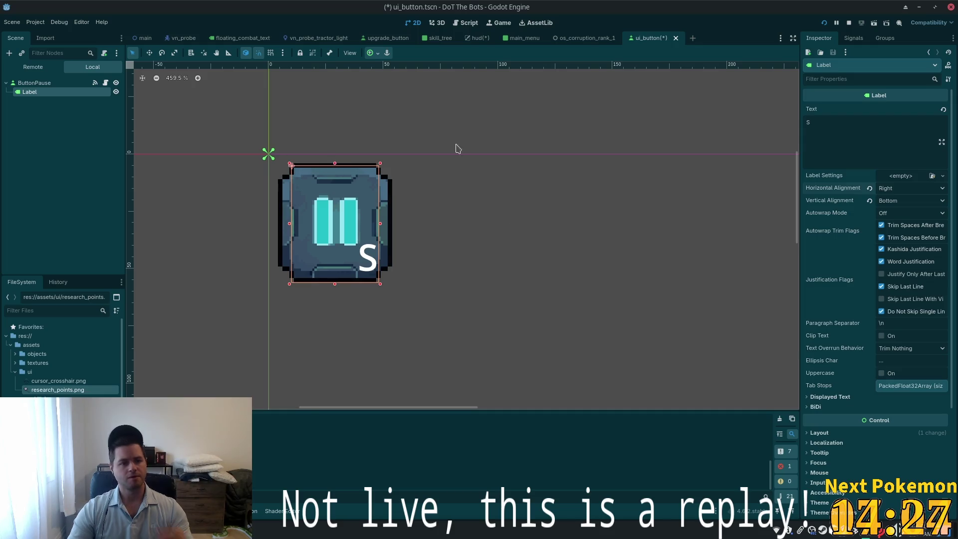
Change the label's text from S to ESC.
click(841, 132)
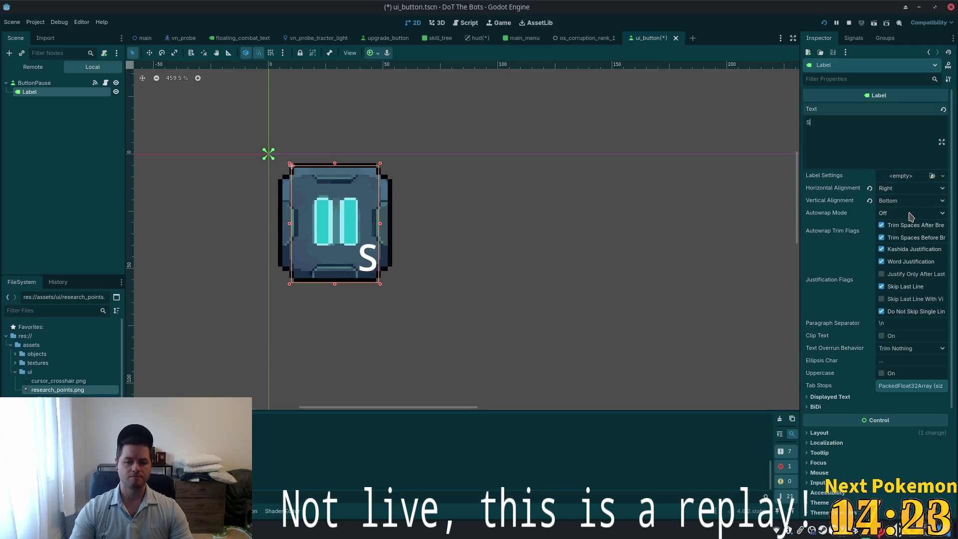
key(BackSpace)
text(A)
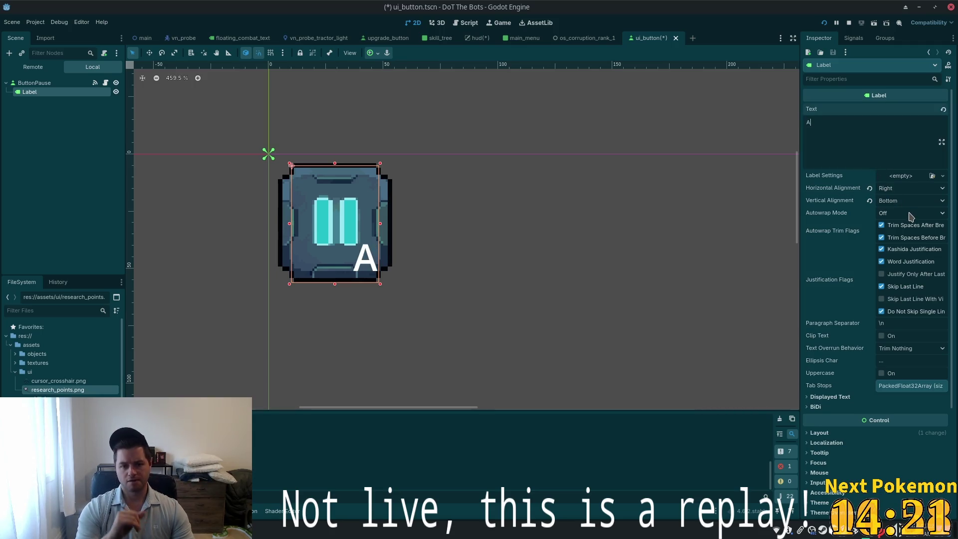
key(BackSpace)
text(ESC)
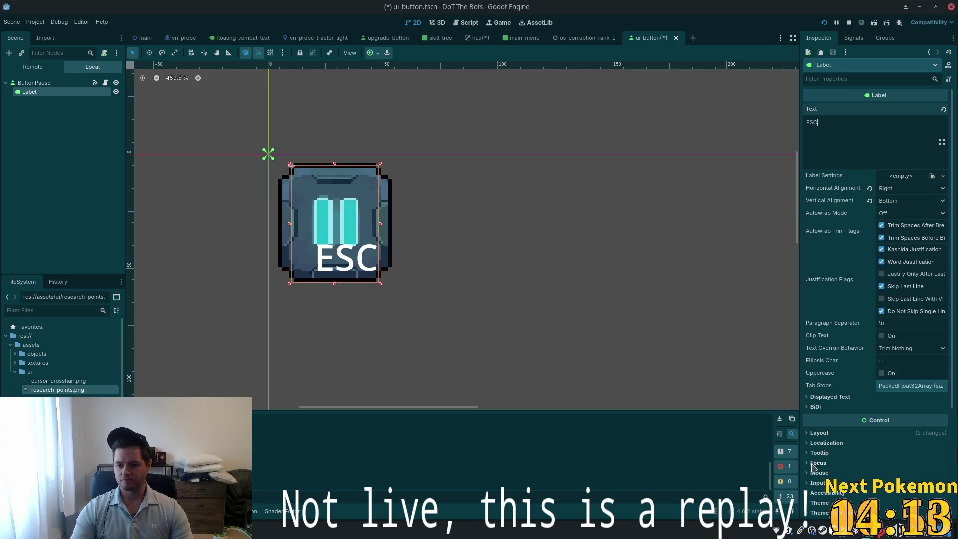
scroll(814, 450, down, 5)
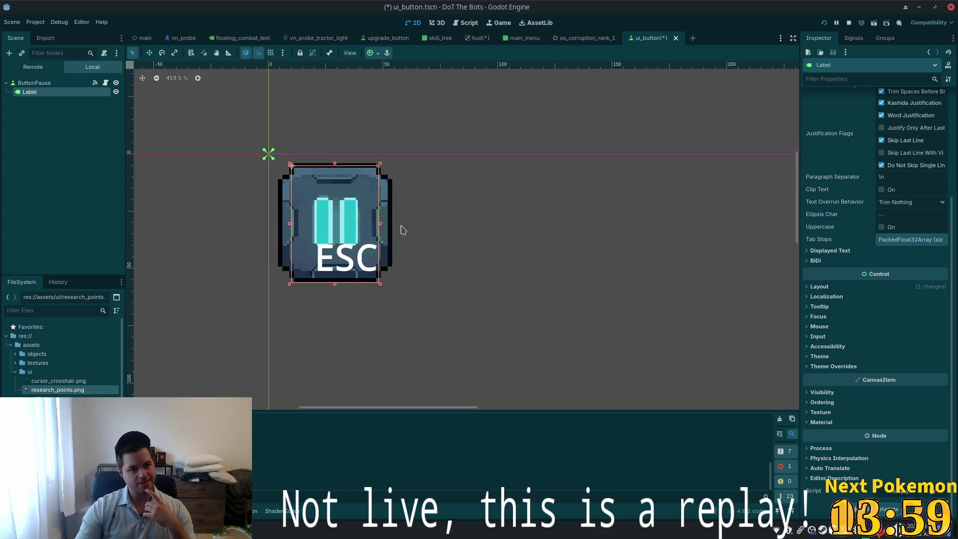
click(50, 82)
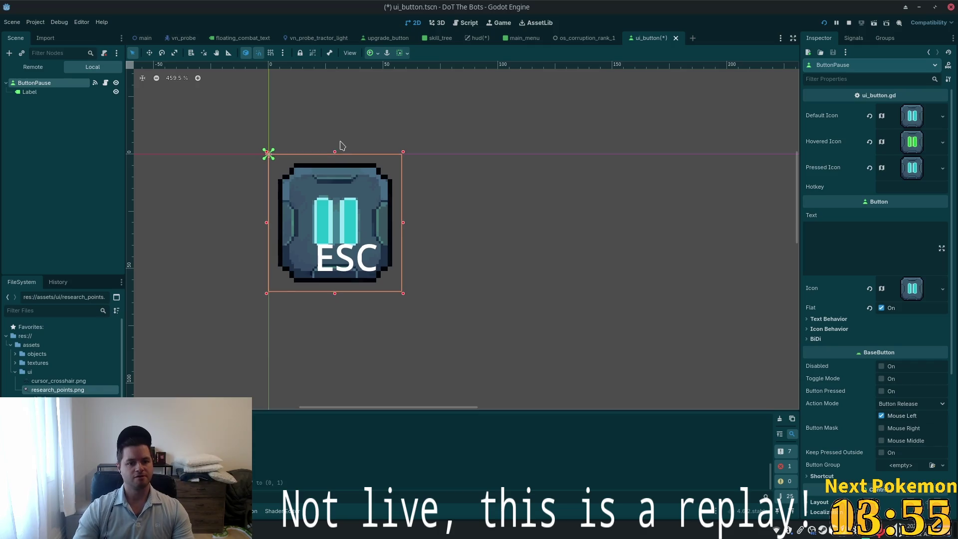
click(20, 94)
Delete the Label from ui_button, save, and select ButtonPause in the HUD scene.
key(Delete)
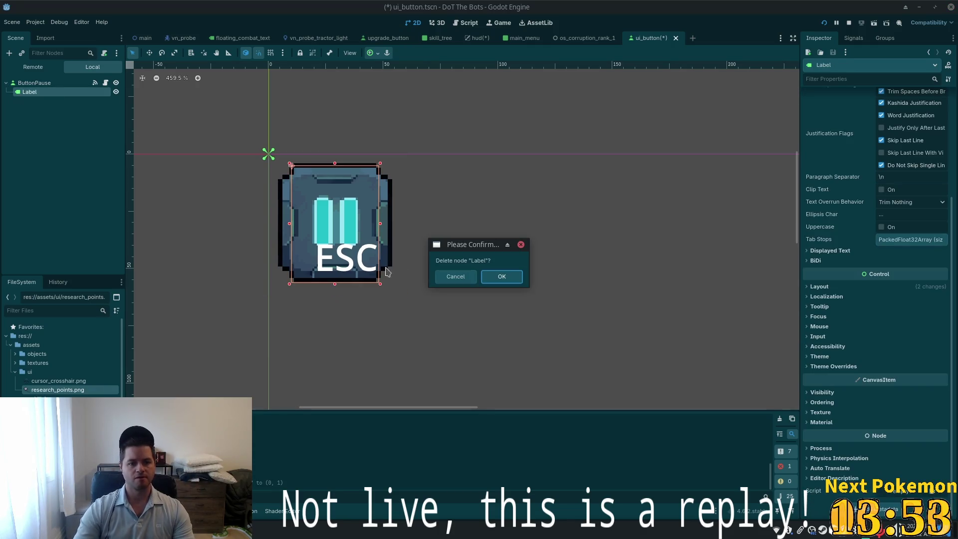
click(502, 278)
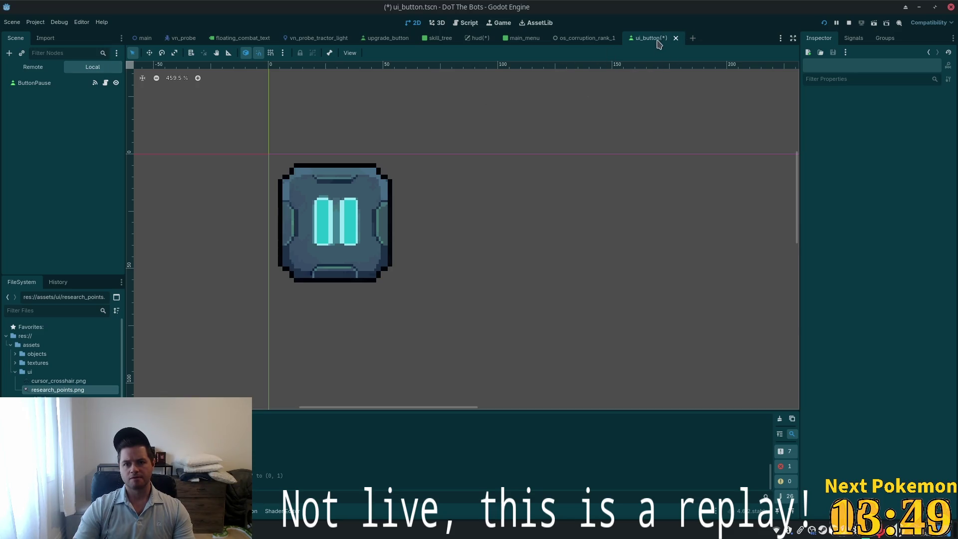
key(ctrl+s)
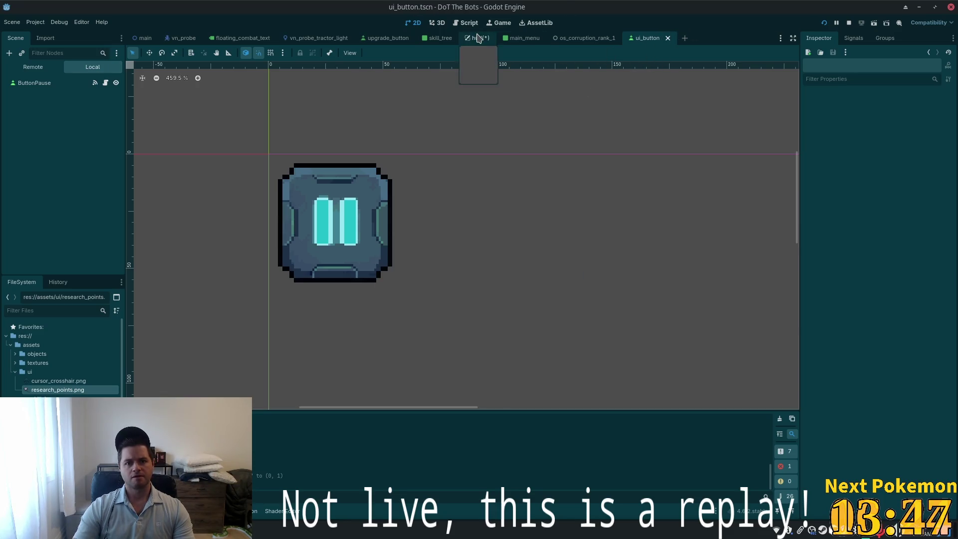
click(477, 38)
click(65, 101)
click(69, 111)
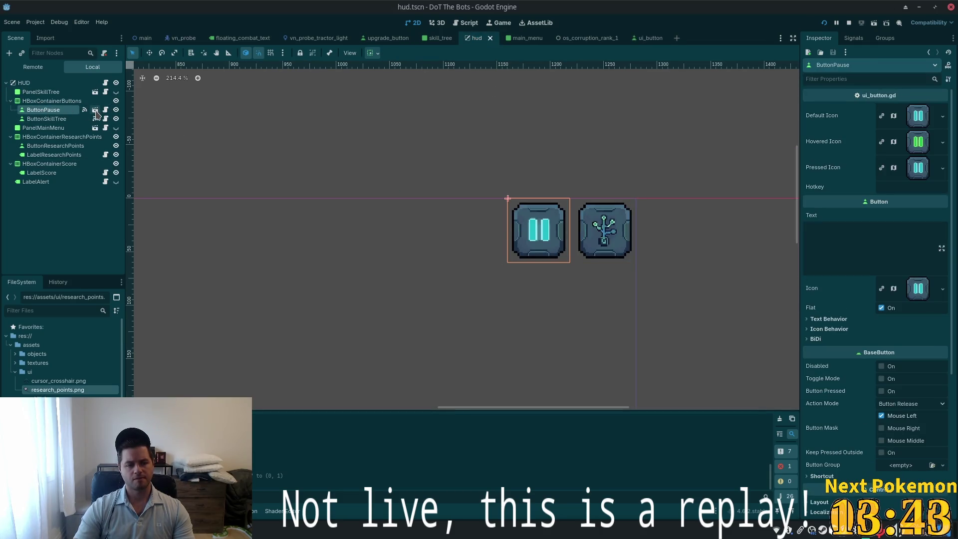
right_click(63, 110)
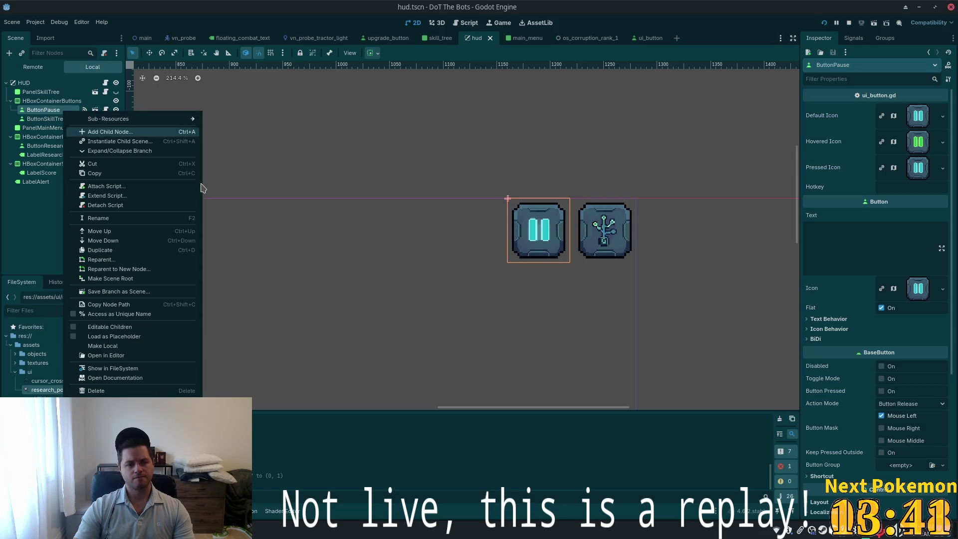
click(164, 345)
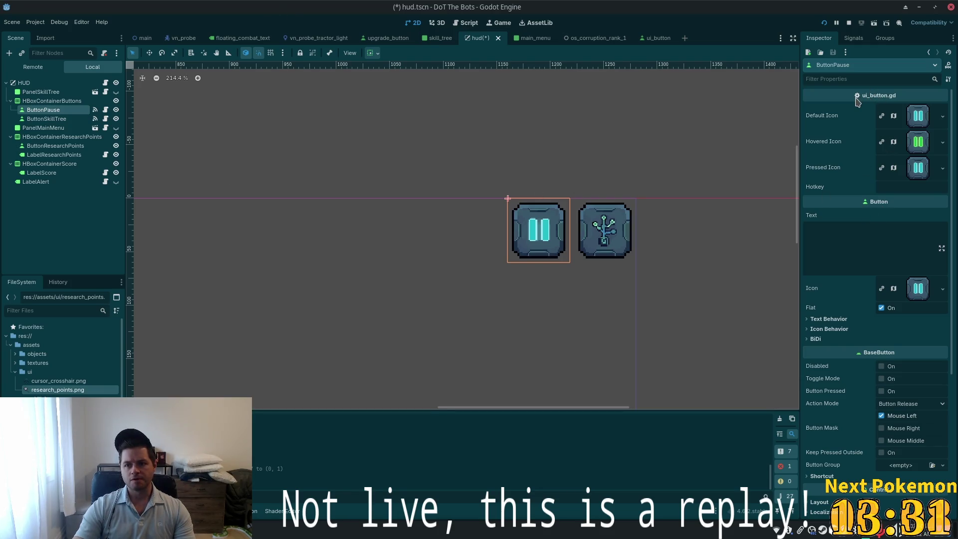
Briefly remove then restore the hotkey export in ButtonPause's script, and return to 2D view.
click(96, 109)
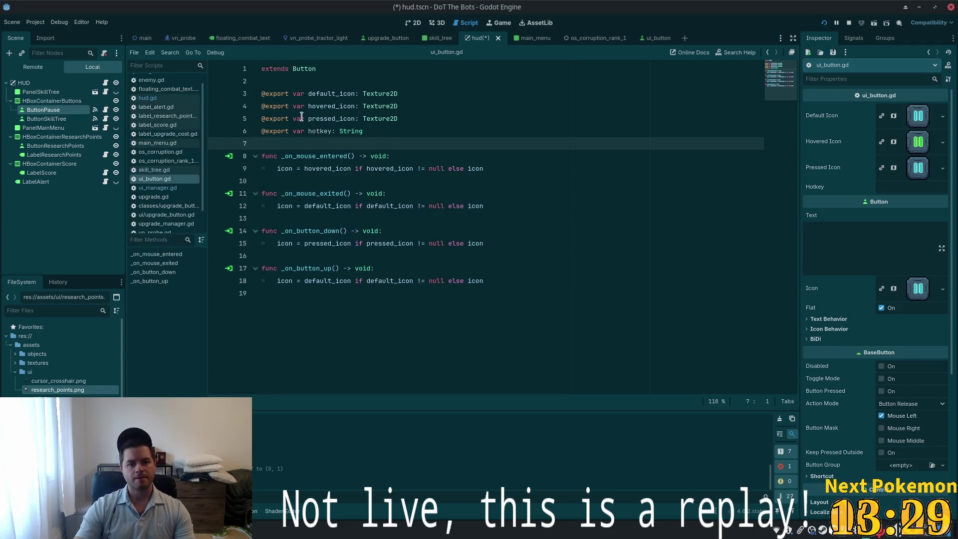
key(BackSpace)
key(BackSpace)
key(ctrl+s)
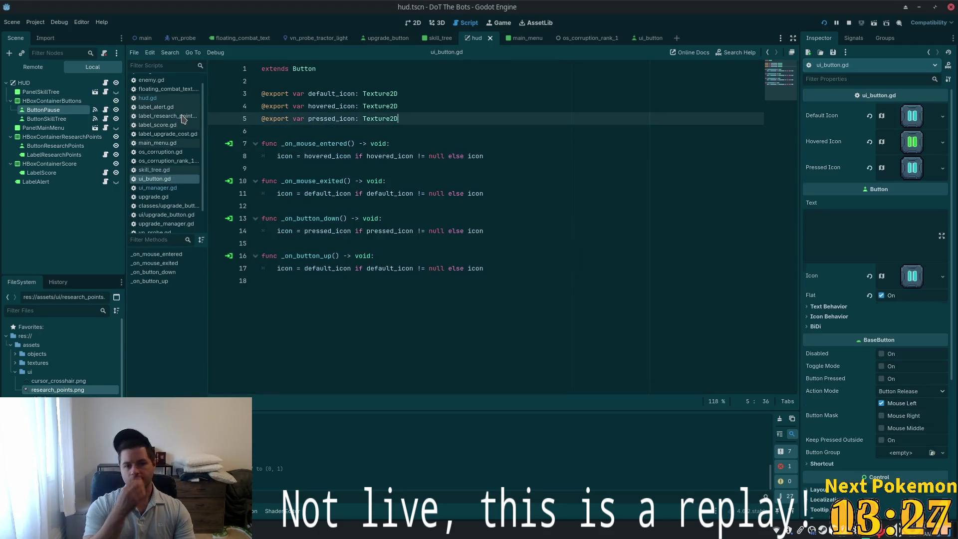
key(ctrl+z)
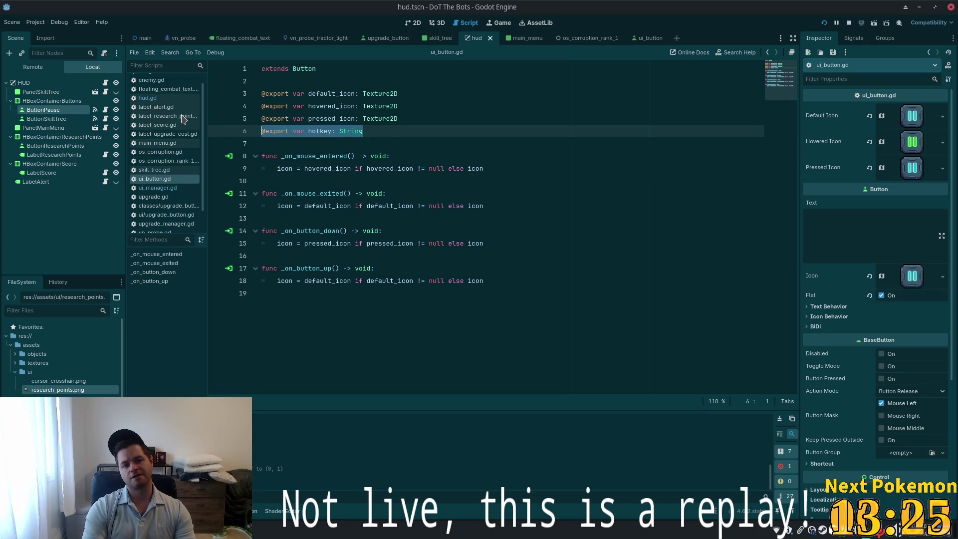
key(ctrl+s)
click(47, 102)
click(44, 110)
click(417, 23)
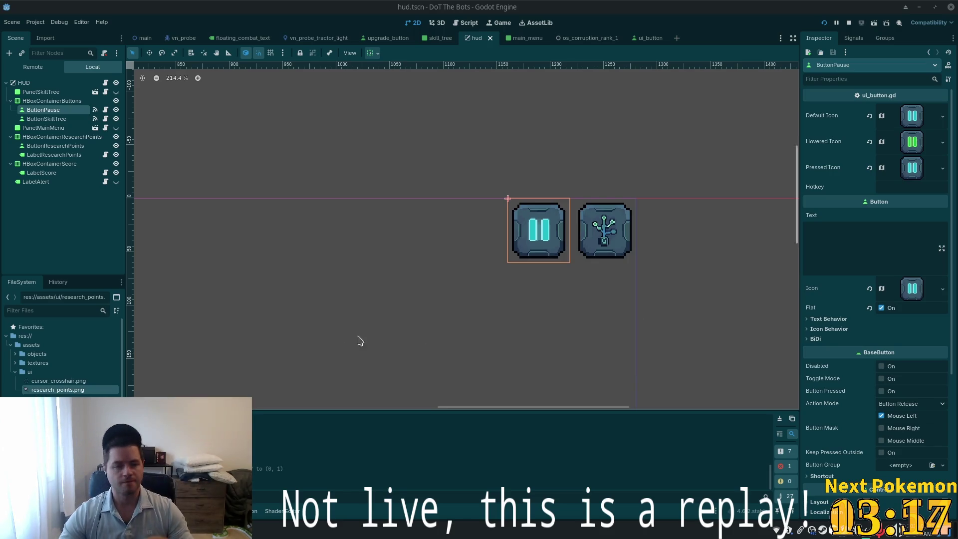
Set the pause button's Hotkey to Escape and save the HUD scene.
click(48, 119)
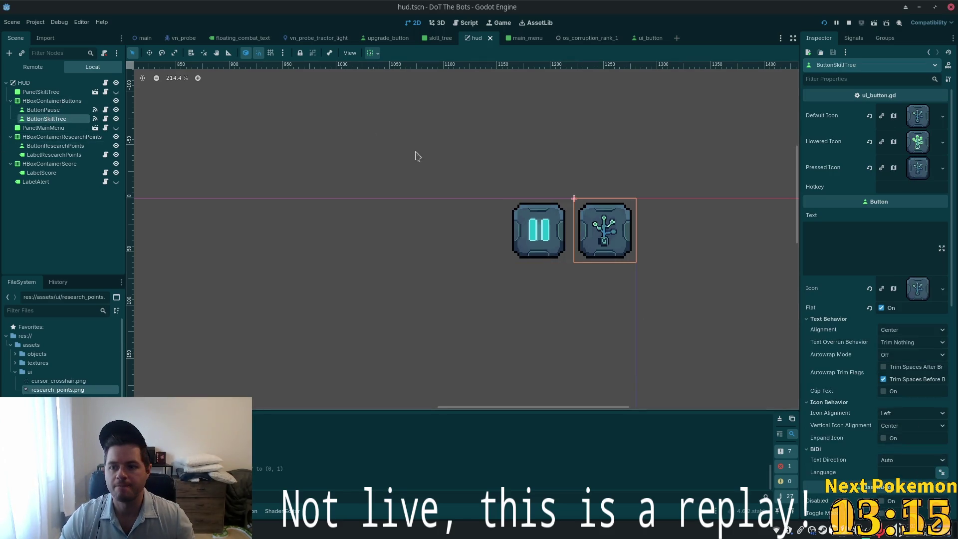
click(43, 110)
click(892, 188)
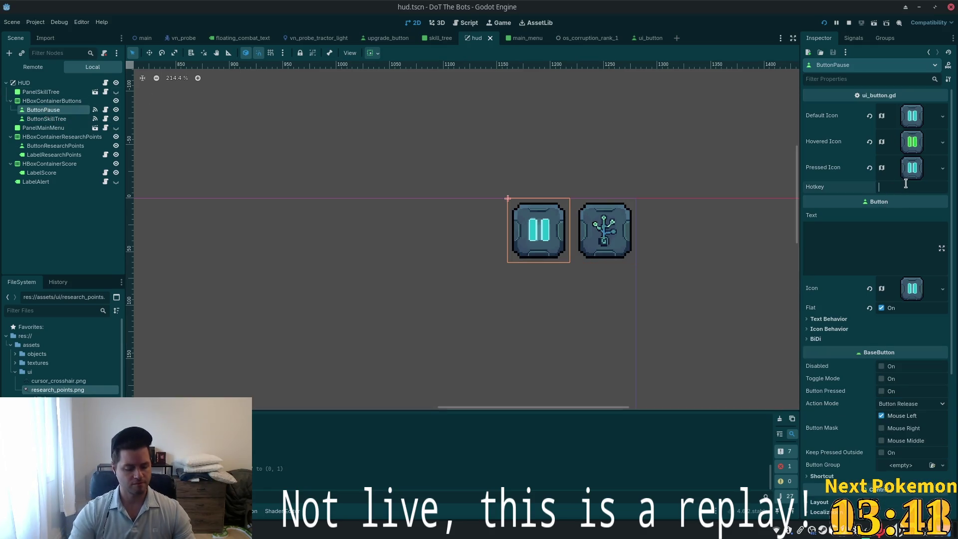
text(Escp)
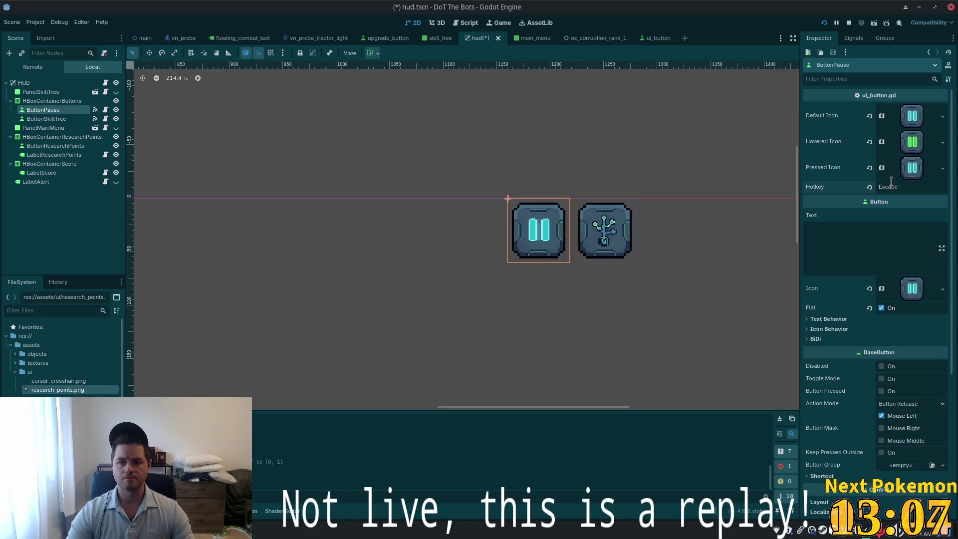
key(BackSpace)
key(BackSpace)
key(BackSpace)
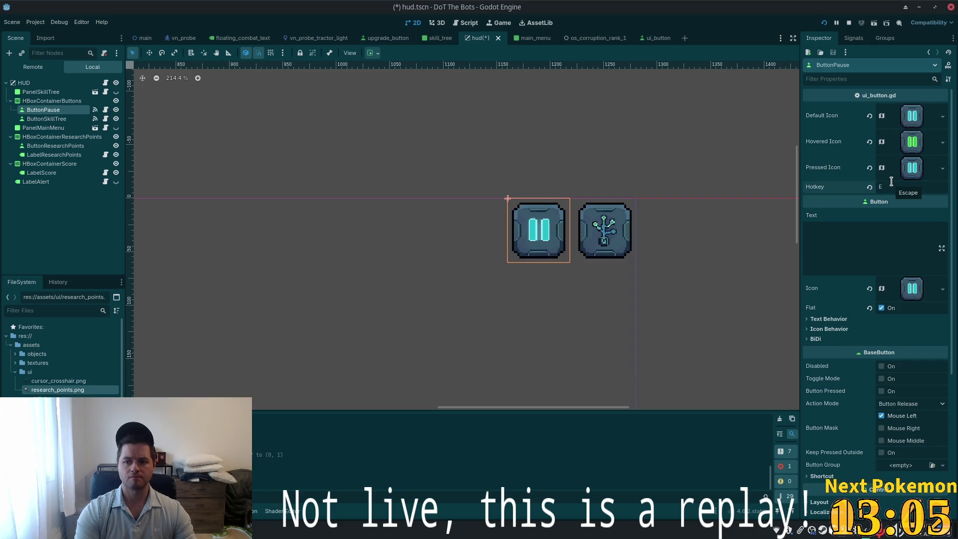
text(e)
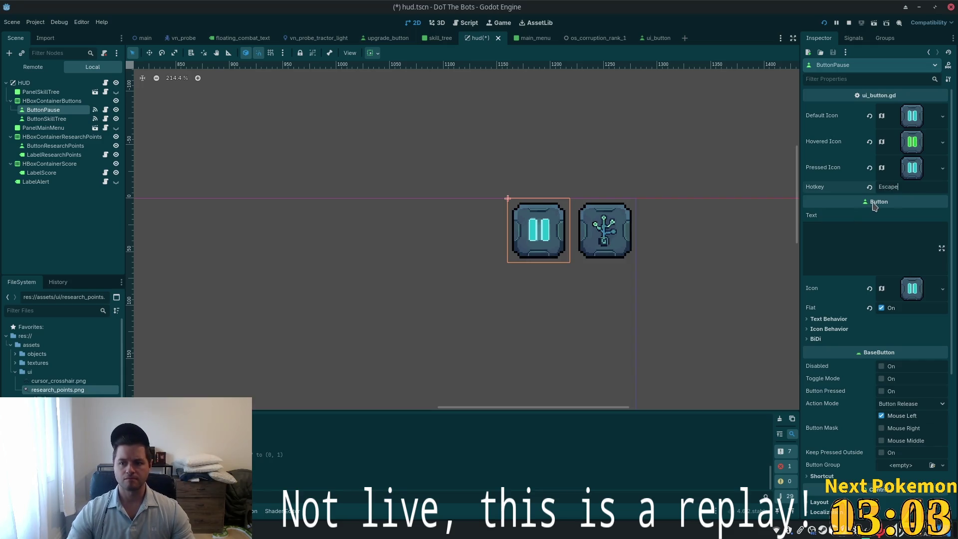
key(ctrl+s)
Set the skill tree button's Hotkey to S and save.
click(47, 118)
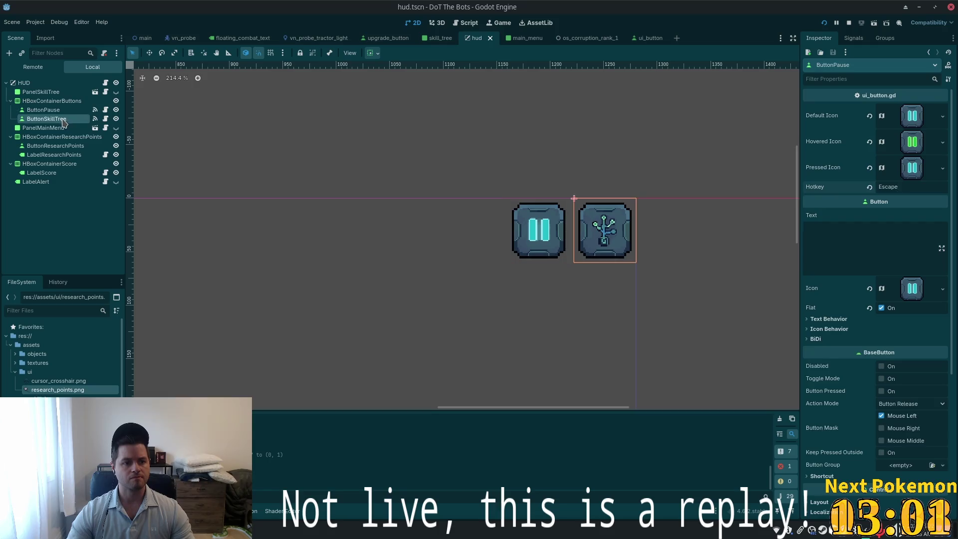
click(875, 185)
text(S)
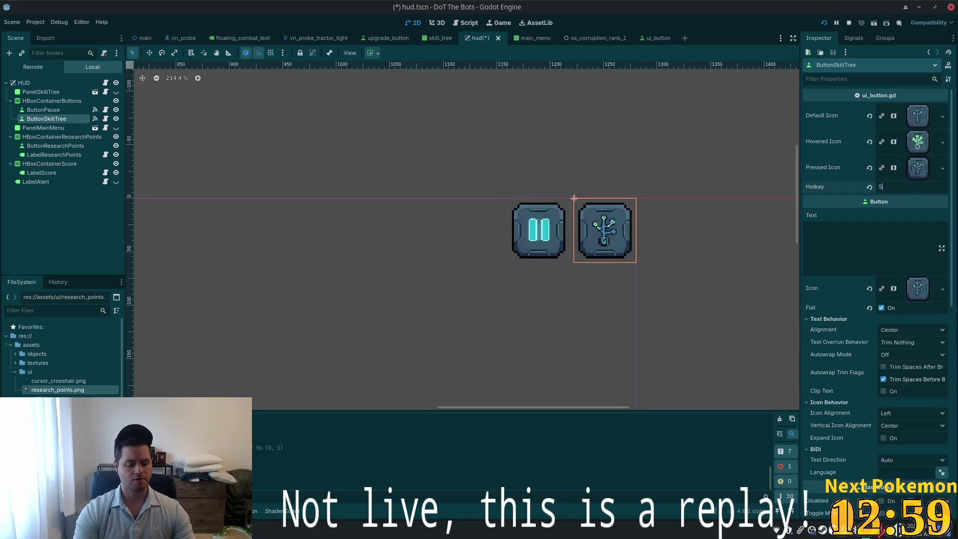
key(Tab)
key(ctrl+s)
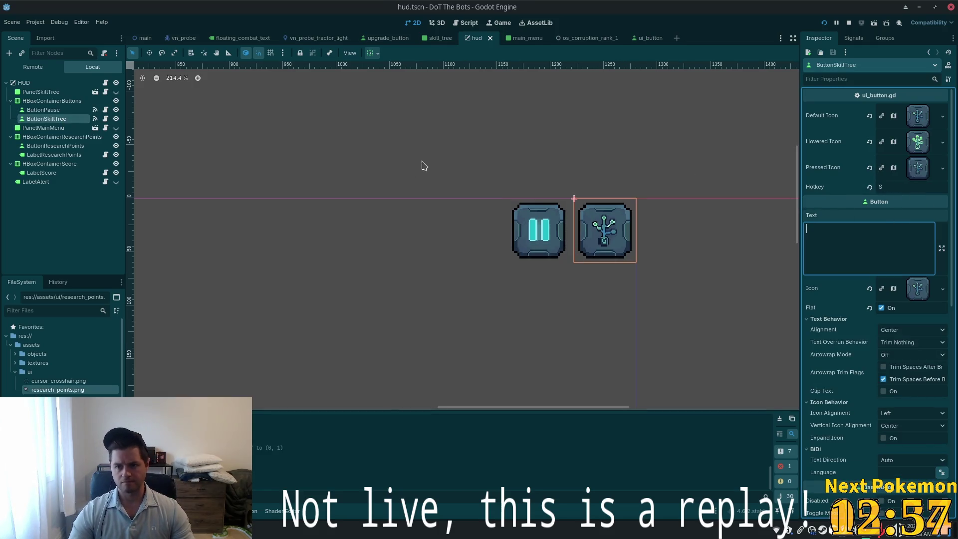
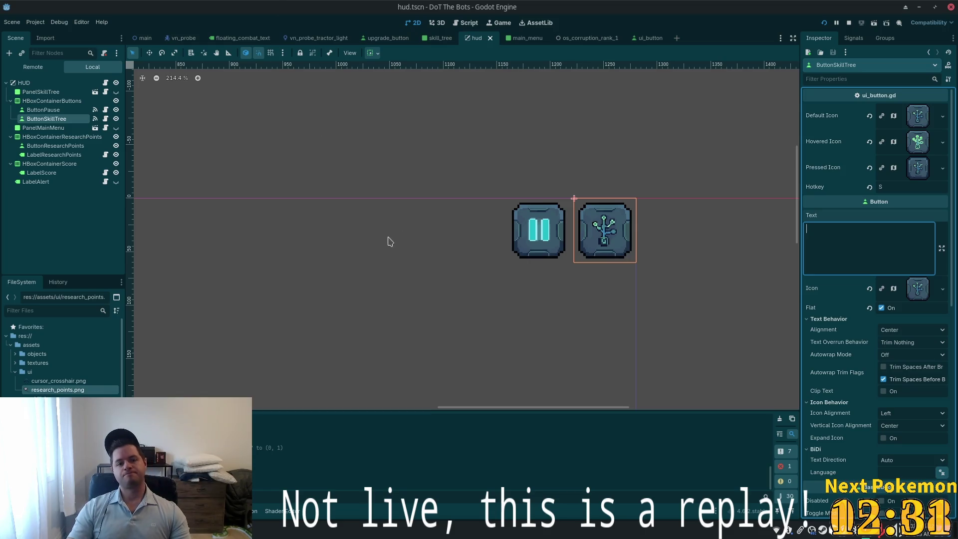
Add a new Panel node as a child of the HUD root.
scroll(390, 241, down, 5)
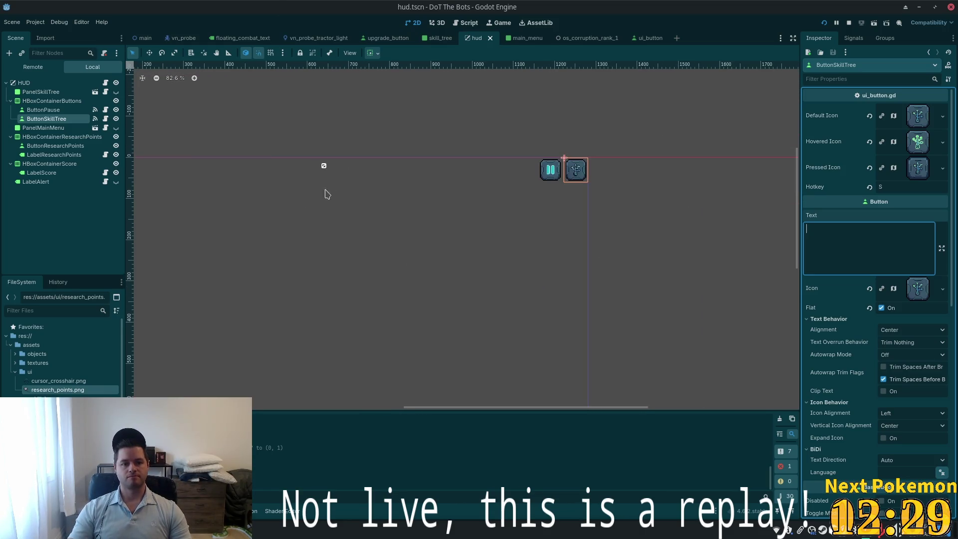
scroll(544, 170, up, 3)
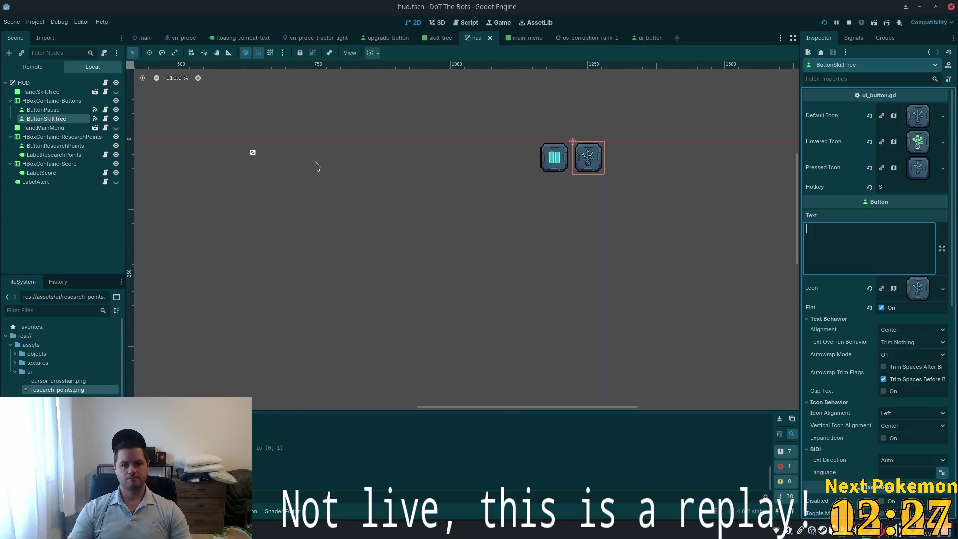
scroll(586, 140, up, 3)
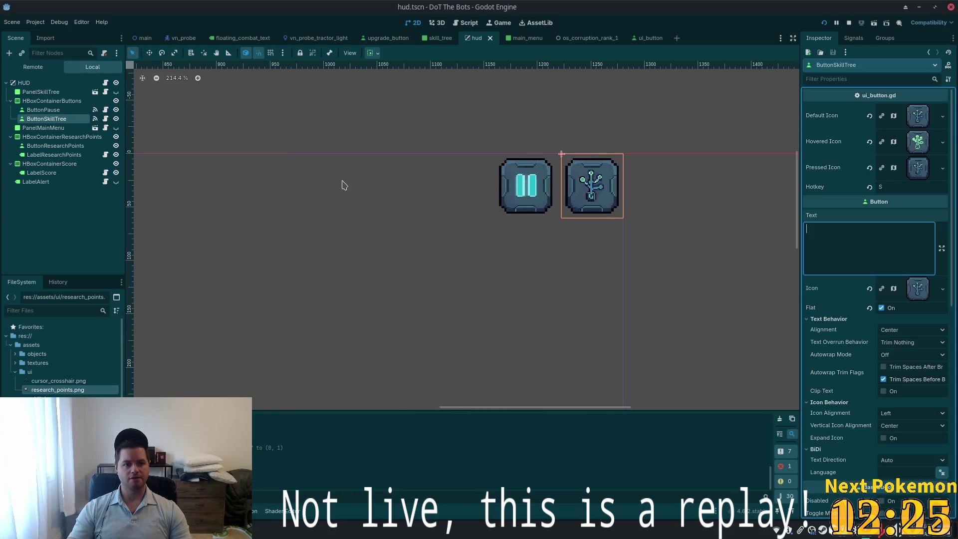
click(24, 83)
key(ctrl+a)
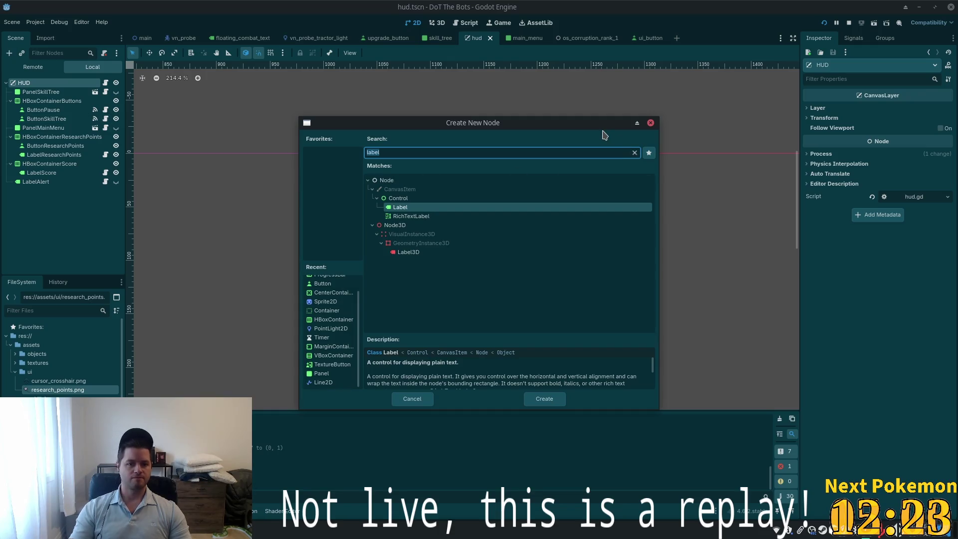
text(panel)
key(Return)
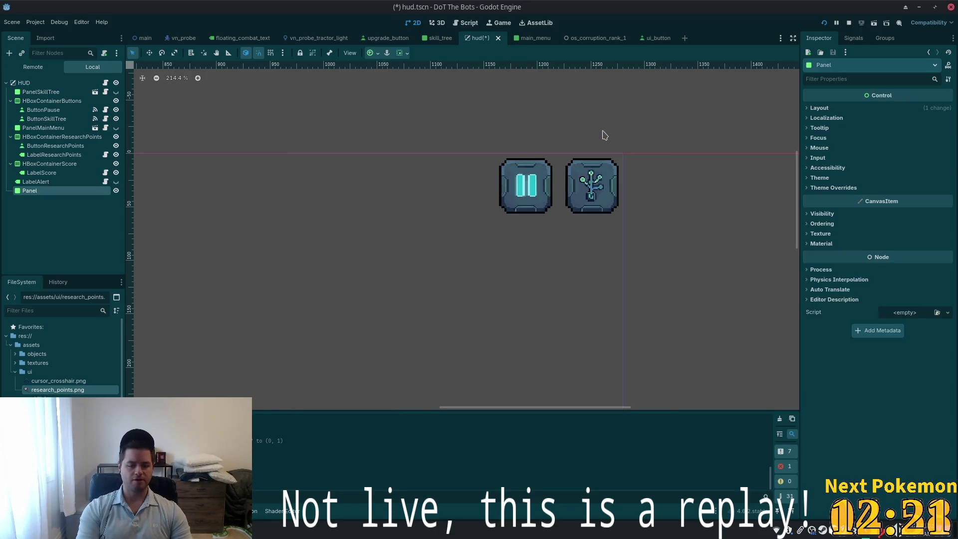
Move the Panel to sit just below the pause and skill tree buttons.
scroll(389, 229, down, 6)
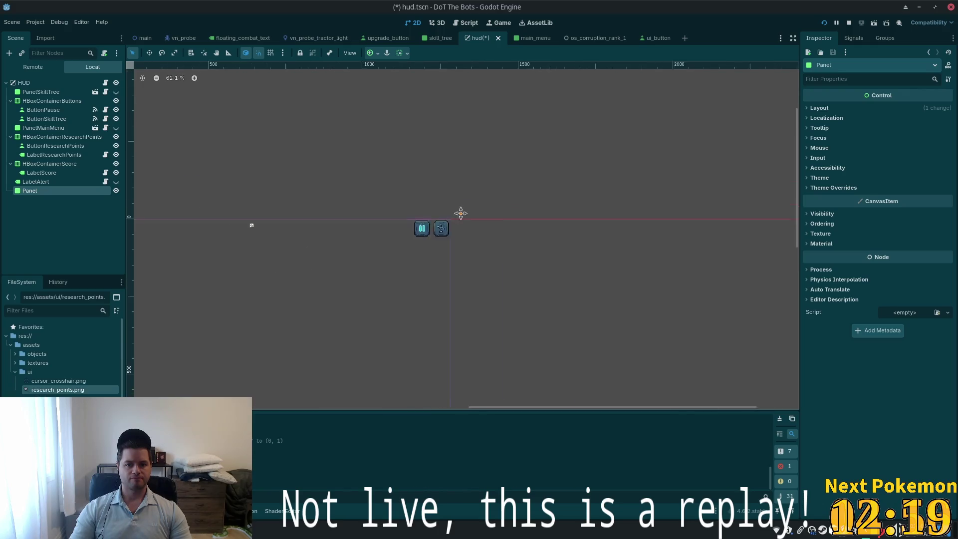
click(149, 53)
mouse_move(330, 174)
mouse_down()
mouse_move(439, 212)
mouse_move(719, 194)
mouse_up()
scroll(718, 195, up, 3)
scroll(709, 243, up, 3)
mouse_move(697, 248)
mouse_down()
mouse_move(728, 268)
mouse_move(798, 237)
mouse_move(764, 223)
mouse_up()
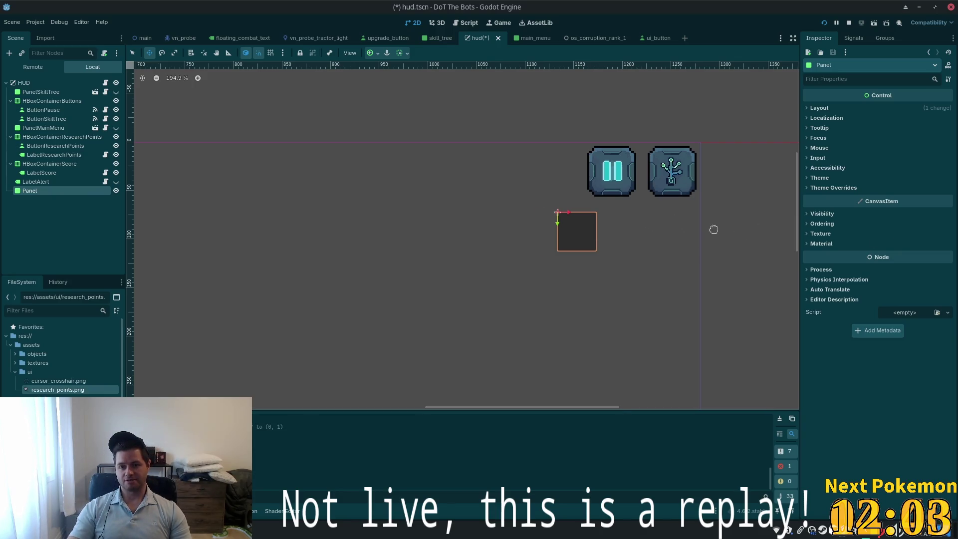
scroll(713, 229, up, 5)
scroll(547, 263, up, 1)
Give the Panel a new StyleBoxFlat panel style override.
click(56, 182)
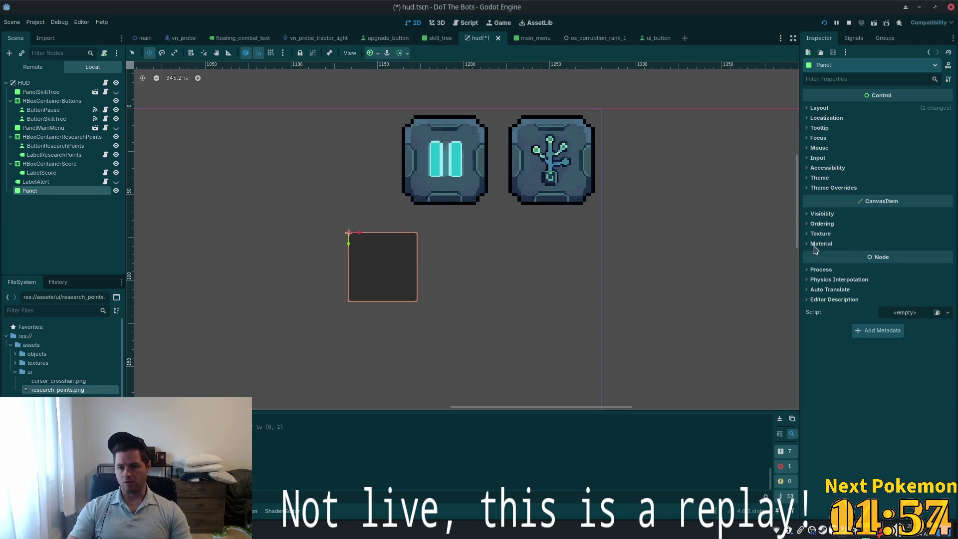
click(813, 188)
click(823, 198)
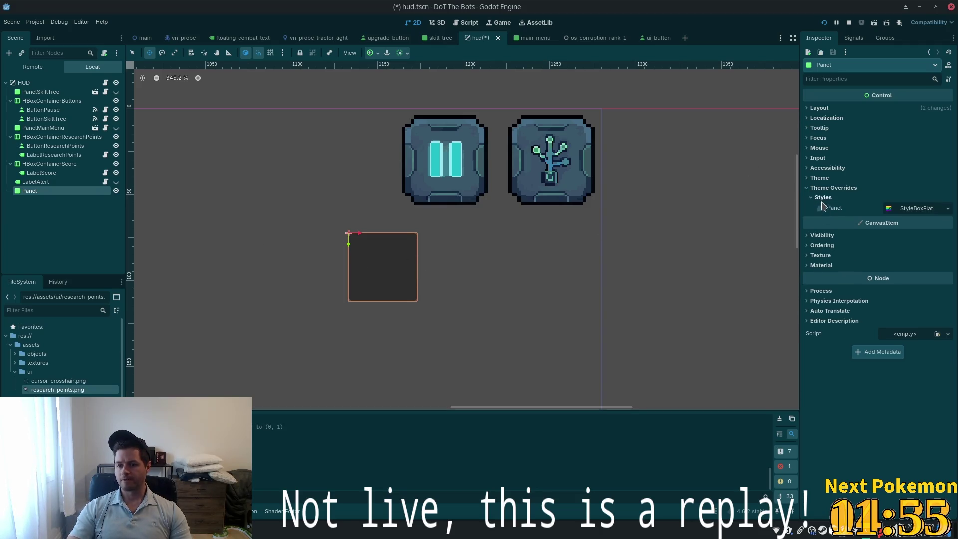
click(912, 208)
click(943, 208)
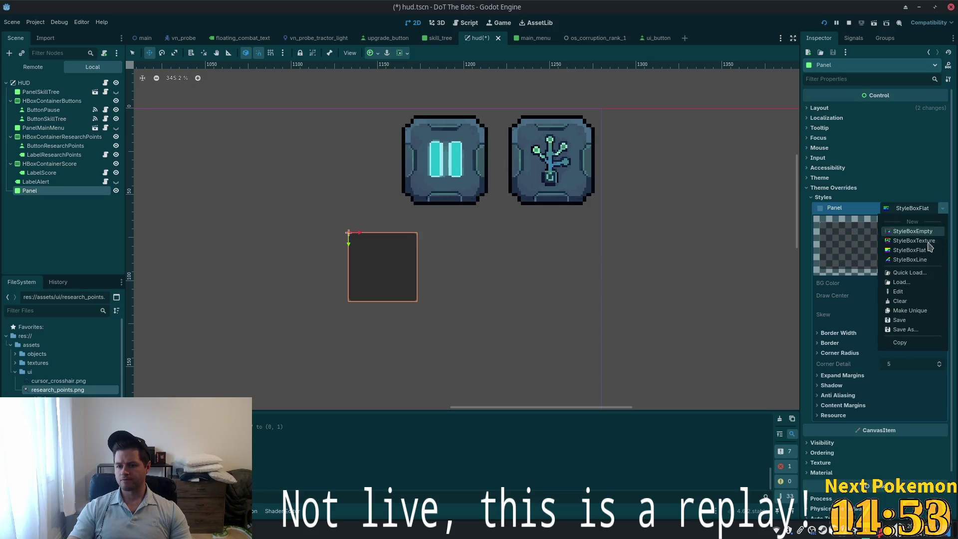
click(909, 250)
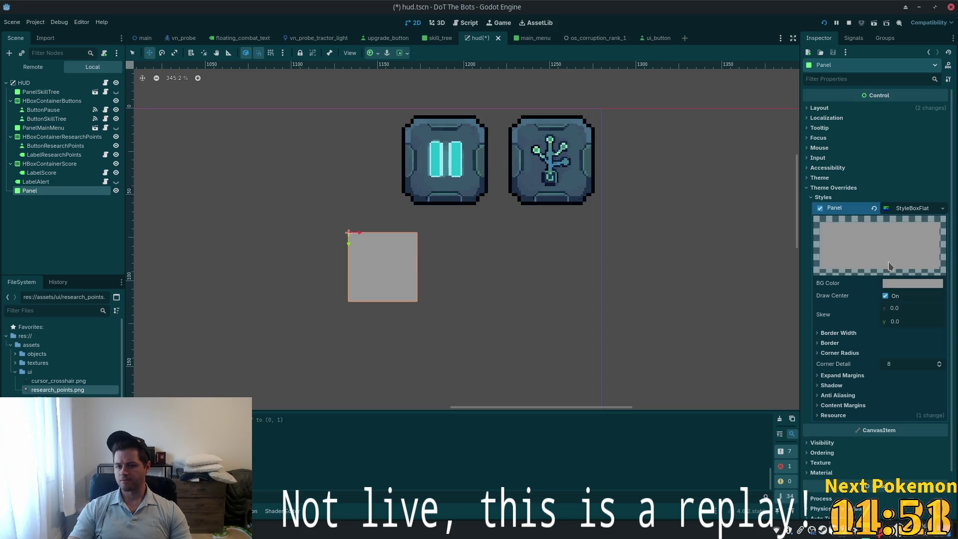
Set the style's background colour to the skill tree button's blue-grey.
click(913, 283)
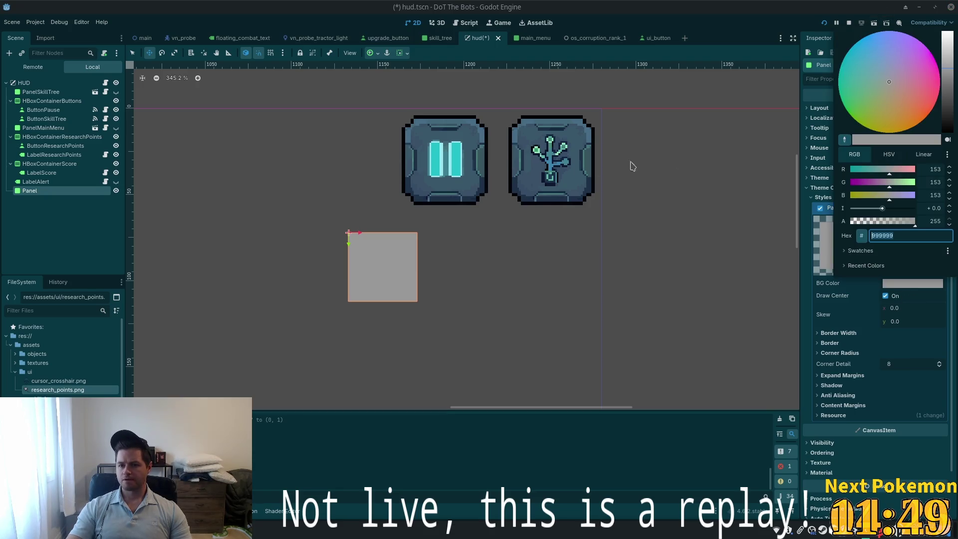
text(4c4c4c)
key(Return)
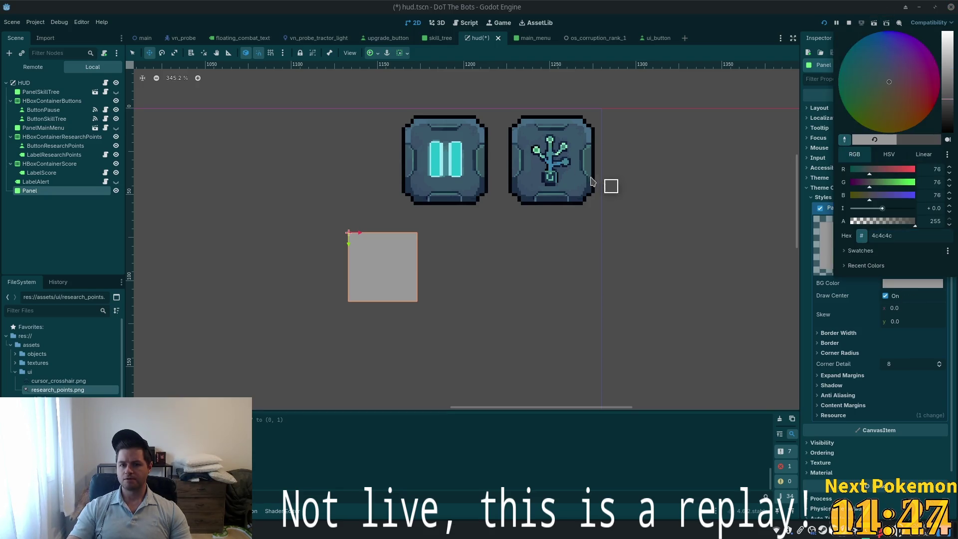
click(583, 188)
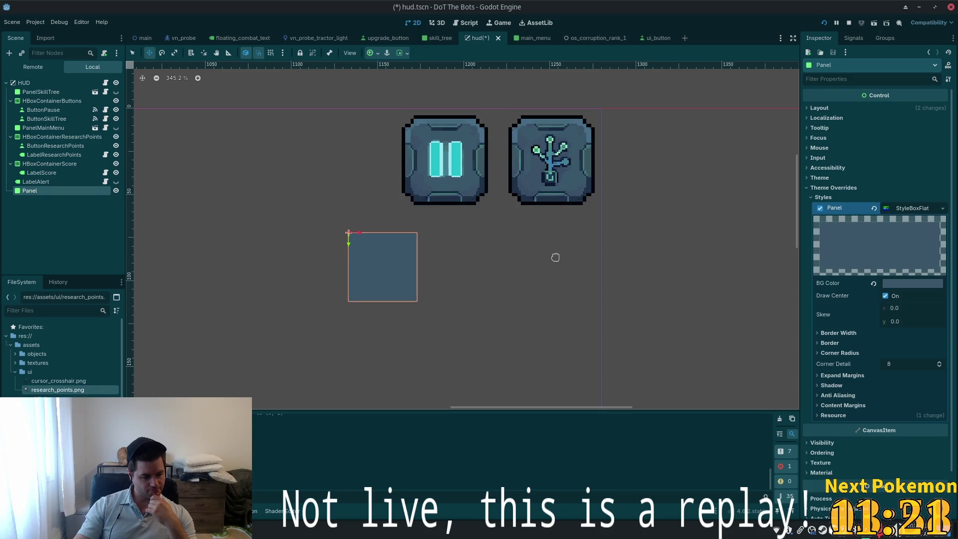
click(824, 344)
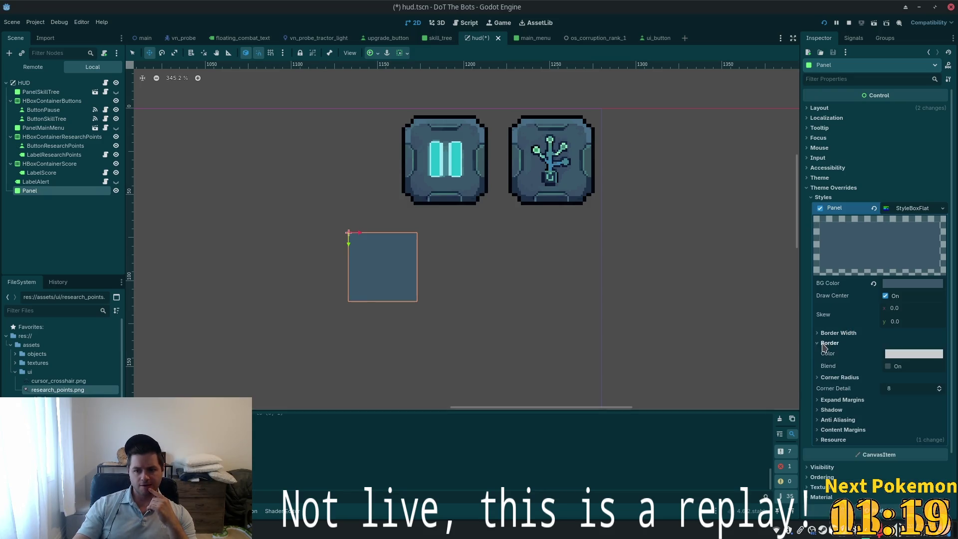
Set the panel style's border colour to black.
click(920, 354)
click(943, 191)
drag(942, 248, 847, 372)
click(880, 401)
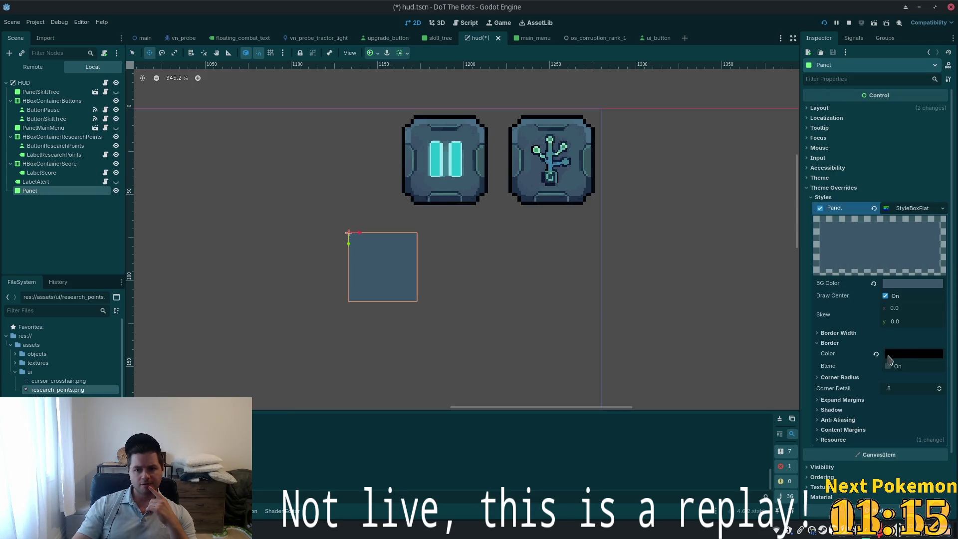
Set the left, top, right and bottom border widths all to 2 px.
click(855, 334)
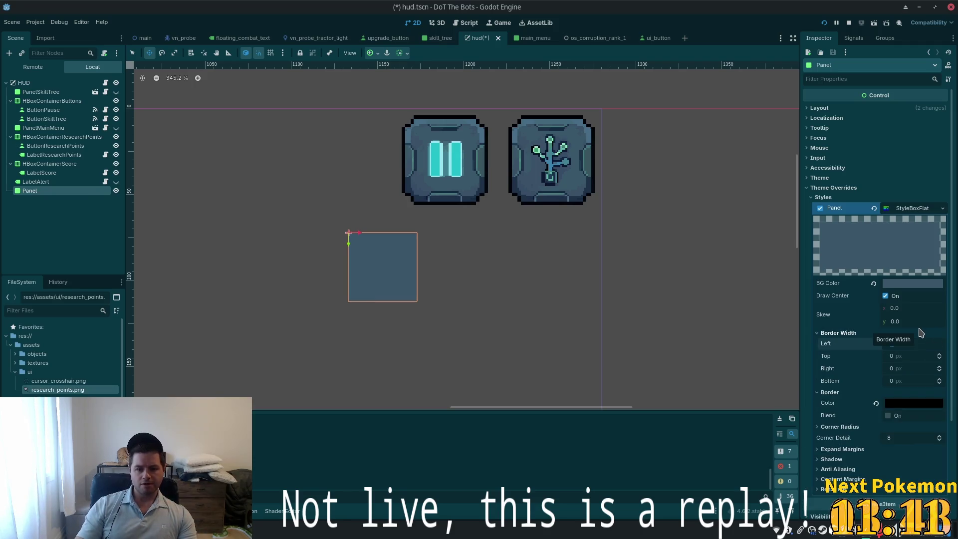
text(1)
key(Tab)
text(1)
key(Tab)
text(1)
key(Tab)
text(1)
key(Tab)
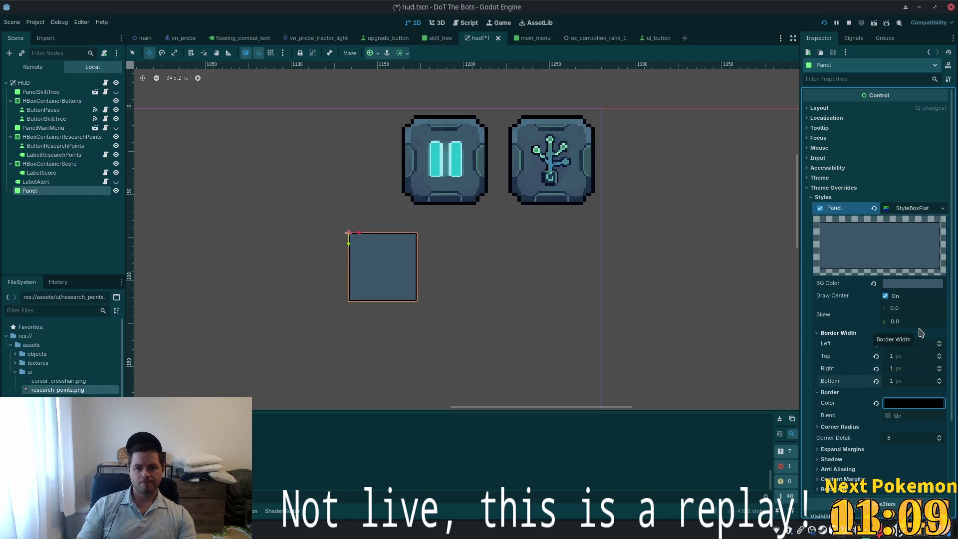
click(907, 343)
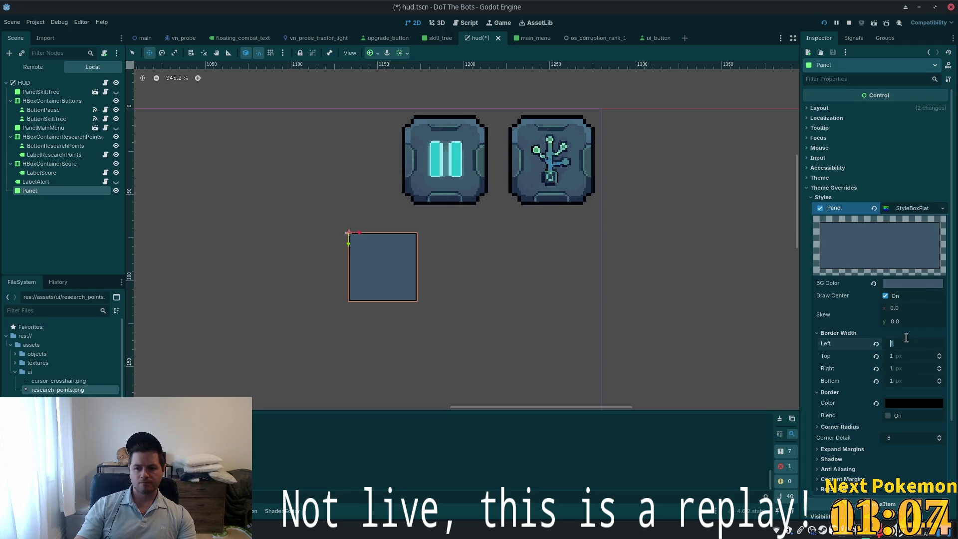
text(4)
key(Tab)
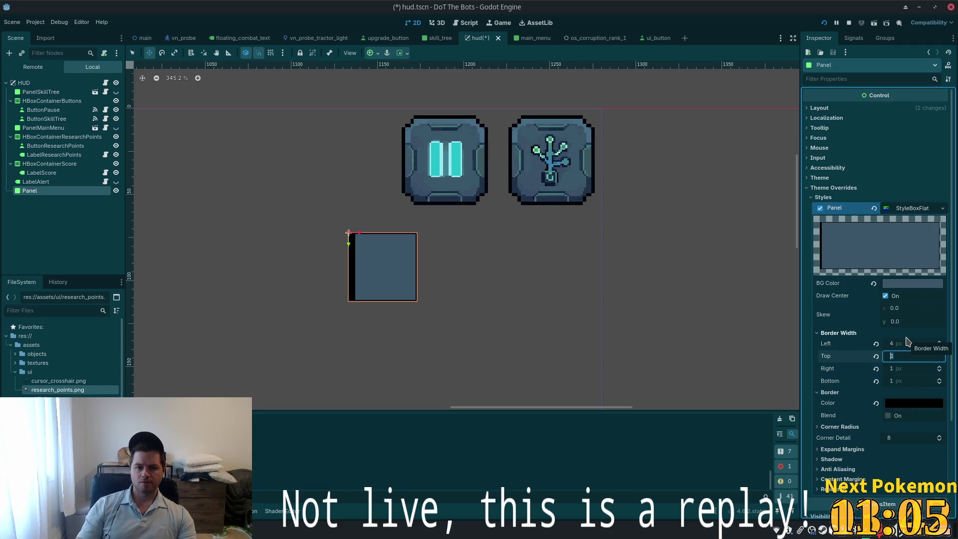
text(1)
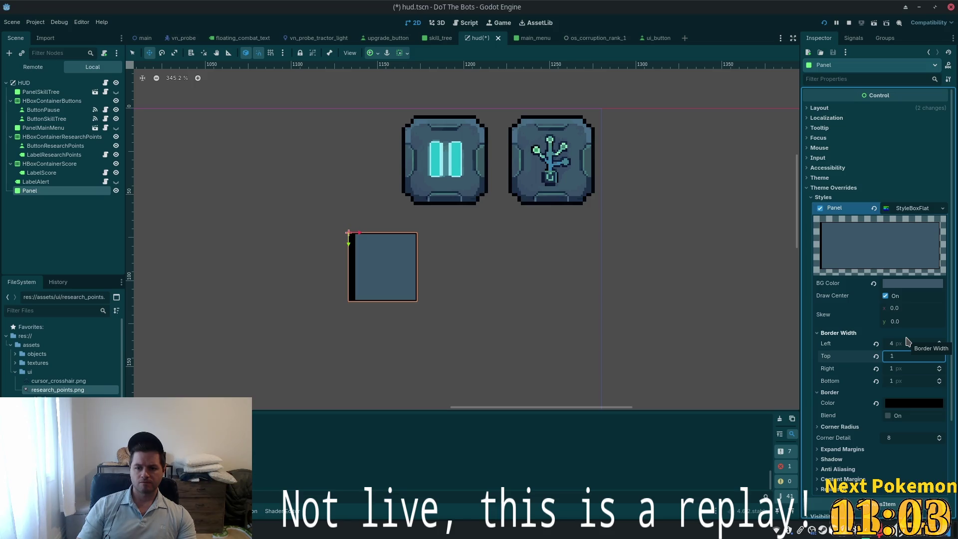
key(shift+Tab)
text(2)
key(Tab)
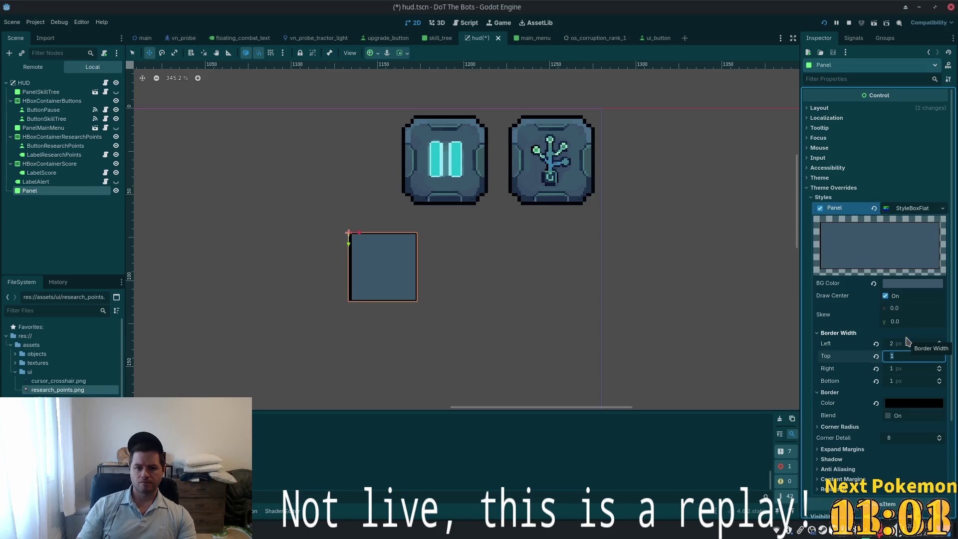
key(Tab)
text(2)
key(Tab)
text(2)
key(Tab)
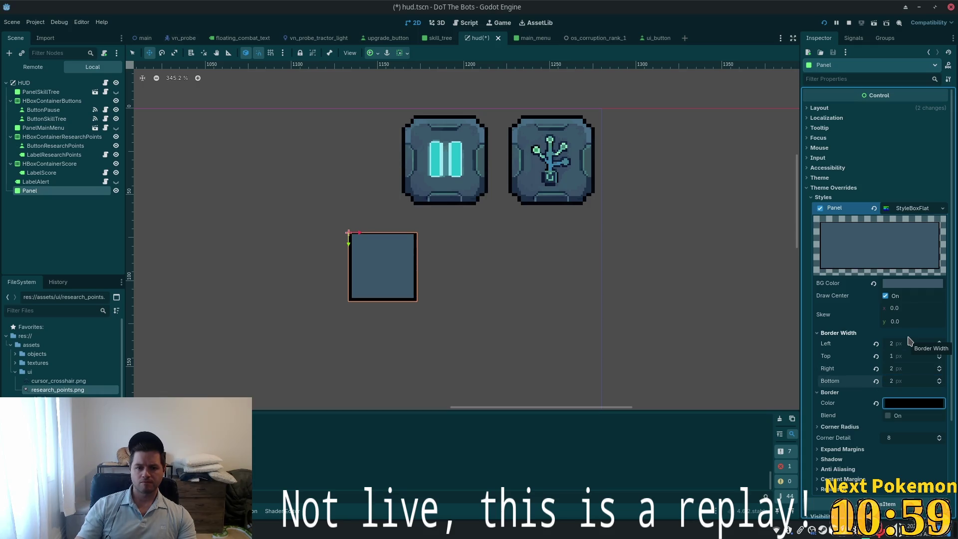
click(908, 357)
text(2)
key(Tab)
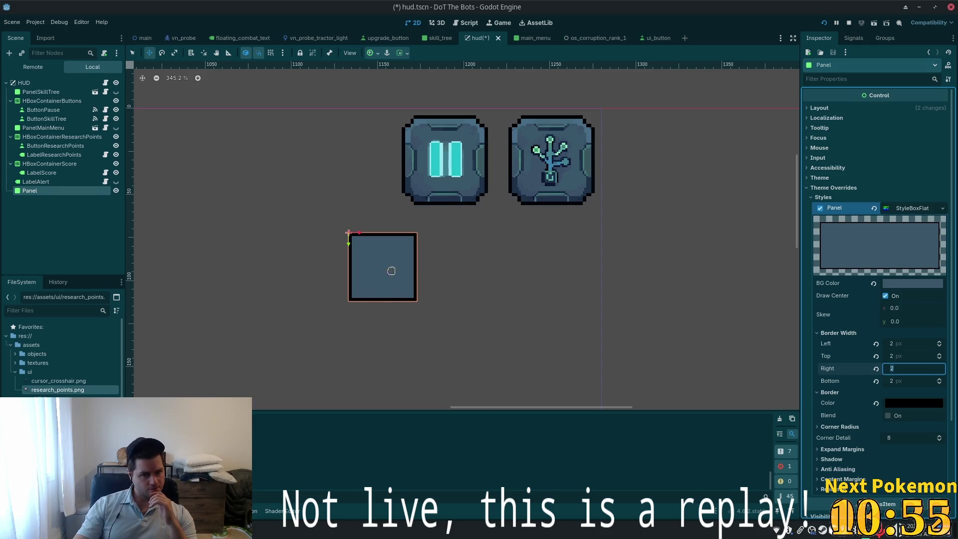
Stretch the Panel into a wide rectangle below the buttons.
click(132, 52)
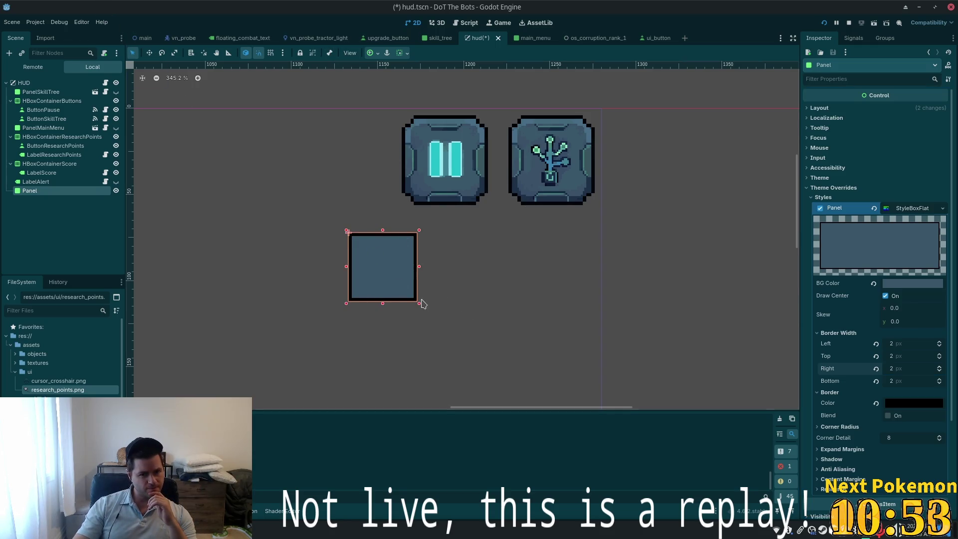
mouse_move(422, 304)
mouse_down()
mouse_move(532, 308)
mouse_move(552, 321)
mouse_up()
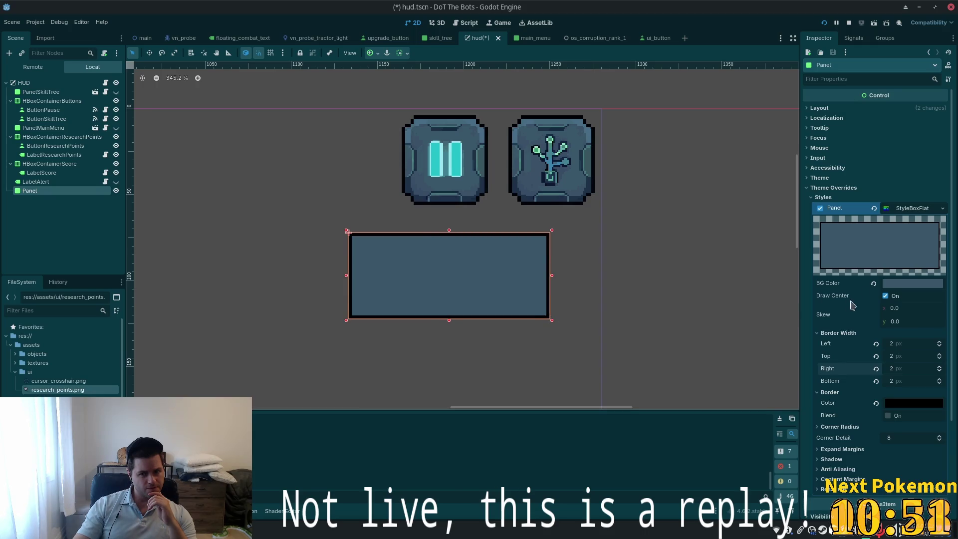
click(840, 427)
Round all four corners of the panel style to an 8 px radius.
click(903, 437)
text(2)
key(Tab)
text(2)
key(Tab)
text(2)
key(Tab)
key(shift+Tab)
key(shift+Tab)
key(shift+Tab)
text(4)
key(Tab)
key(shift+Tab)
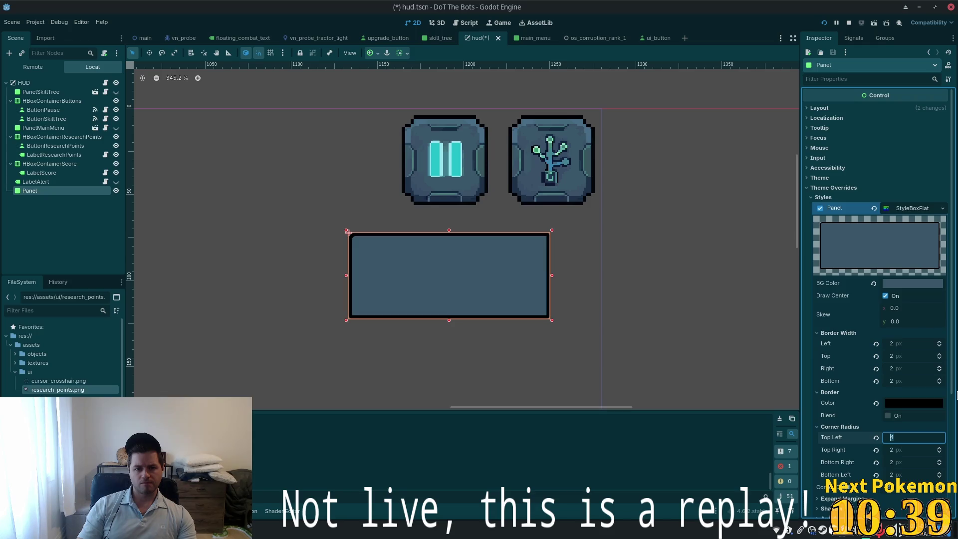
text(8)
key(Tab)
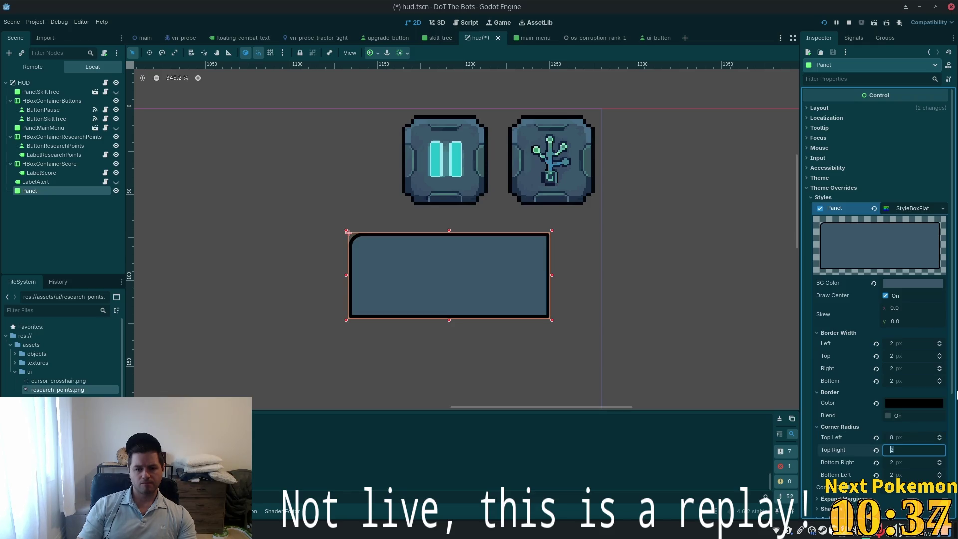
key(Tab)
text(8)
key(Tab)
text(8)
key(Tab)
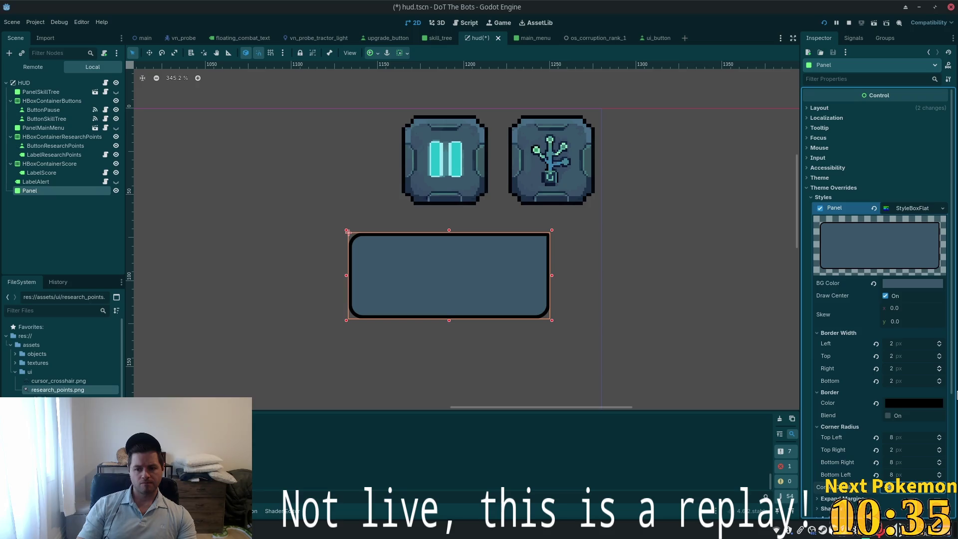
click(893, 449)
text(8)
key(Tab)
Set the corner detail to 2 for blocky pixel-art corners.
scroll(905, 417, down, 3)
click(906, 380)
text(5)
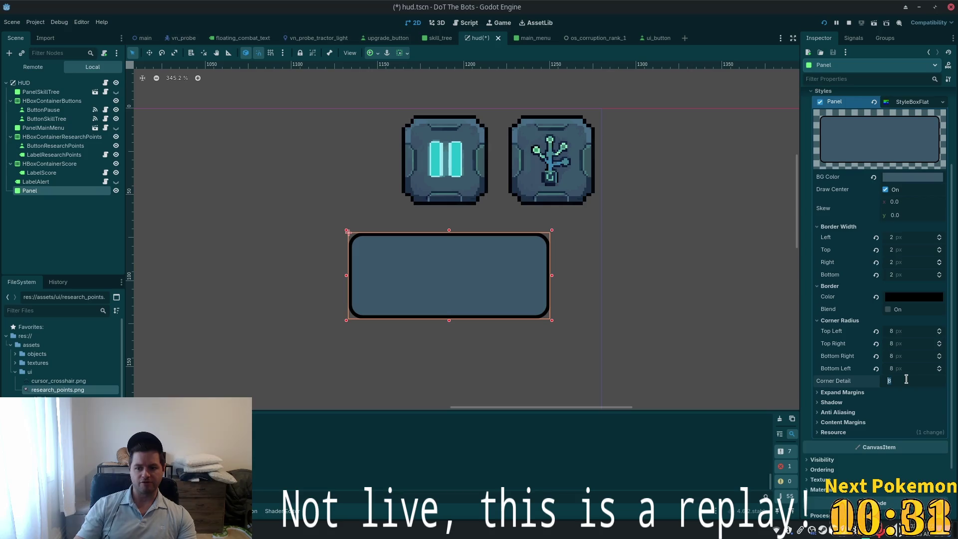
text(3)
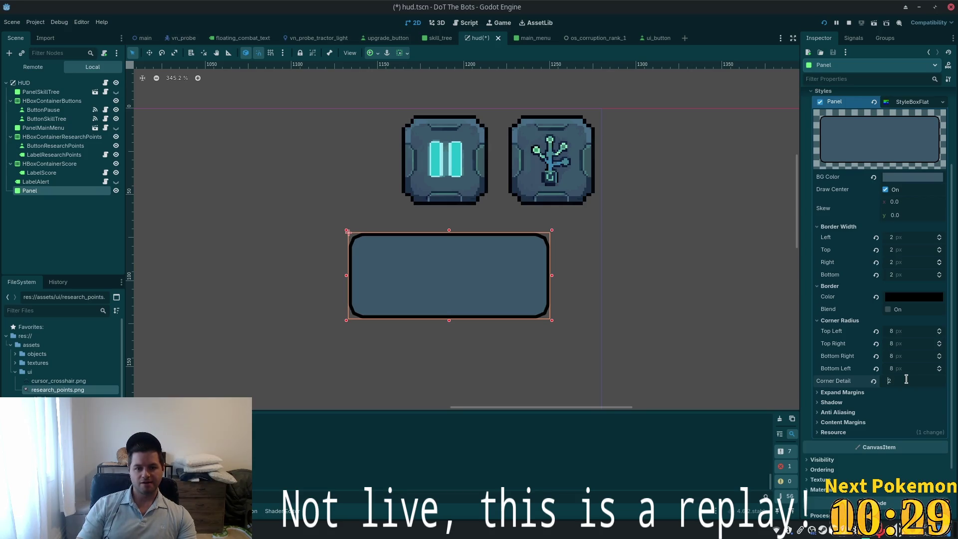
text(1)
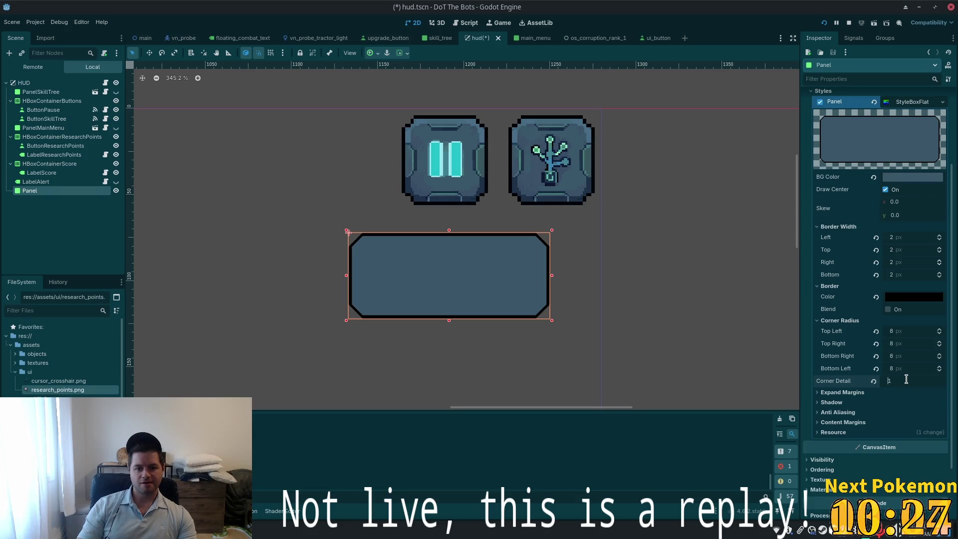
text(2)
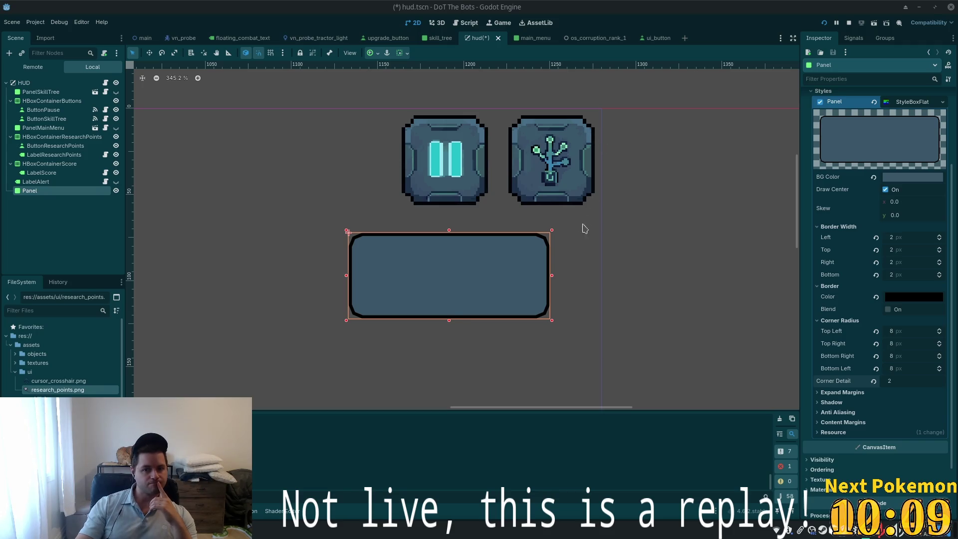
Give the panel style a 4 px drop shadow.
scroll(448, 196, down, 4)
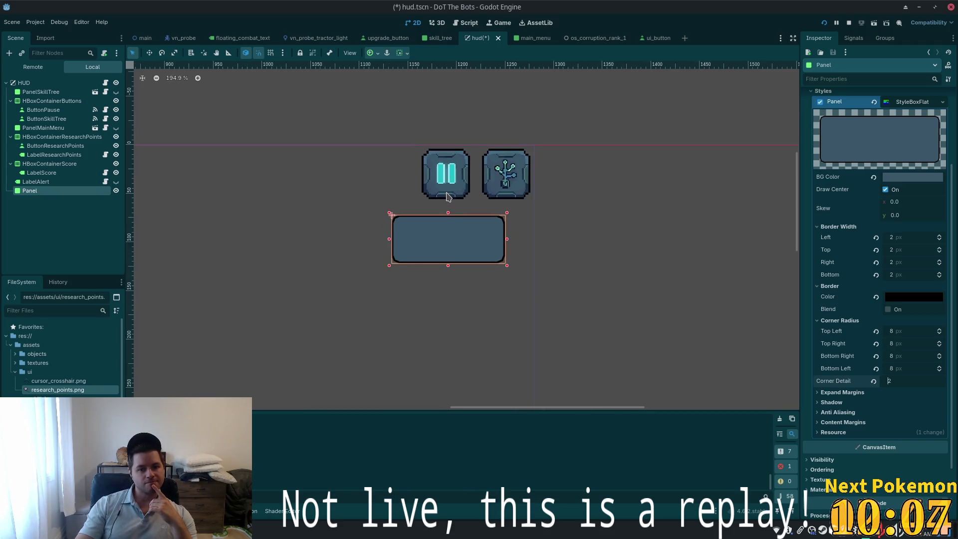
scroll(458, 181, up, 7)
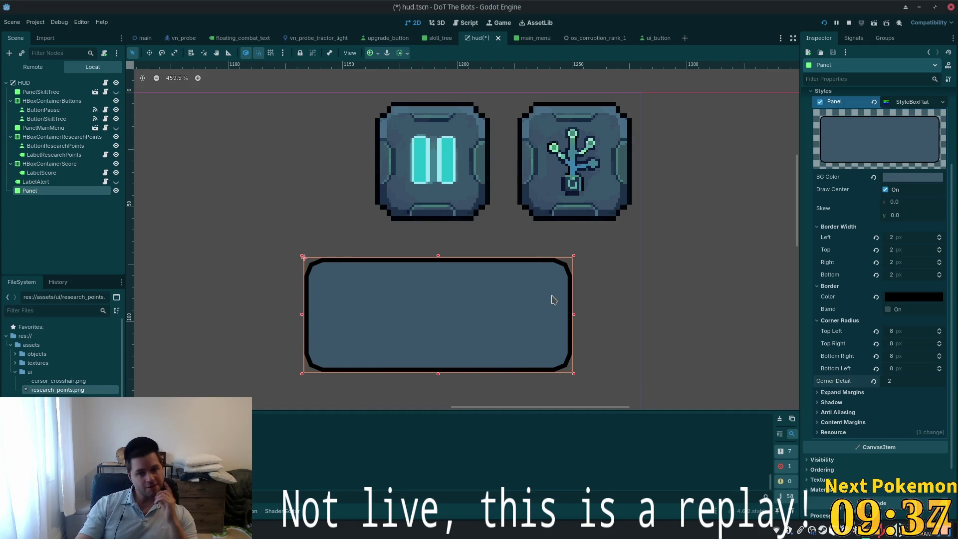
scroll(562, 297, down, 5)
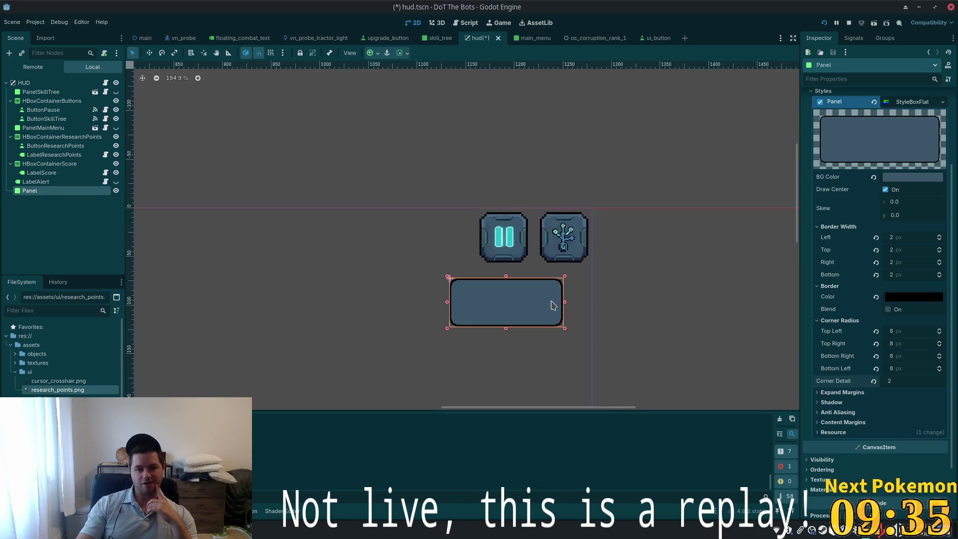
scroll(522, 327, up, 5)
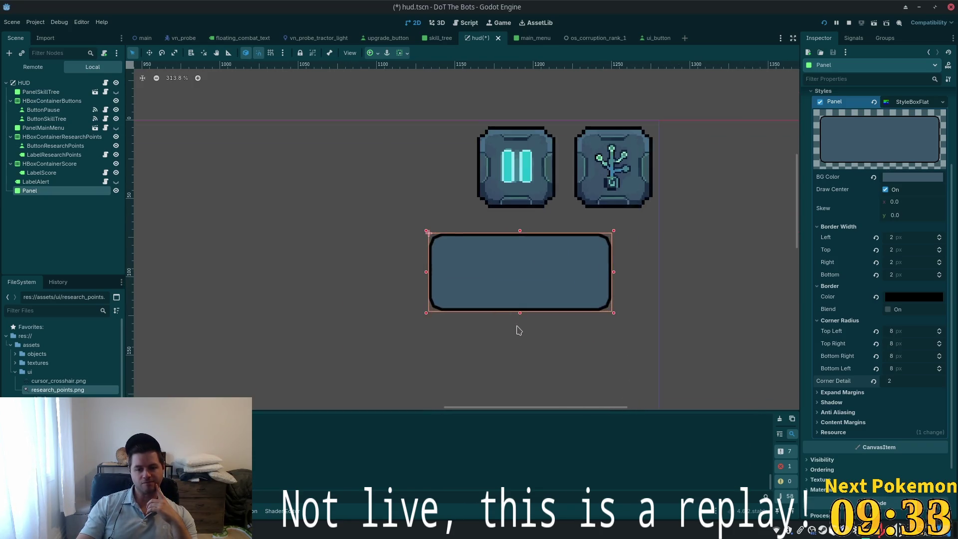
scroll(522, 328, down, 1)
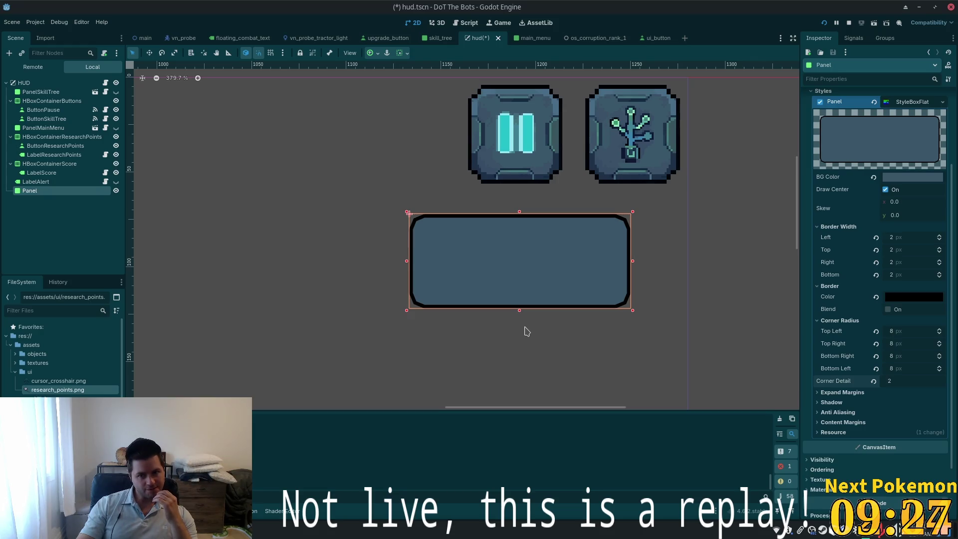
scroll(527, 329, up, 2)
drag(711, 291, 639, 329)
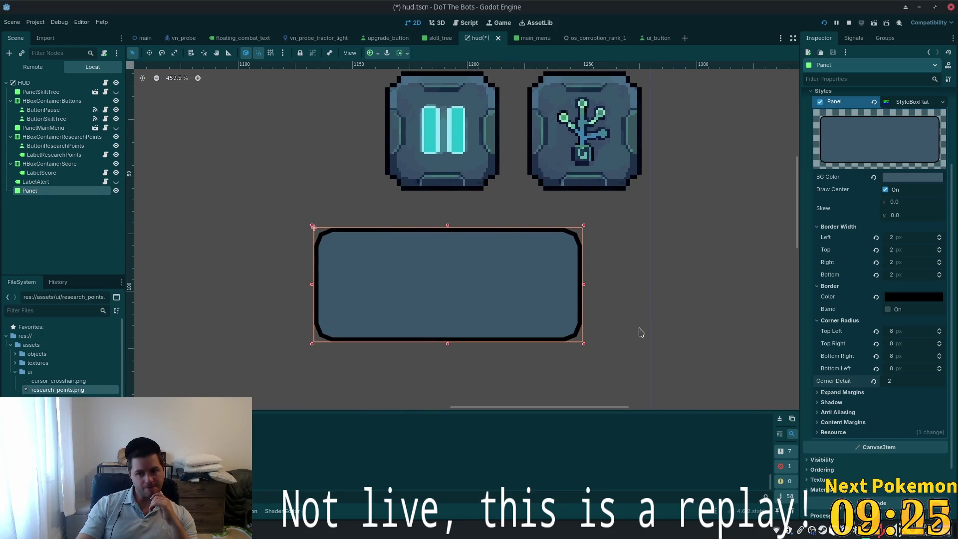
click(831, 402)
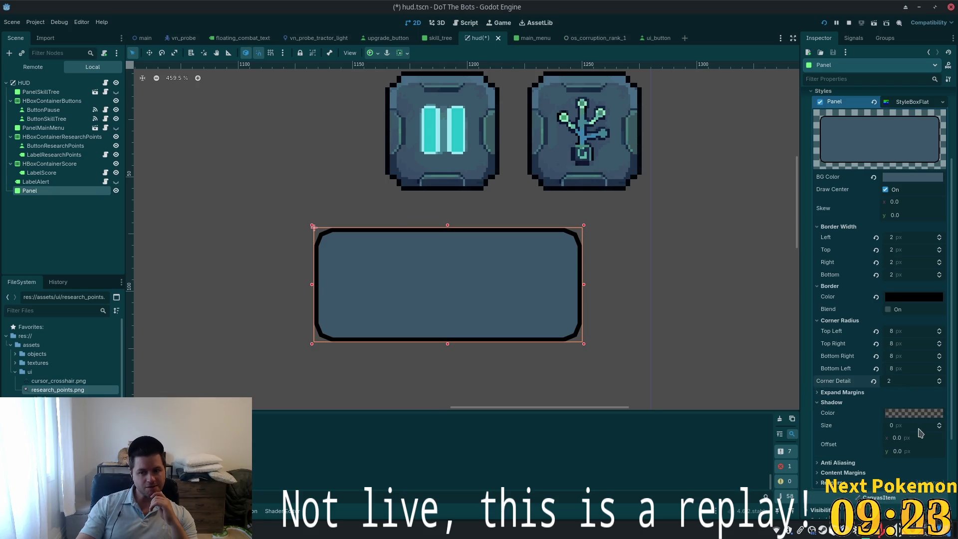
drag(920, 427, 916, 420)
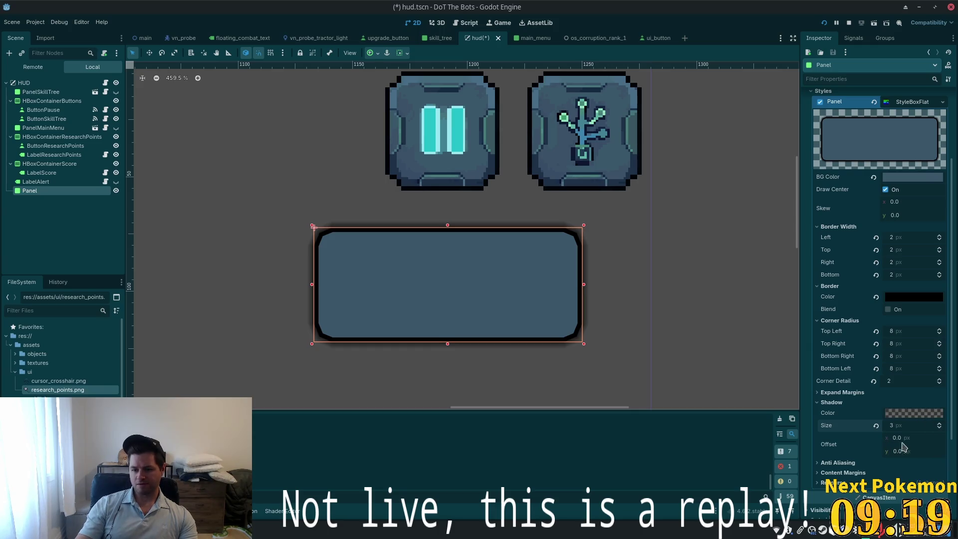
click(910, 425)
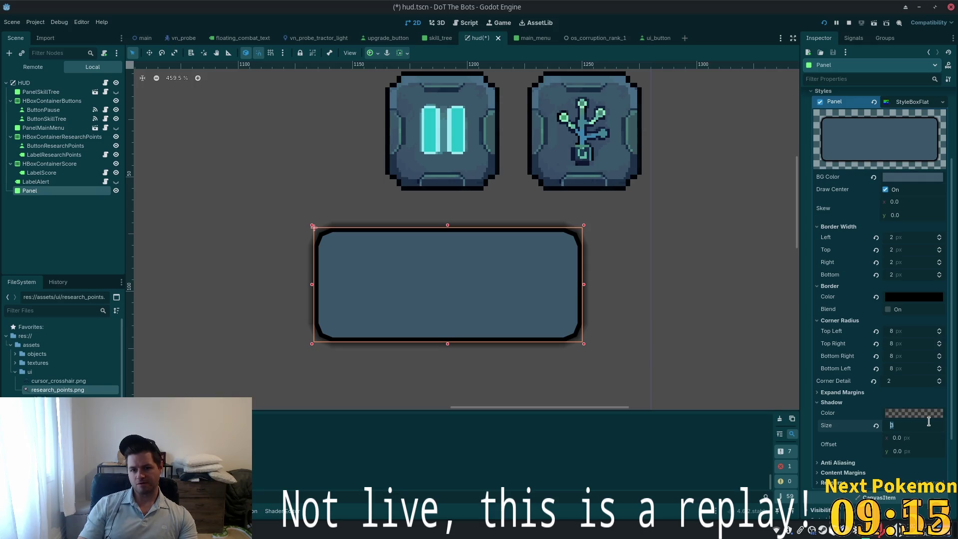
key(Tab)
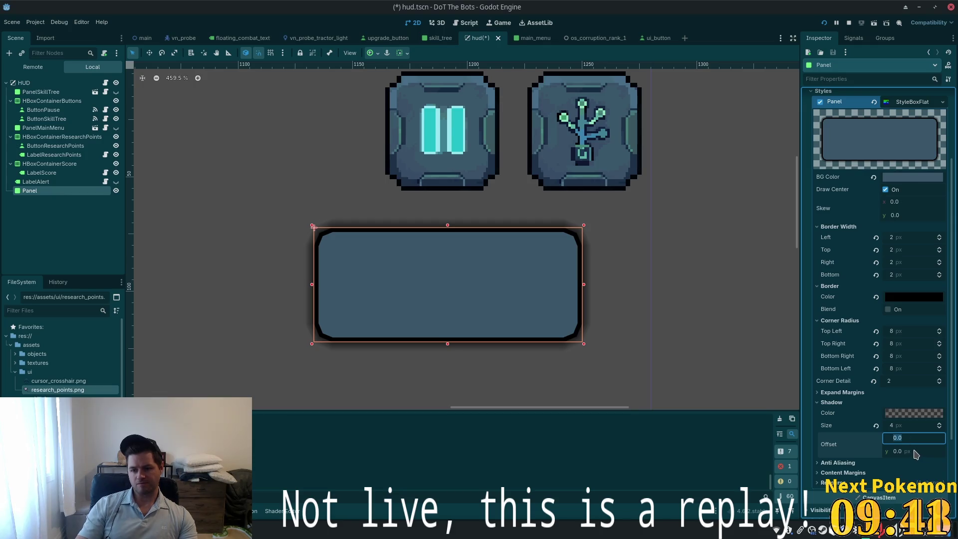
Set the shadow offset to x 0 and y -1.
text(-)
key(Tab)
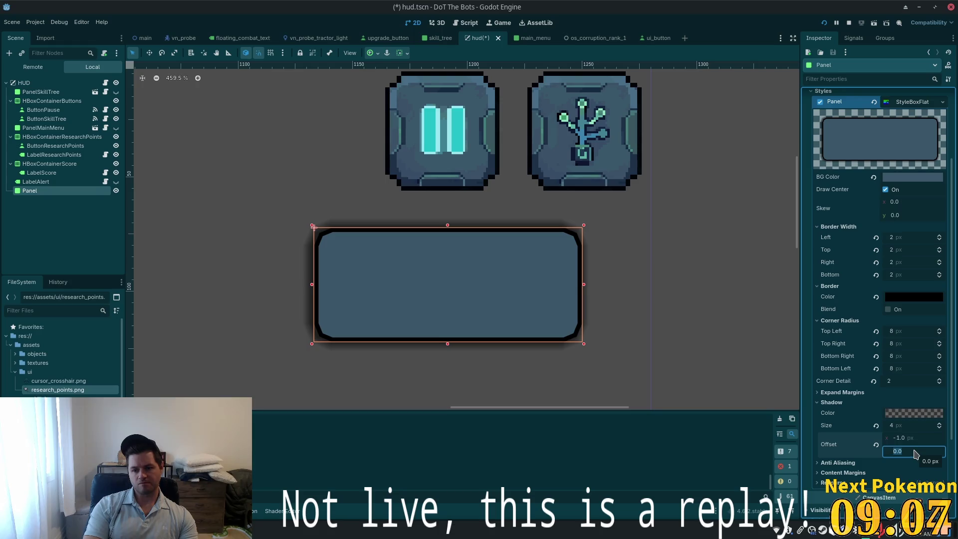
scroll(916, 454, down, 4)
click(914, 342)
key(Down)
key(Down)
key(Down)
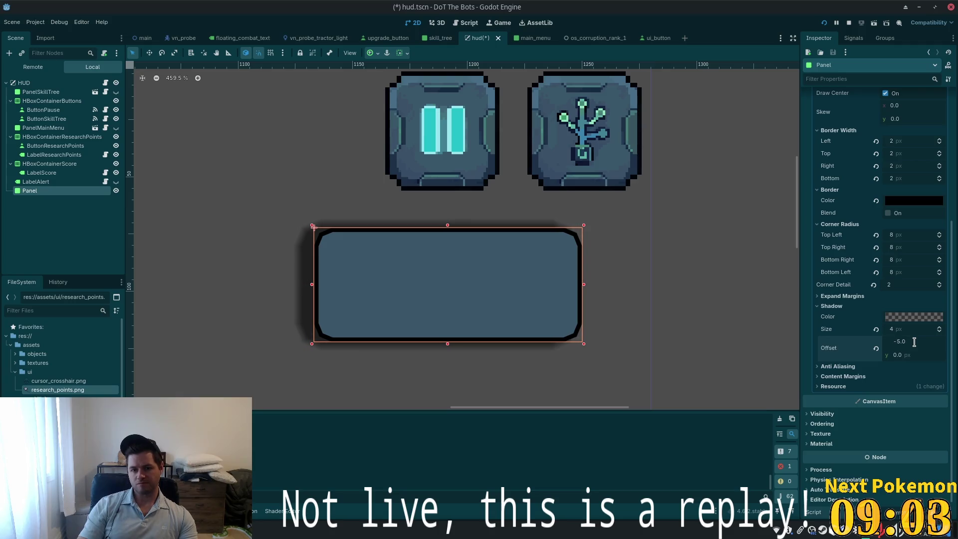
key(Up)
key(Up)
key(Up)
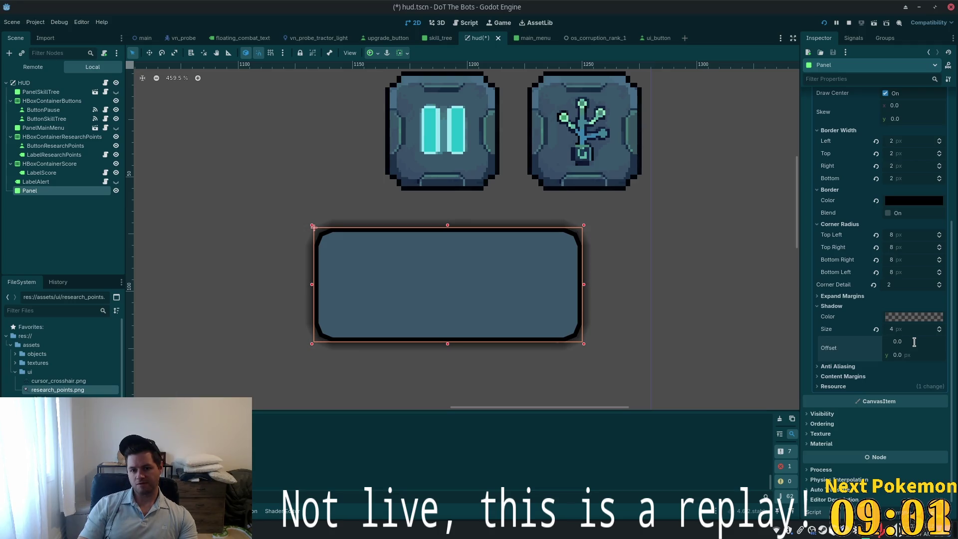
click(907, 355)
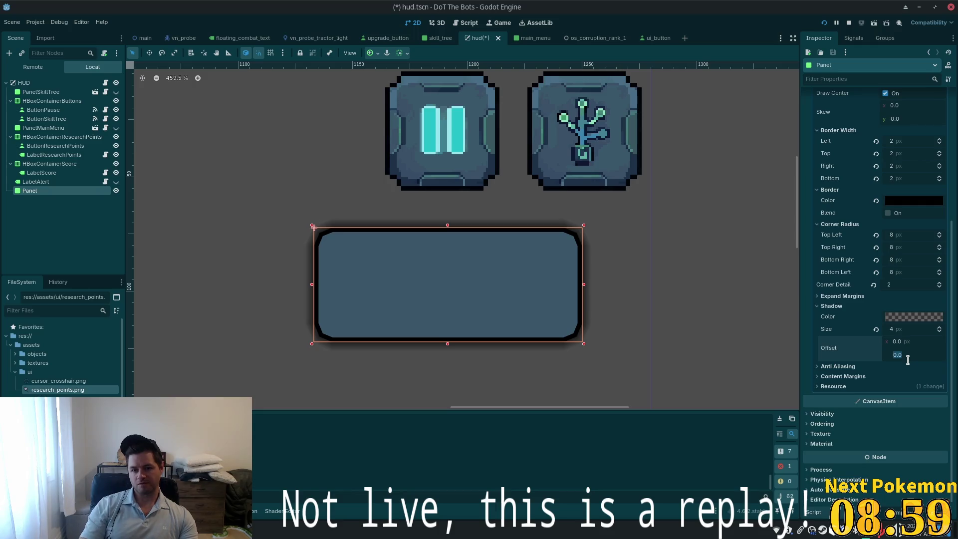
key(Down)
key(Down)
key(Down)
key(Up)
key(Up)
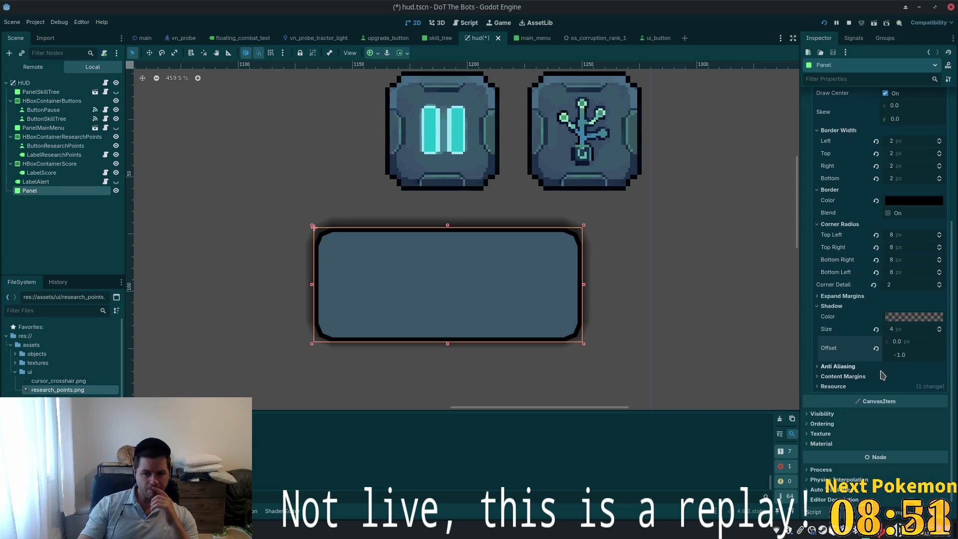
scroll(879, 377, up, 2)
scroll(886, 322, up, 2)
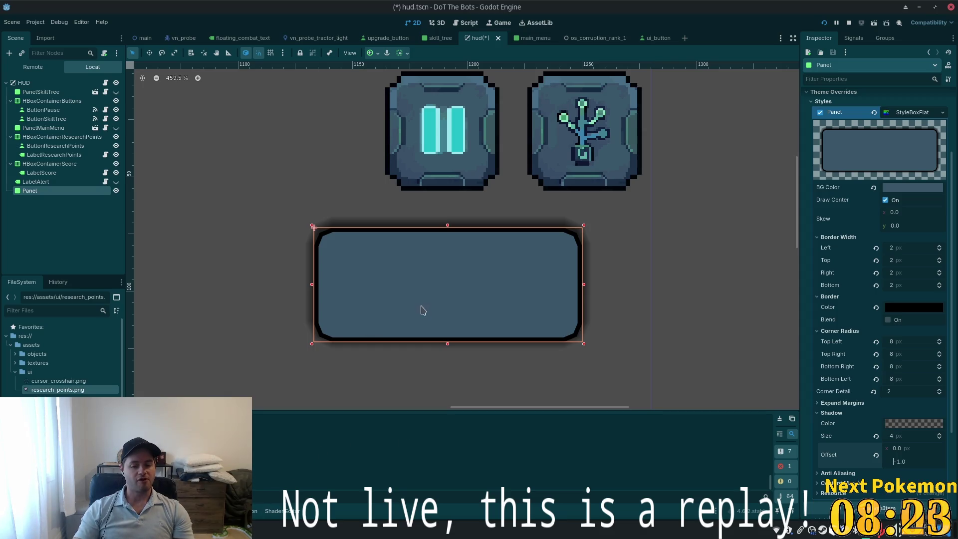
scroll(828, 241, up, 3)
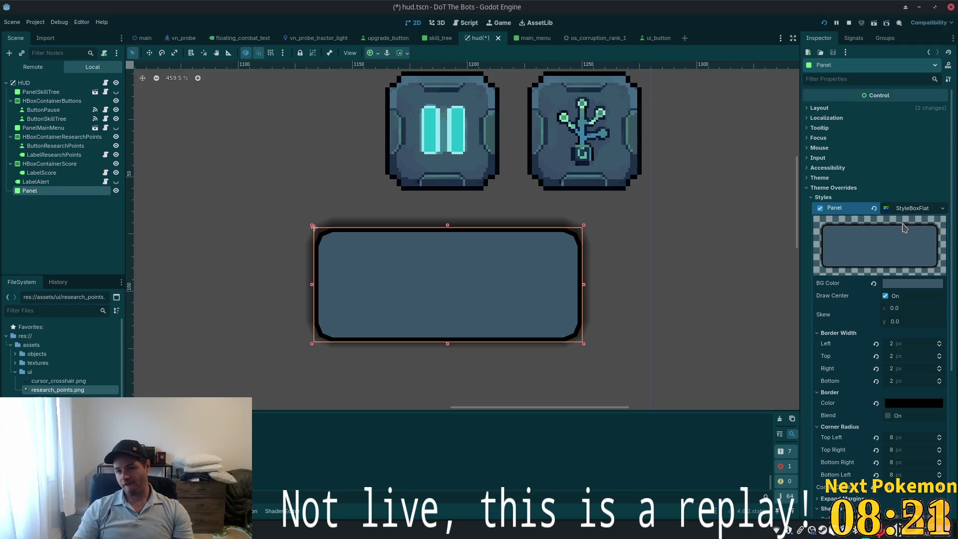
click(40, 182)
click(39, 190)
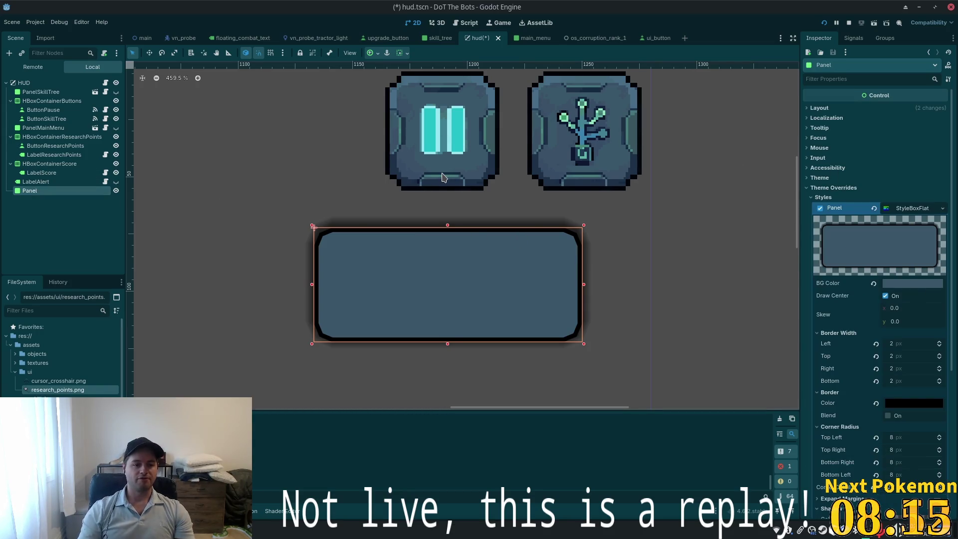
right_click(46, 190)
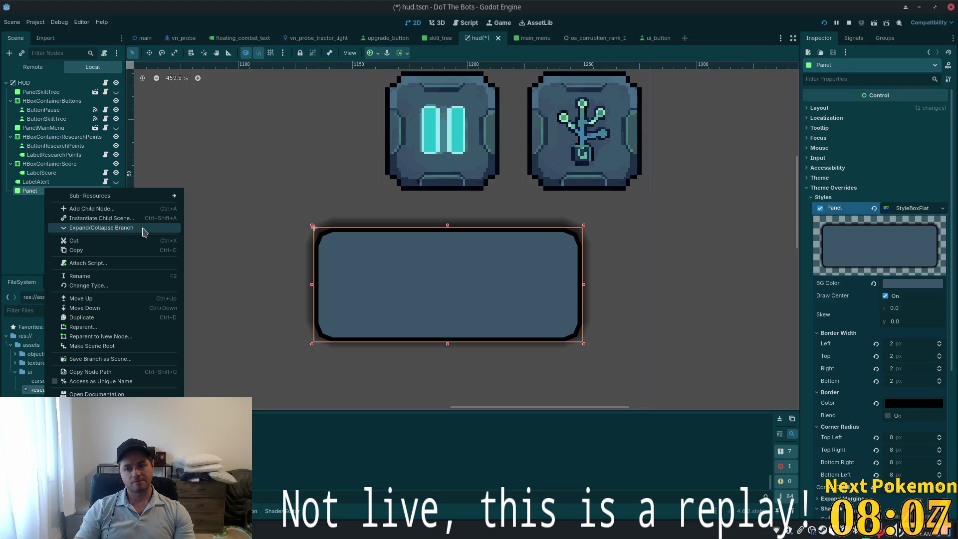
click(929, 202)
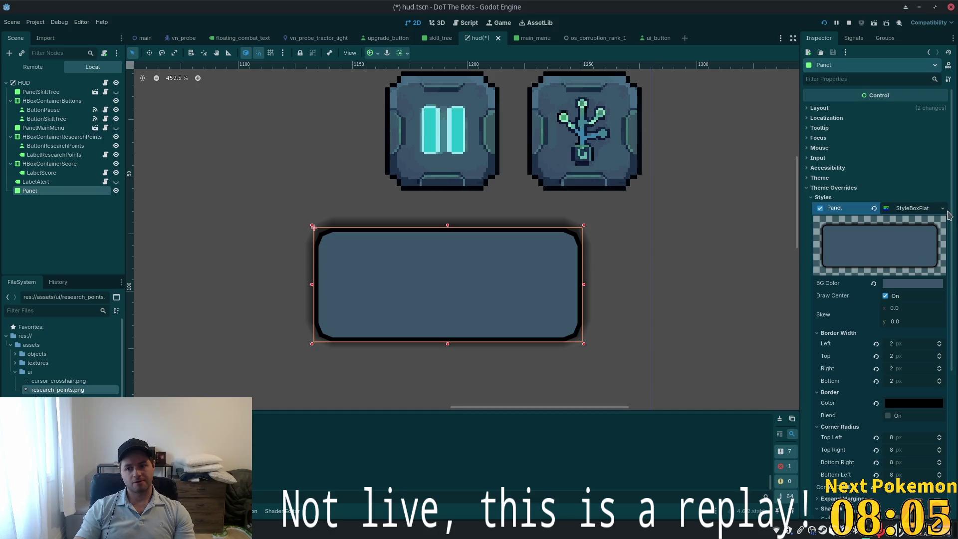
Replace the panel style with a StyleBoxTexture using ui_buttons.png as its texture.
click(942, 209)
click(914, 240)
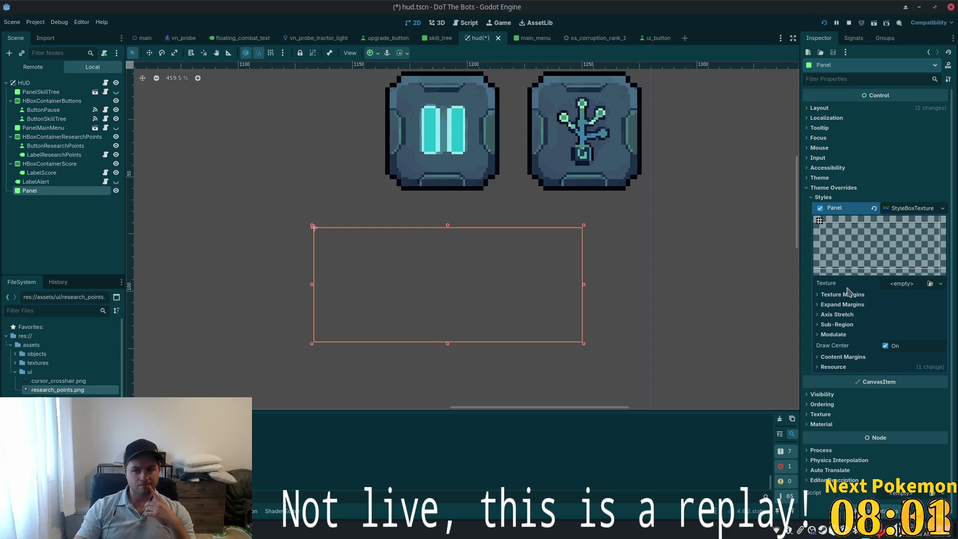
scroll(48, 368, down, 3)
click(49, 360)
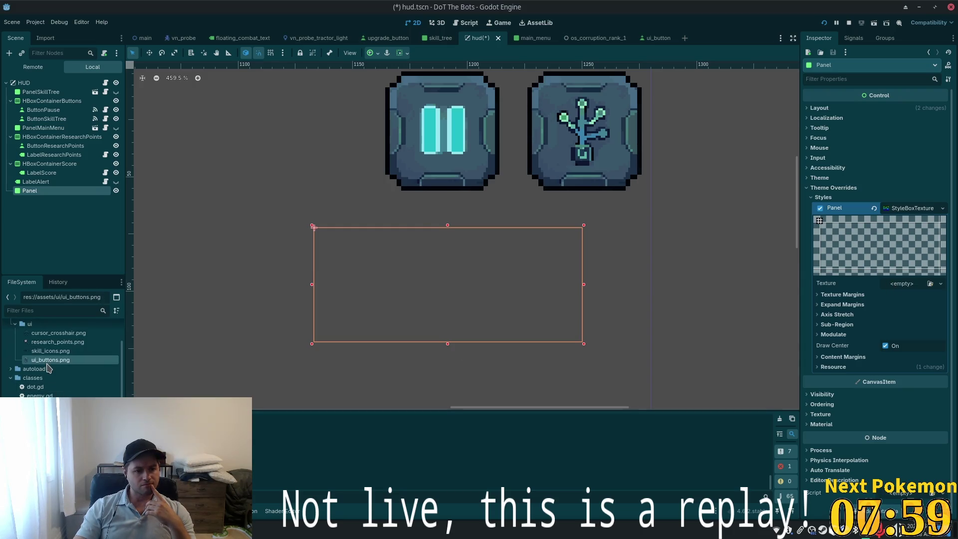
mouse_move(50, 360)
mouse_down()
mouse_move(795, 272)
mouse_move(899, 288)
mouse_up()
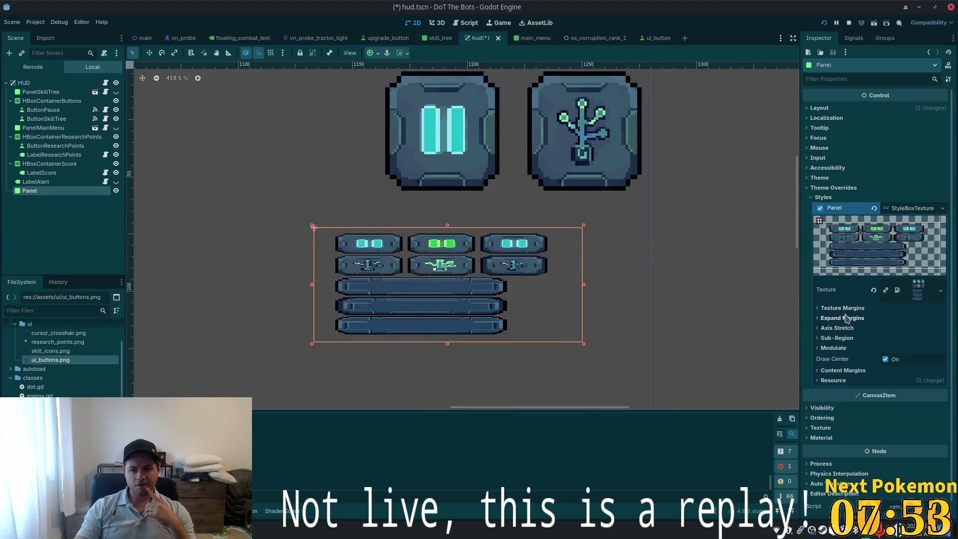
click(917, 295)
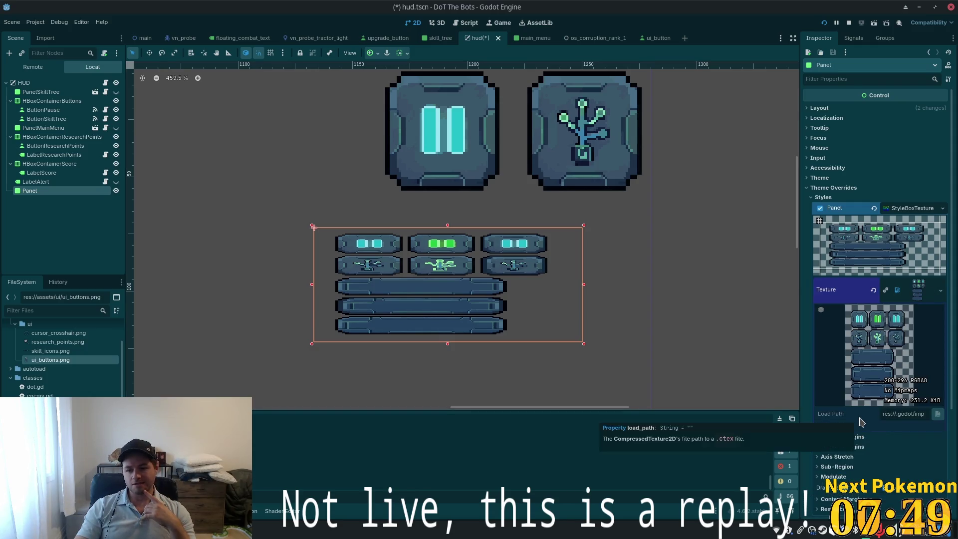
scroll(889, 479, down, 2)
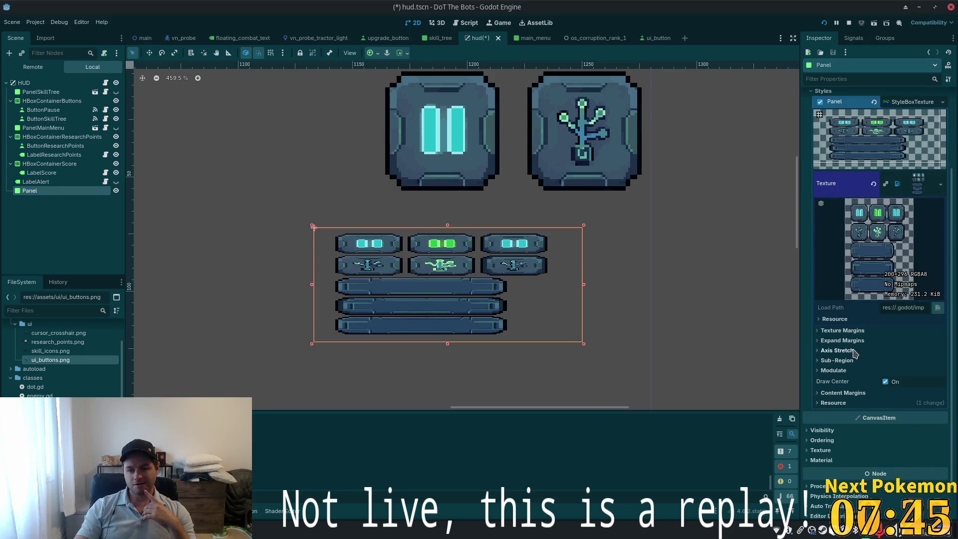
click(937, 185)
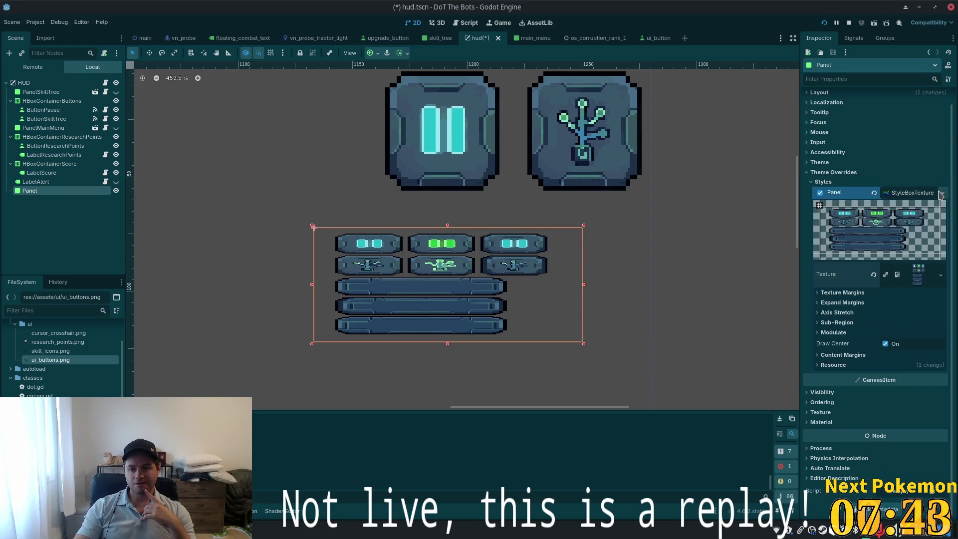
click(941, 193)
click(941, 194)
click(941, 193)
click(830, 285)
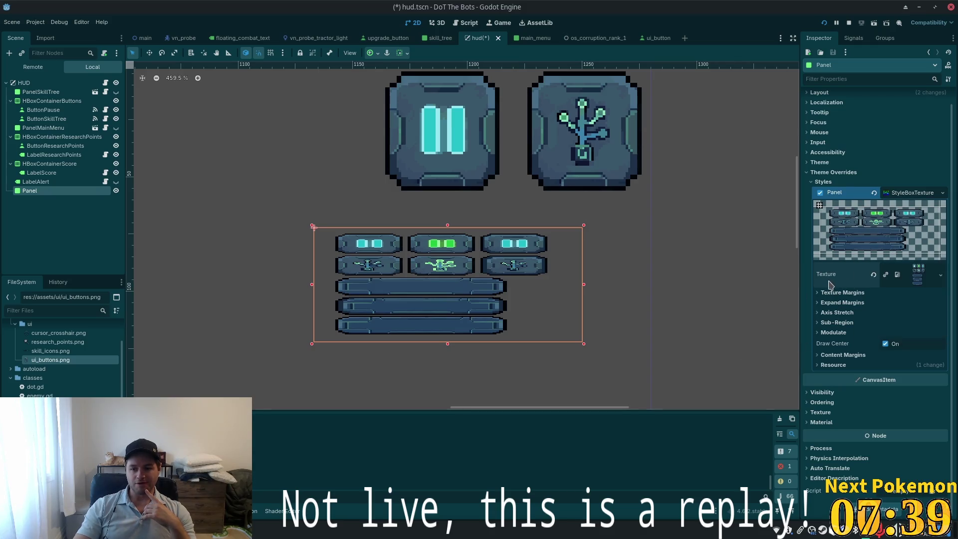
Expand the texture style's Sub-Region settings and open the region editor.
click(837, 313)
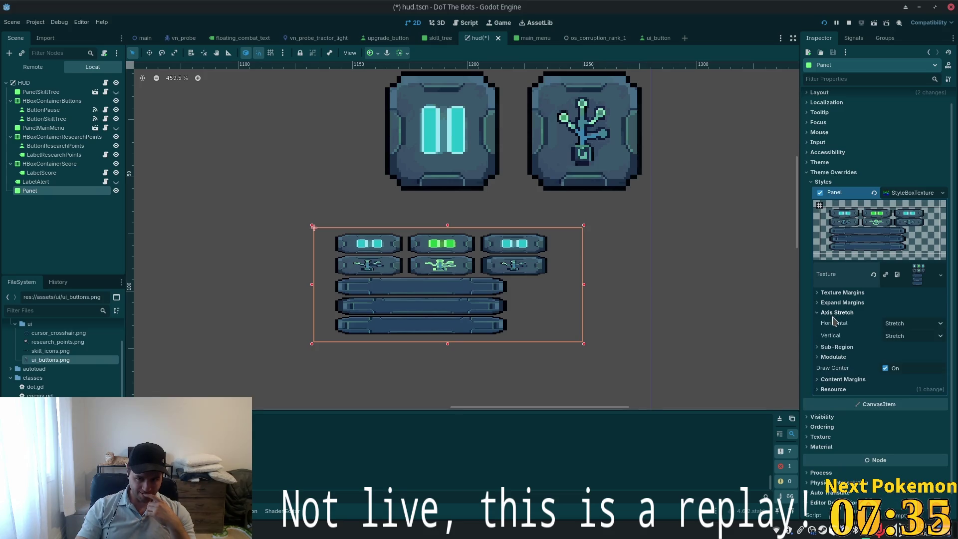
click(832, 314)
click(830, 323)
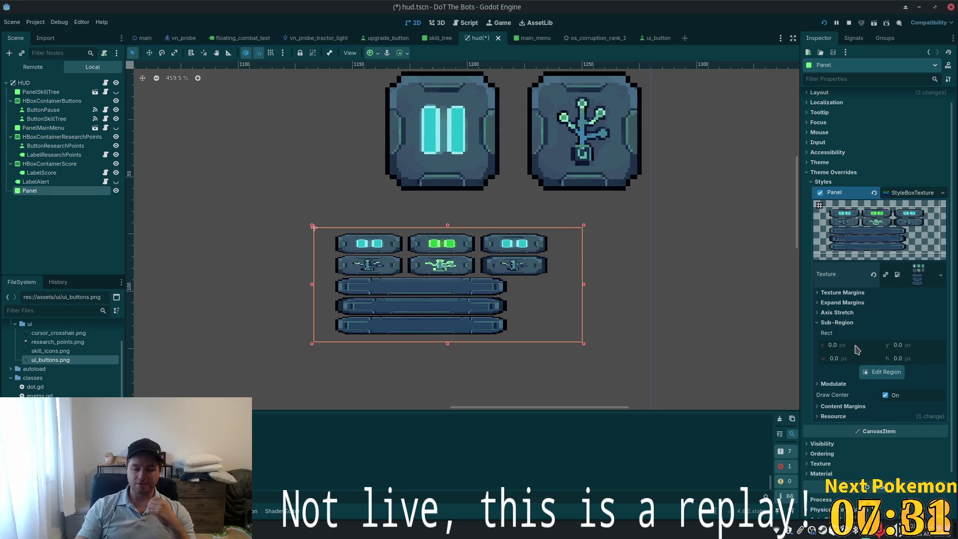
click(882, 372)
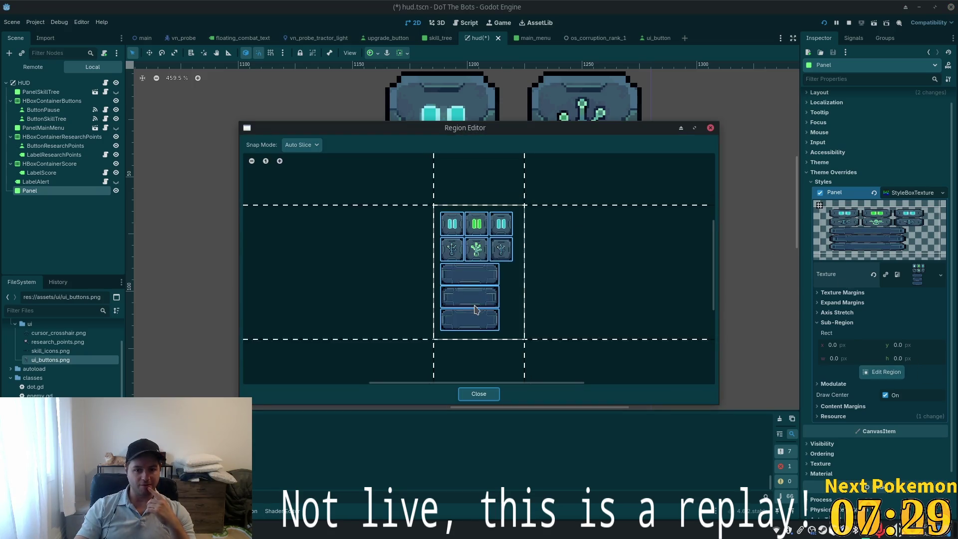
scroll(475, 309, up, 2)
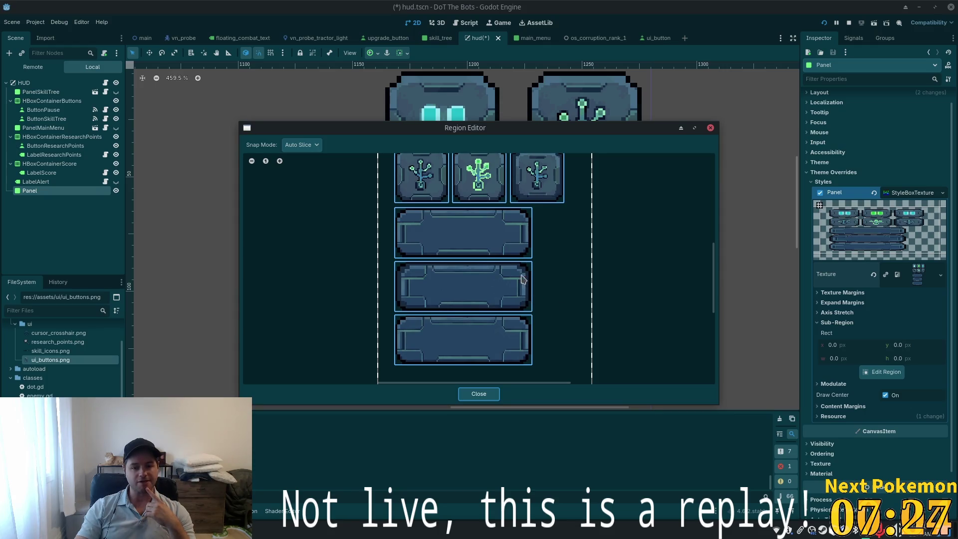
click(461, 223)
click(478, 394)
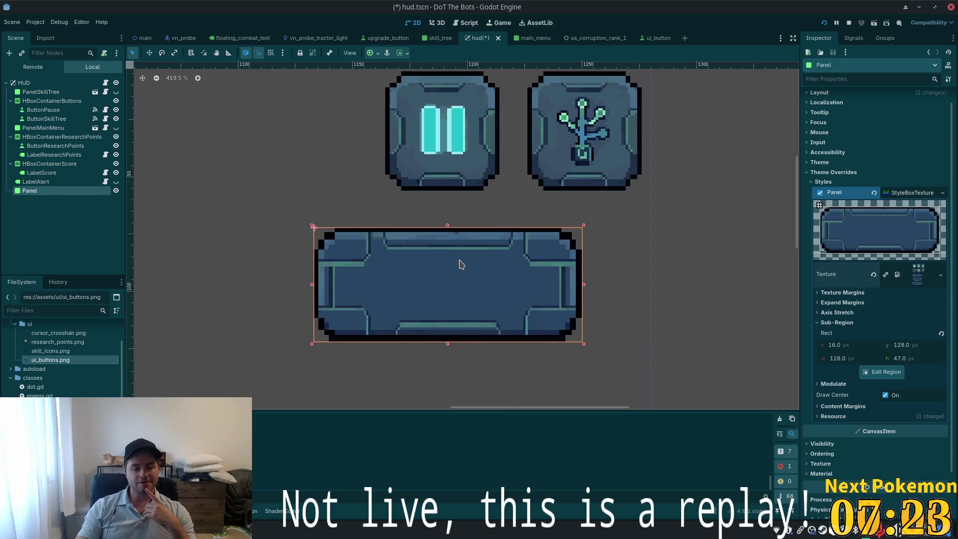
scroll(461, 264, down, 4)
scroll(455, 287, up, 5)
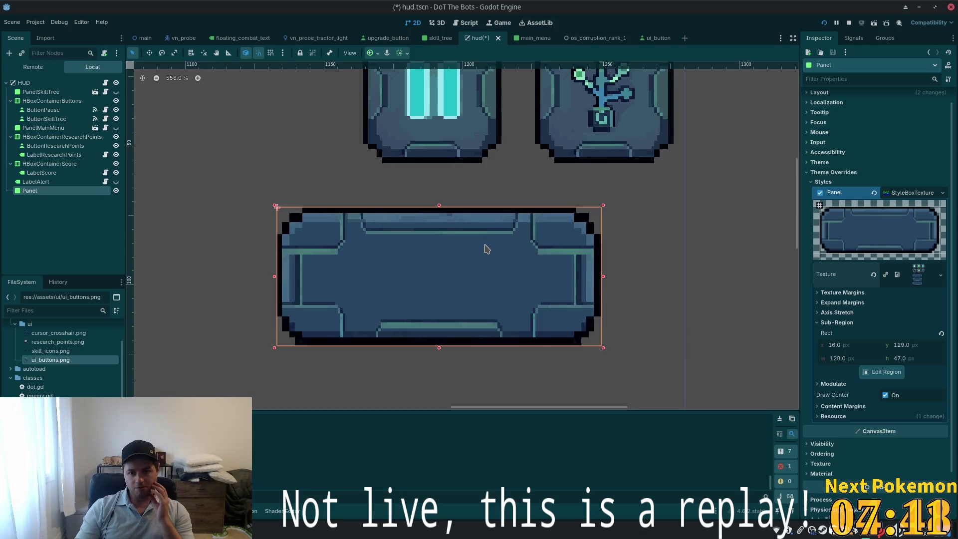
scroll(486, 248, down, 4)
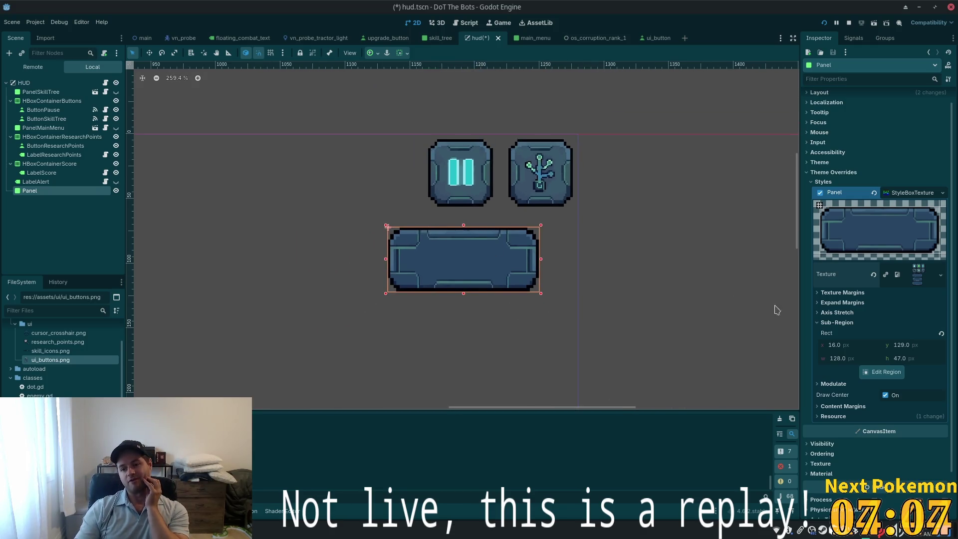
scroll(418, 275, up, 3)
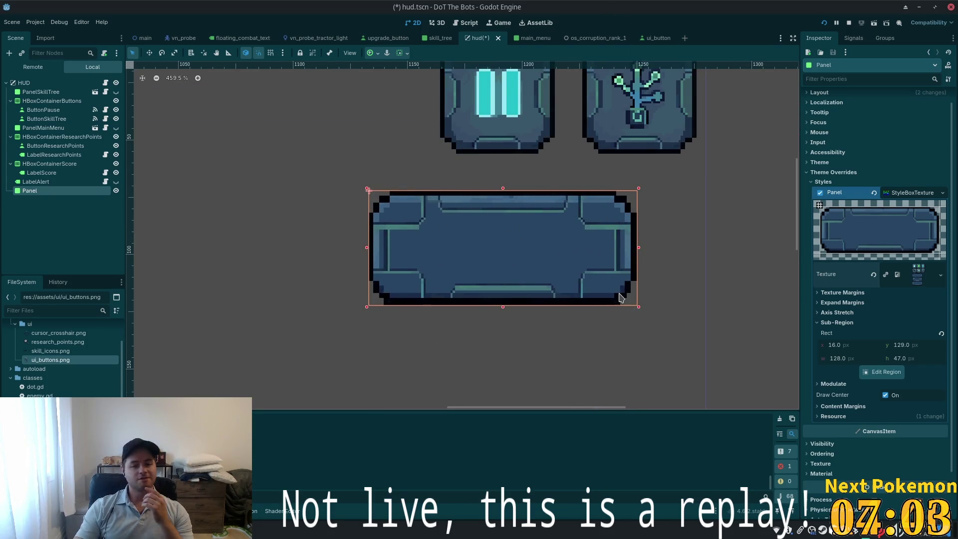
scroll(624, 300, down, 6)
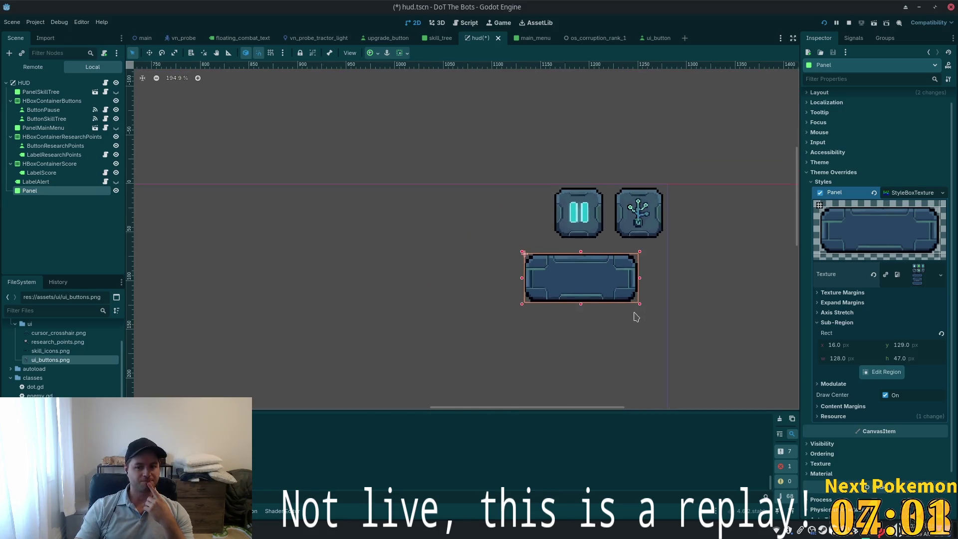
mouse_move(639, 306)
mouse_down()
mouse_move(684, 336)
mouse_move(665, 357)
mouse_move(692, 322)
mouse_move(684, 342)
mouse_move(636, 317)
mouse_move(715, 315)
mouse_move(646, 391)
mouse_move(831, 380)
mouse_move(694, 327)
mouse_move(661, 294)
mouse_up()
key(ctrl+z)
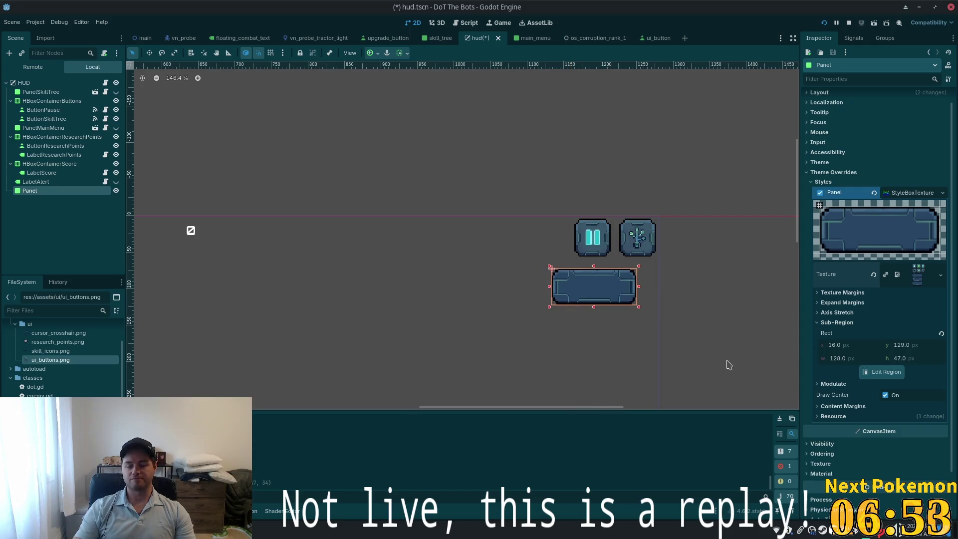
key(ctrl+z)
key(ctrl+z)
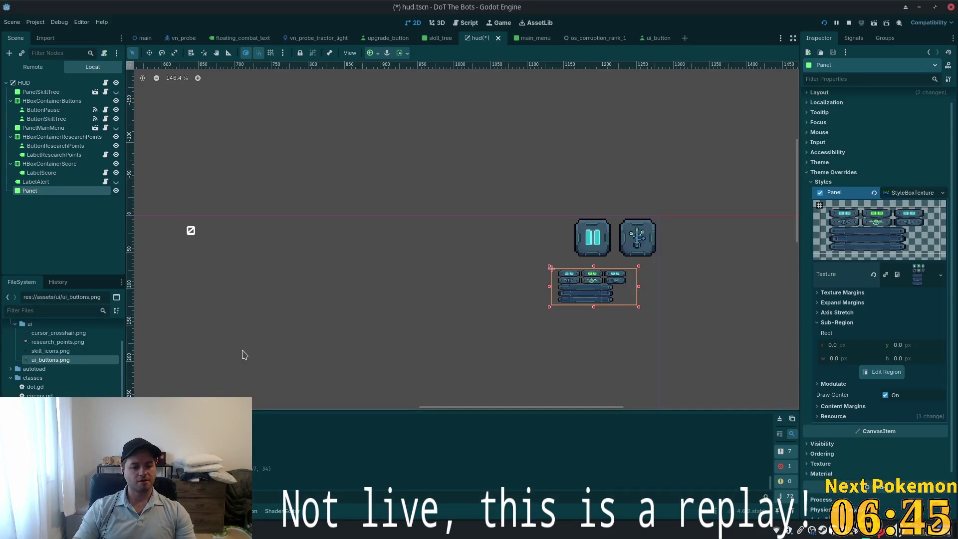
Start Steam from the application launcher.
key(super)
text(ste)
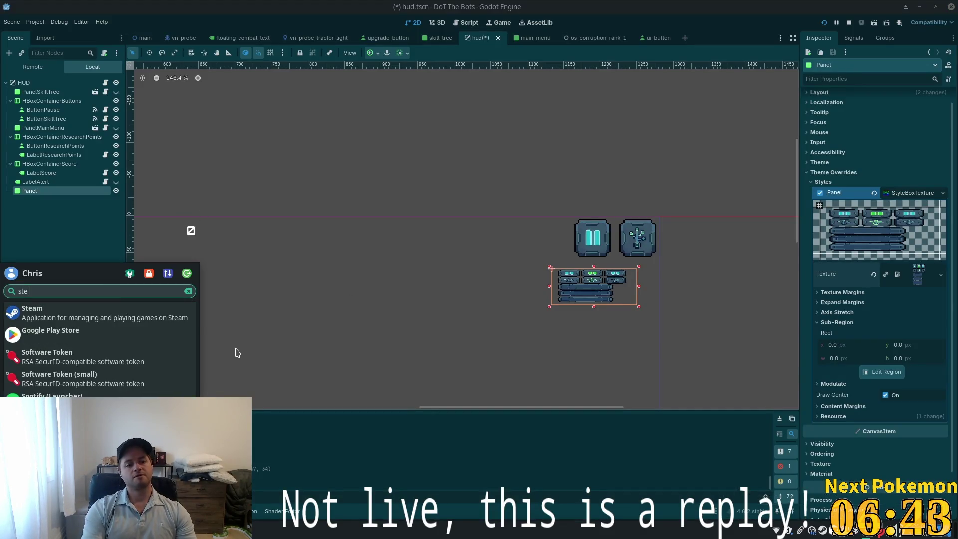
key(Return)
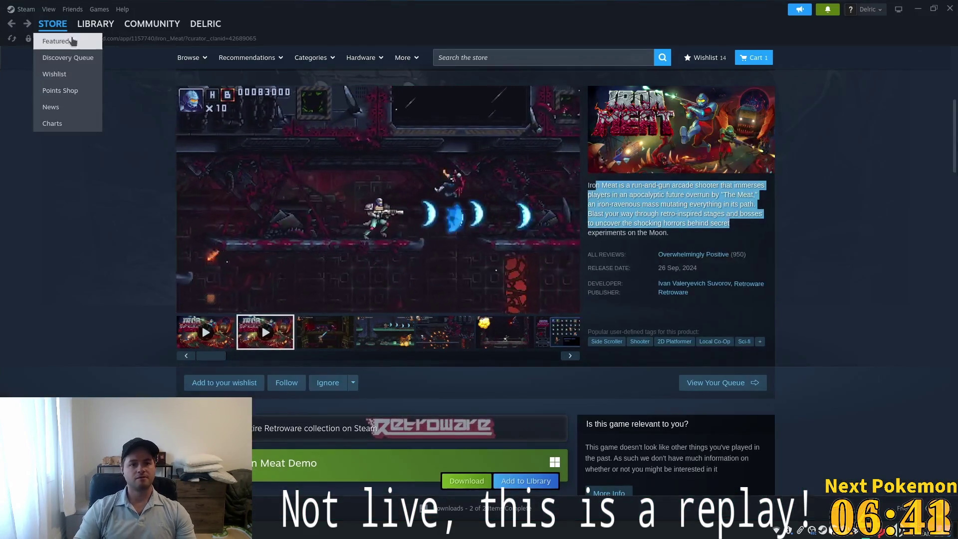
Find Aseprite in the Steam library by searching 'ase' and launch it.
click(88, 30)
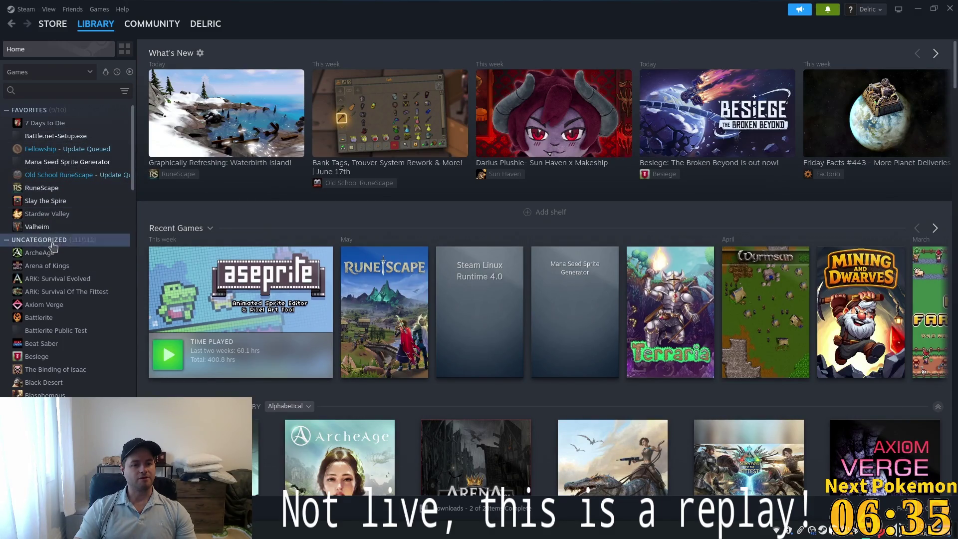
scroll(60, 175, down, 2)
scroll(62, 153, up, 2)
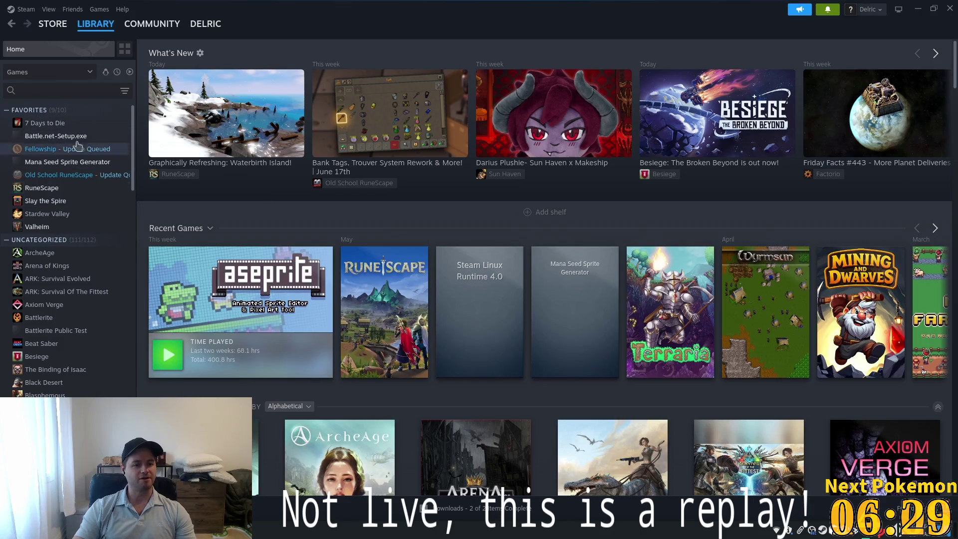
click(85, 90)
text(ase)
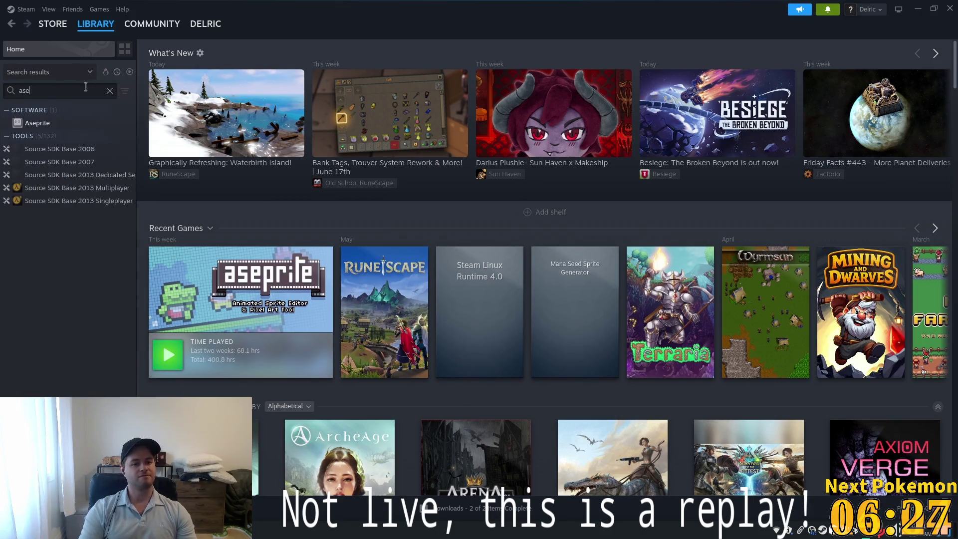
click(60, 124)
right_click(60, 126)
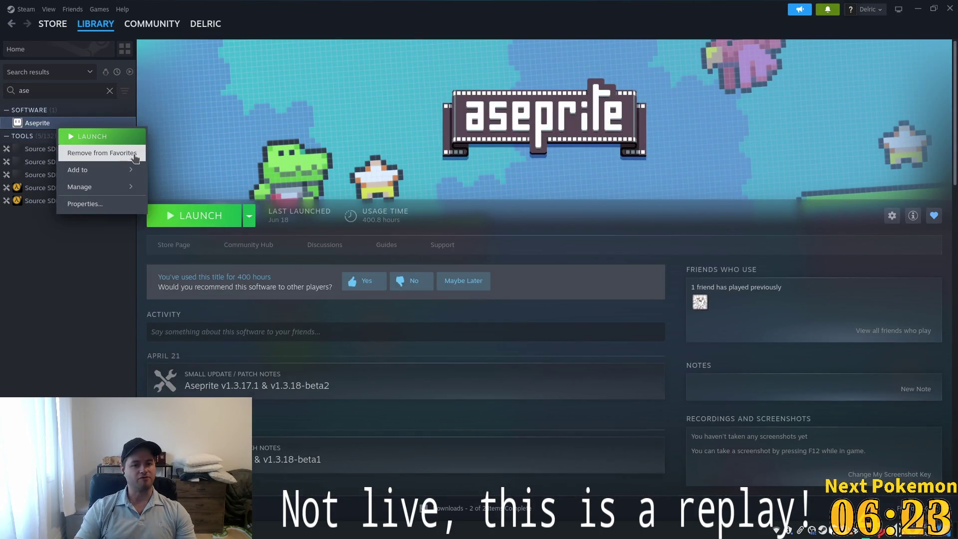
mouse_move(99, 186)
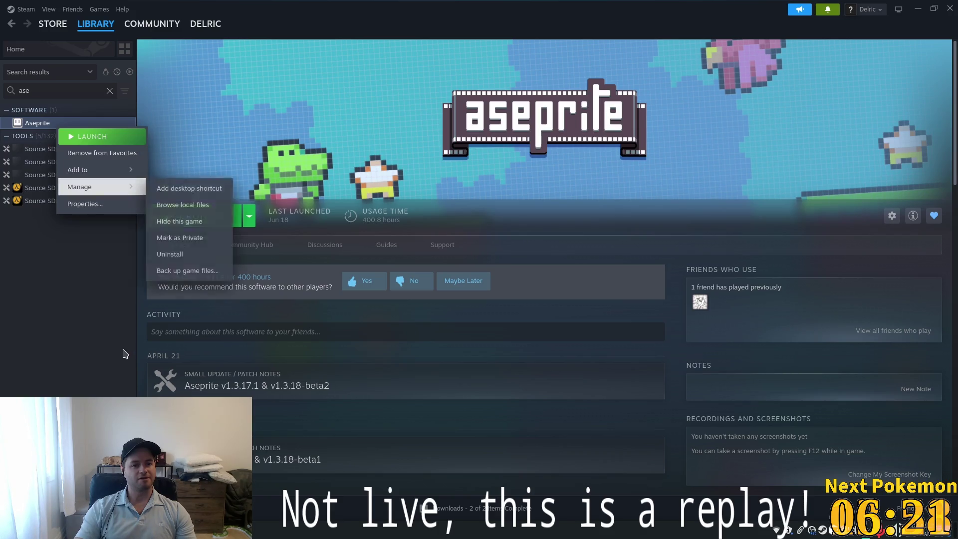
click(86, 342)
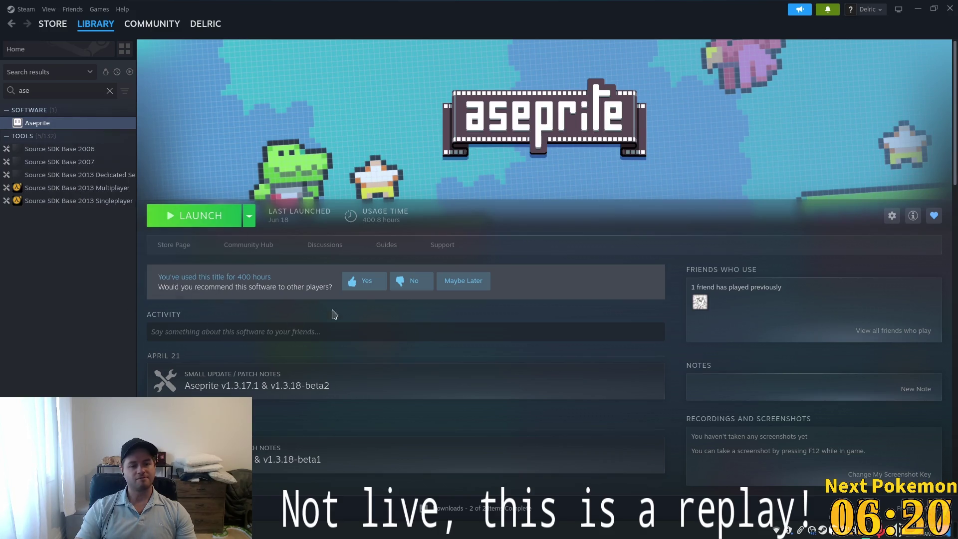
click(203, 226)
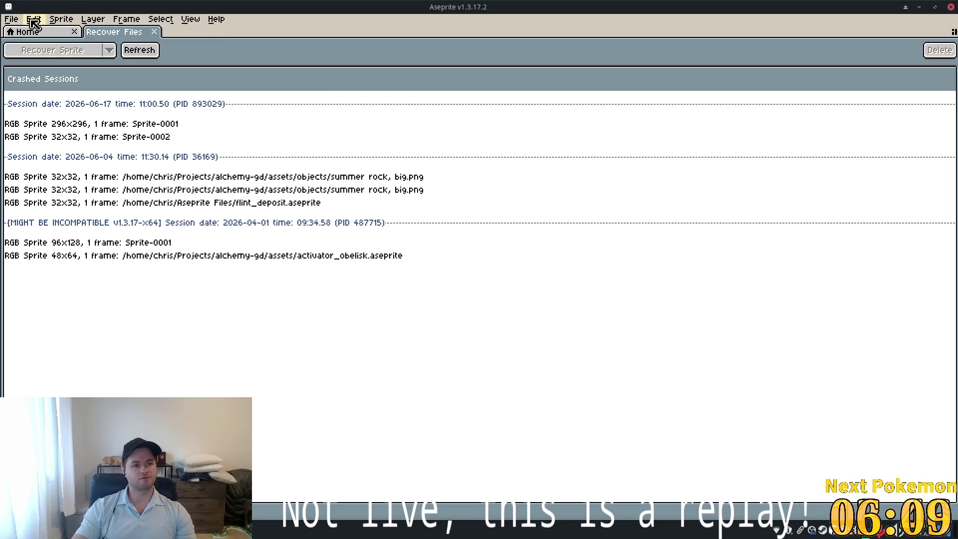
Open ui_buttons.png from the ui folder to view its button sprite sheet.
click(11, 19)
click(30, 48)
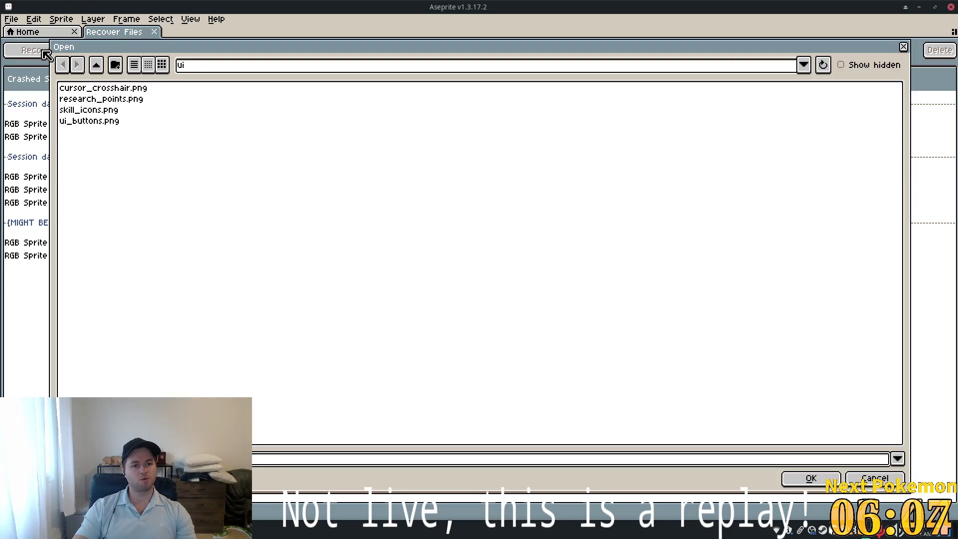
click(95, 123)
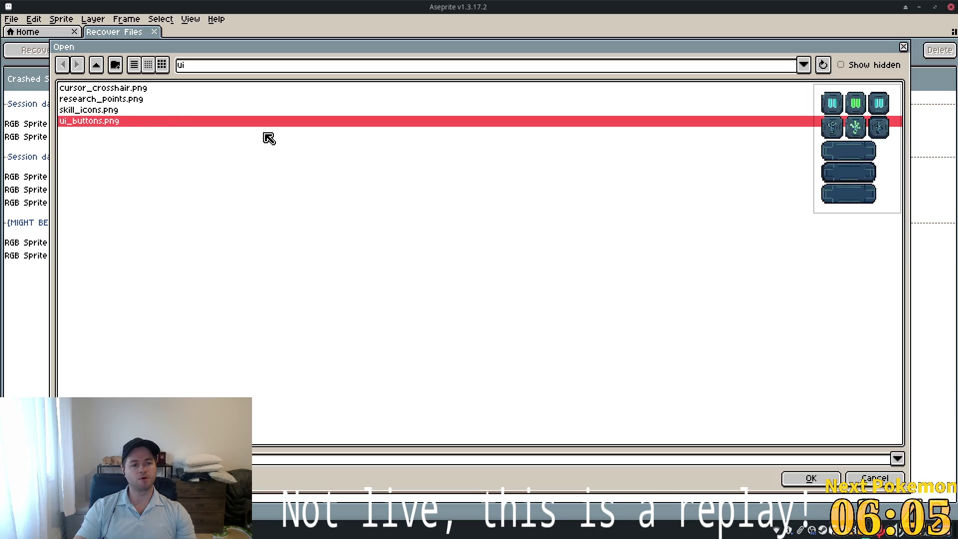
double_click(79, 125)
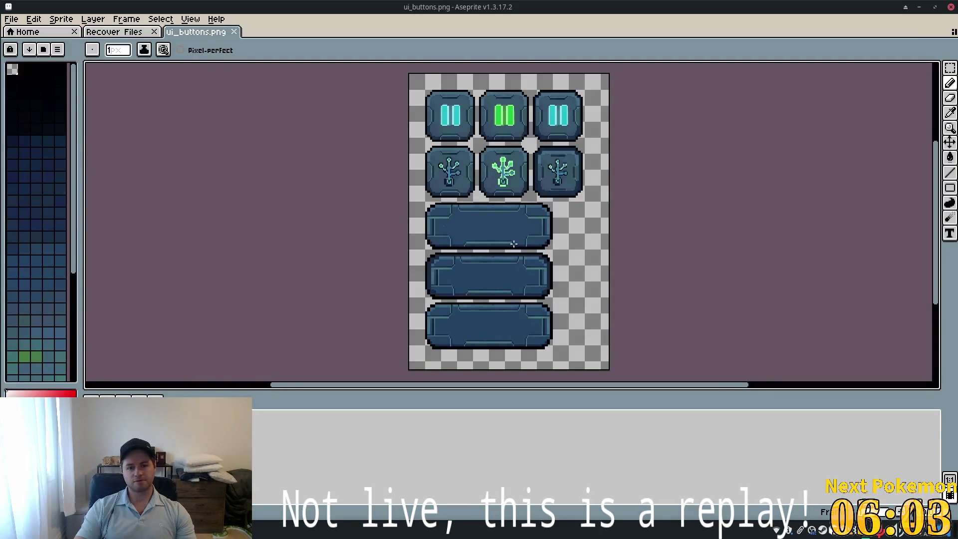
scroll(665, 242, up, 3)
scroll(646, 248, down, 5)
scroll(676, 244, up, 2)
scroll(709, 239, down, 2)
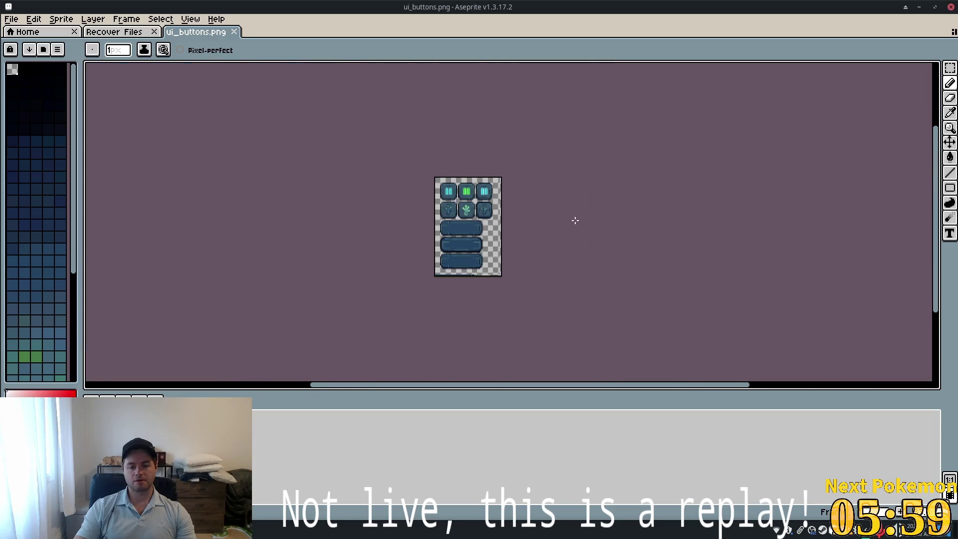
scroll(541, 208, up, 4)
scroll(519, 218, down, 2)
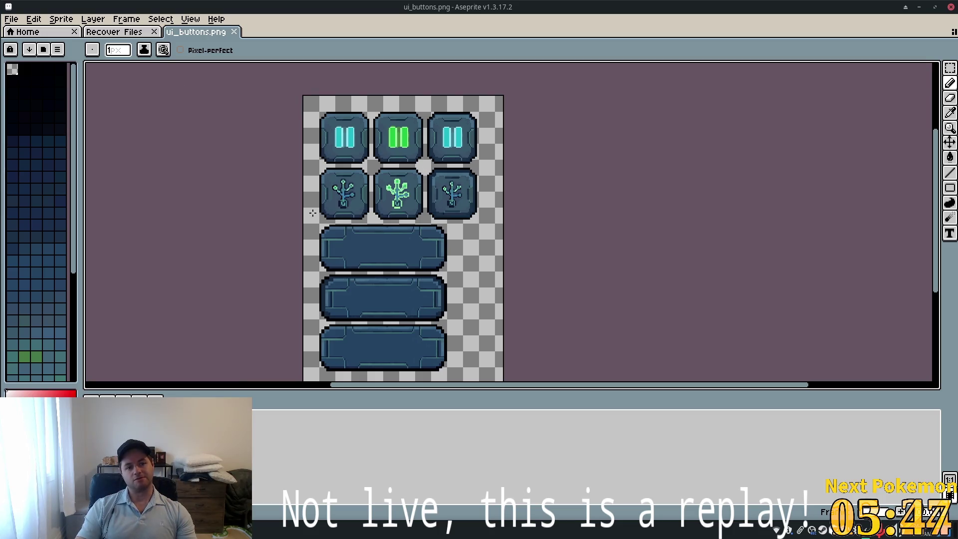
scroll(308, 272, up, 1)
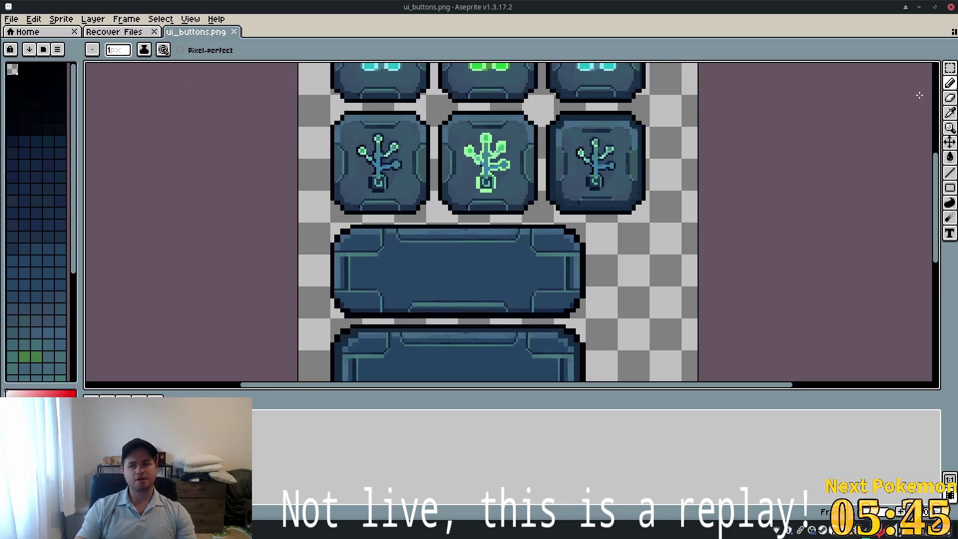
Select the first wide button in ui_buttons.png and paste it into a new 143×51 sprite.
click(950, 68)
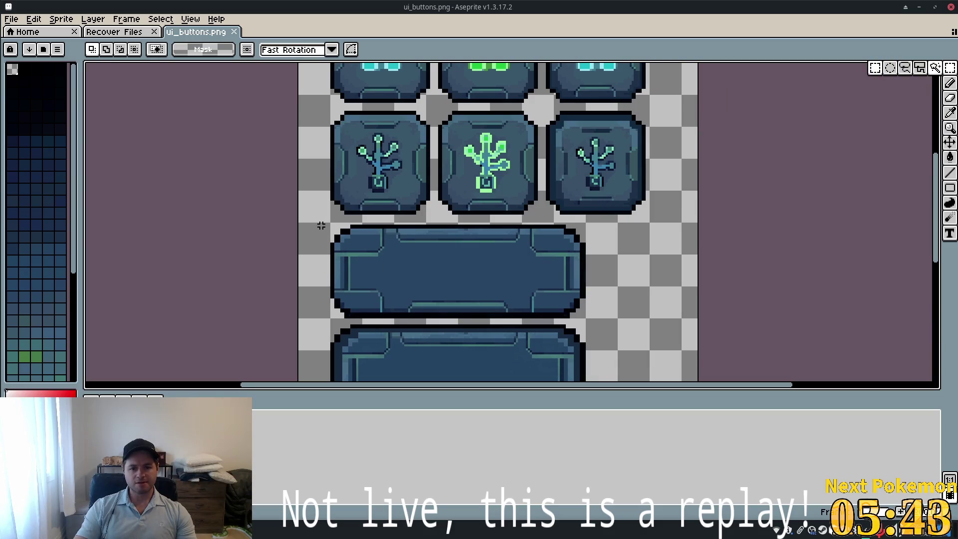
mouse_move(314, 222)
mouse_down()
mouse_move(562, 286)
mouse_move(611, 312)
mouse_move(602, 324)
mouse_up()
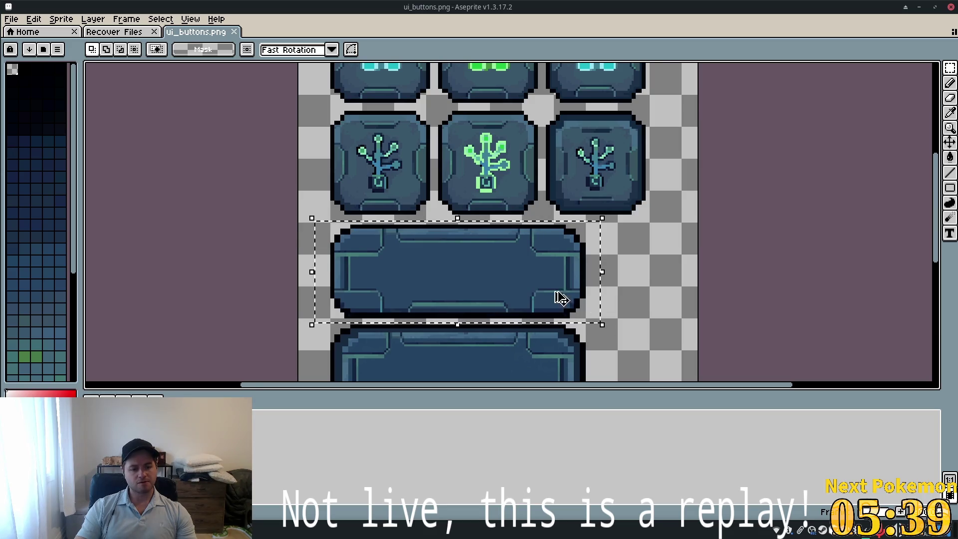
click(11, 19)
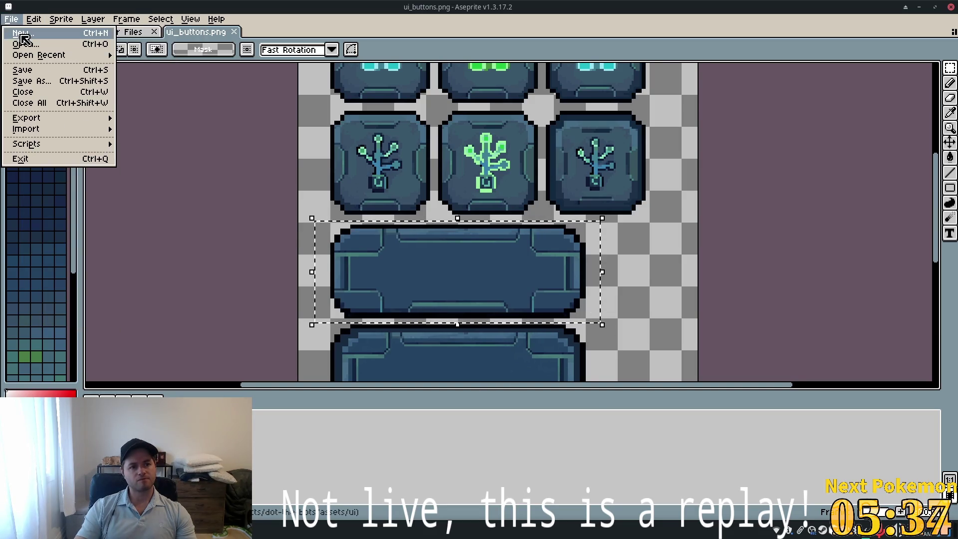
click(20, 33)
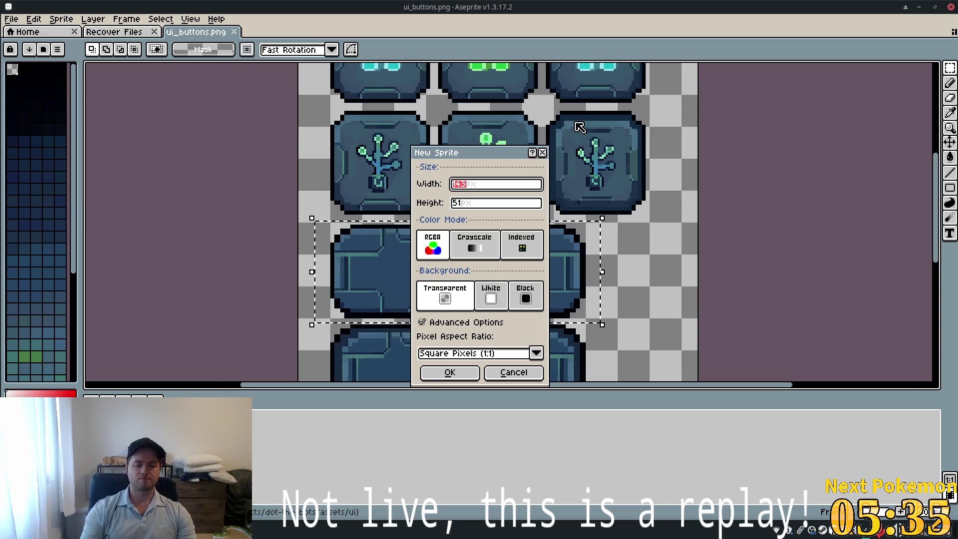
click(456, 372)
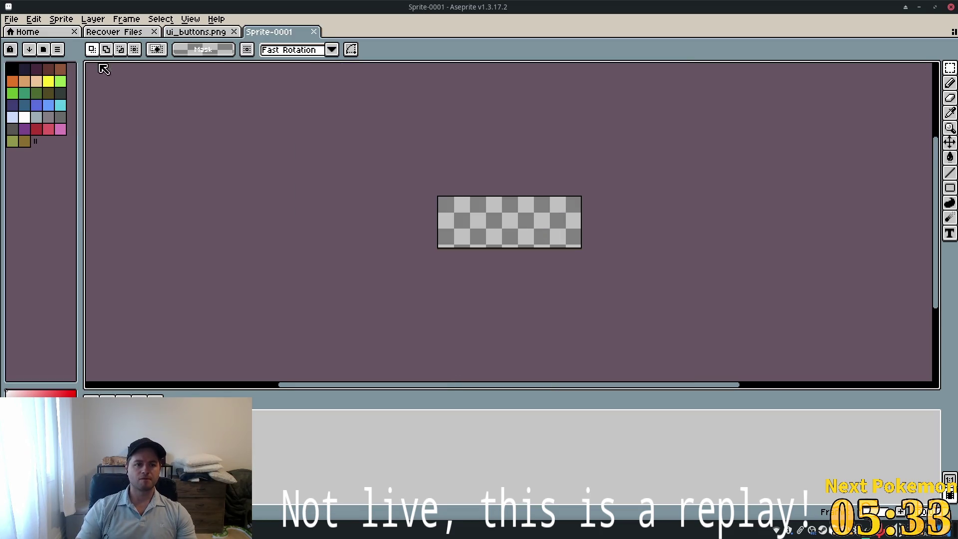
key(ctrl+v)
scroll(543, 226, up, 5)
scroll(545, 228, down, 1)
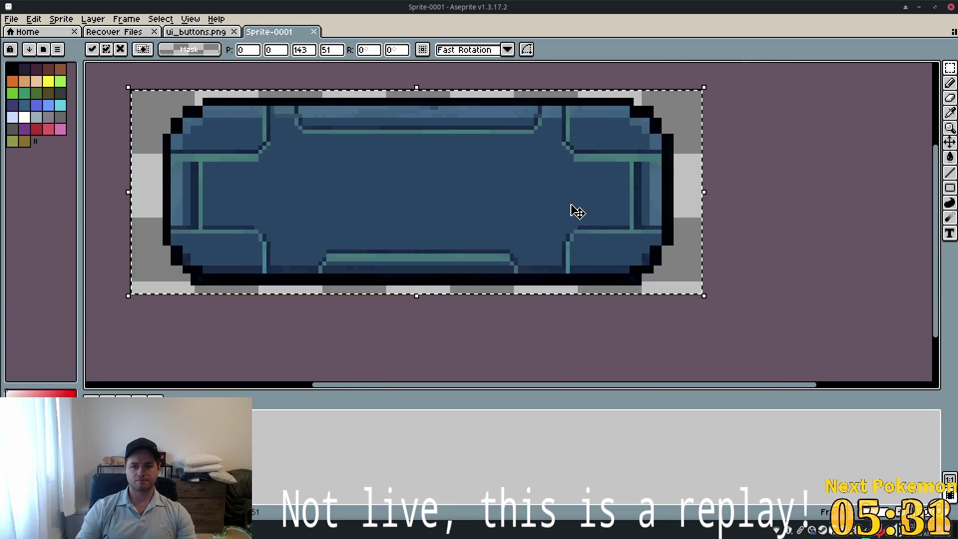
Paint over the button's upper and lower inner teal lines with the panel's dark blue using a 5px pencil.
click(950, 113)
click(550, 251)
key(b)
key(Tab)
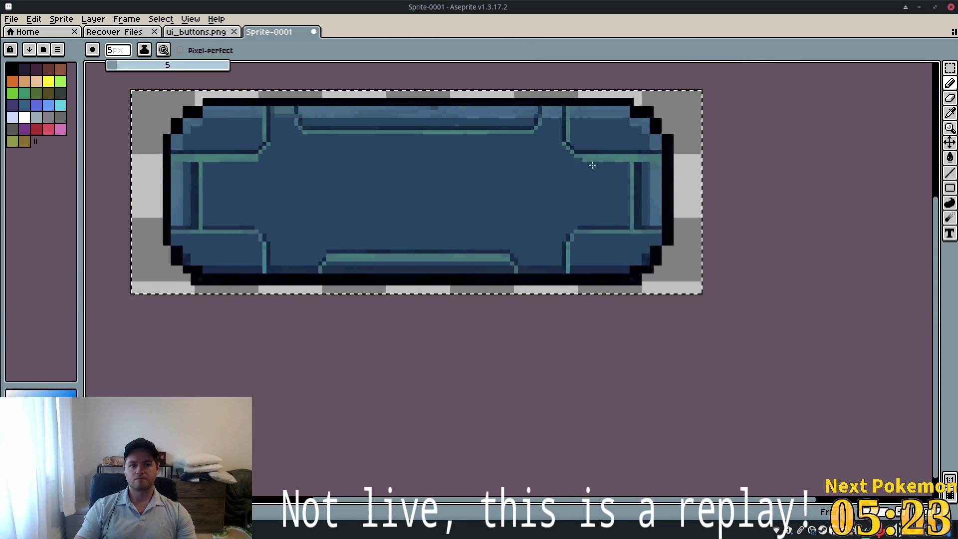
mouse_move(574, 149)
mouse_down()
mouse_move(638, 158)
mouse_move(630, 225)
mouse_move(578, 231)
mouse_move(567, 267)
mouse_up()
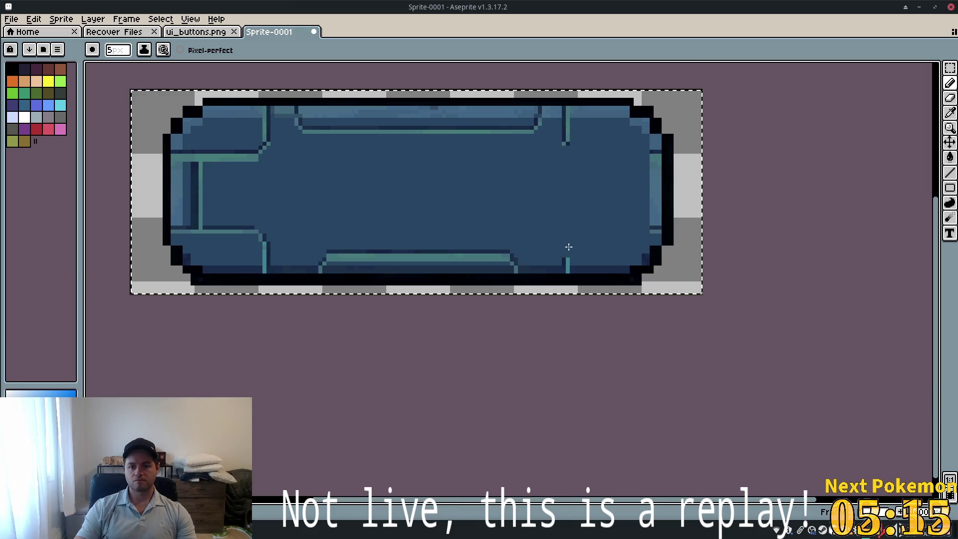
mouse_move(566, 143)
mouse_down()
mouse_move(567, 118)
mouse_move(542, 132)
mouse_move(309, 131)
mouse_up()
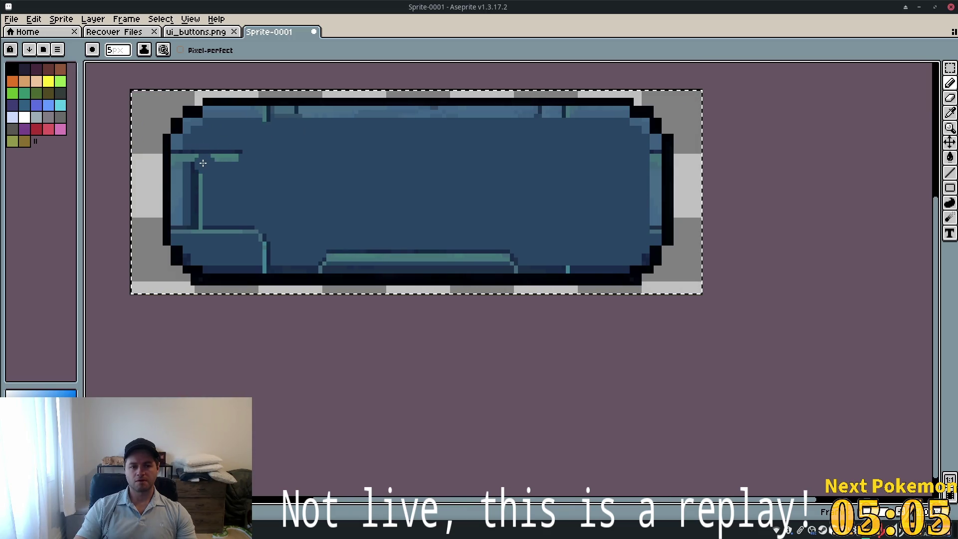
drag(193, 156, 245, 154)
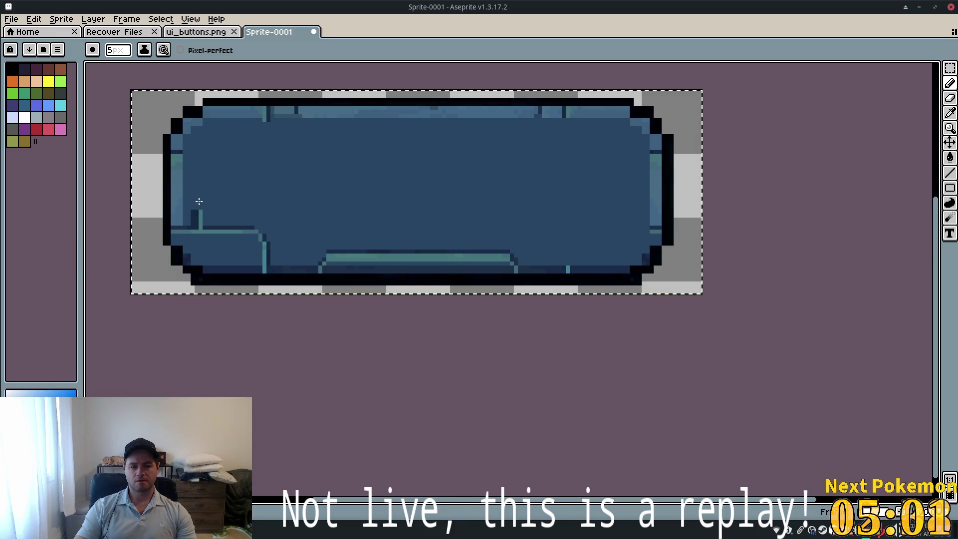
drag(197, 227, 267, 239)
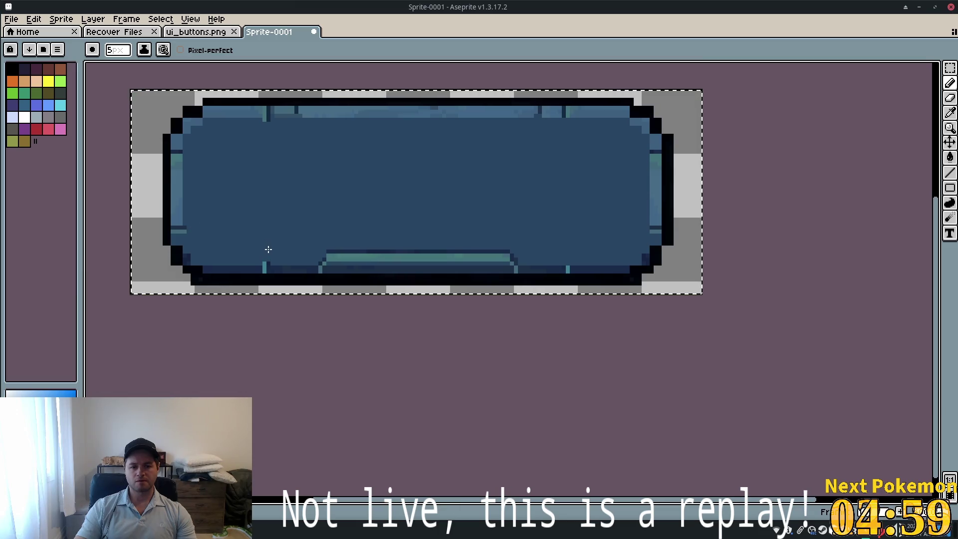
drag(338, 249, 331, 253)
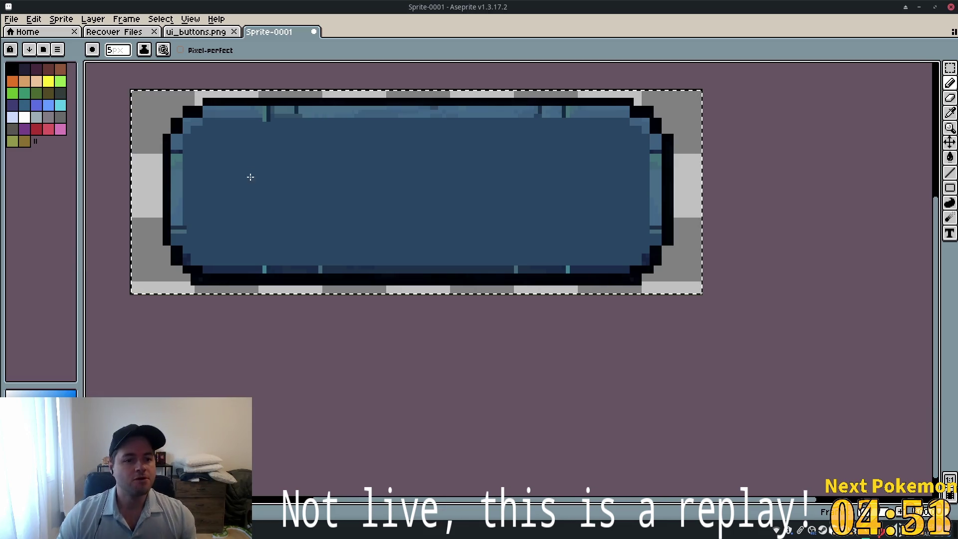
key(i)
alt+click(181, 141)
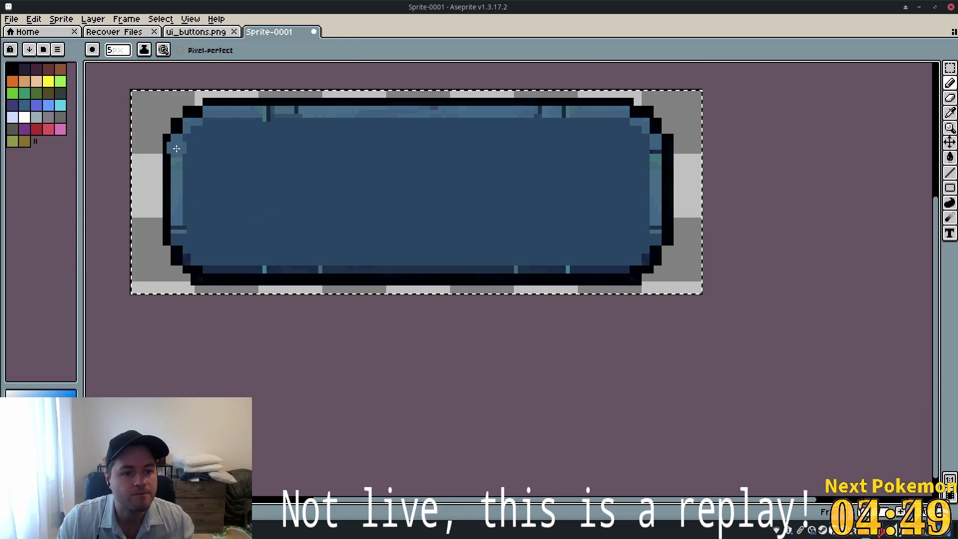
With a 2px pencil, cover the stray light pixels along the bottom inner row.
key(minus)
key(minus)
key(minus)
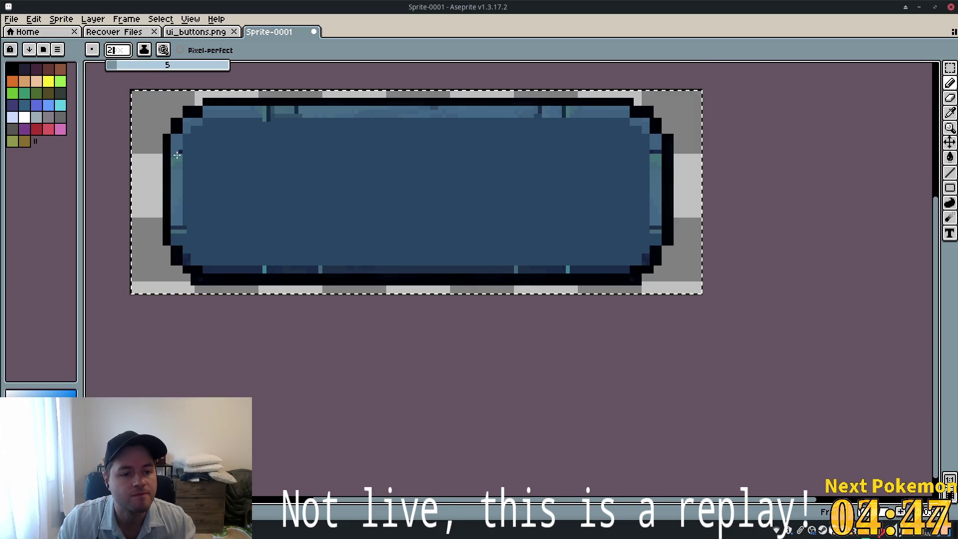
key(Tab)
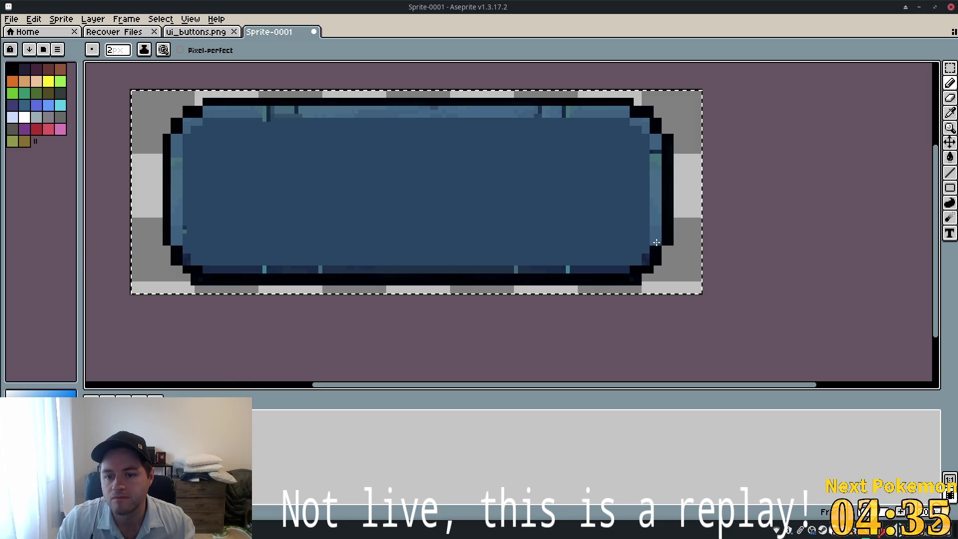
click(630, 173)
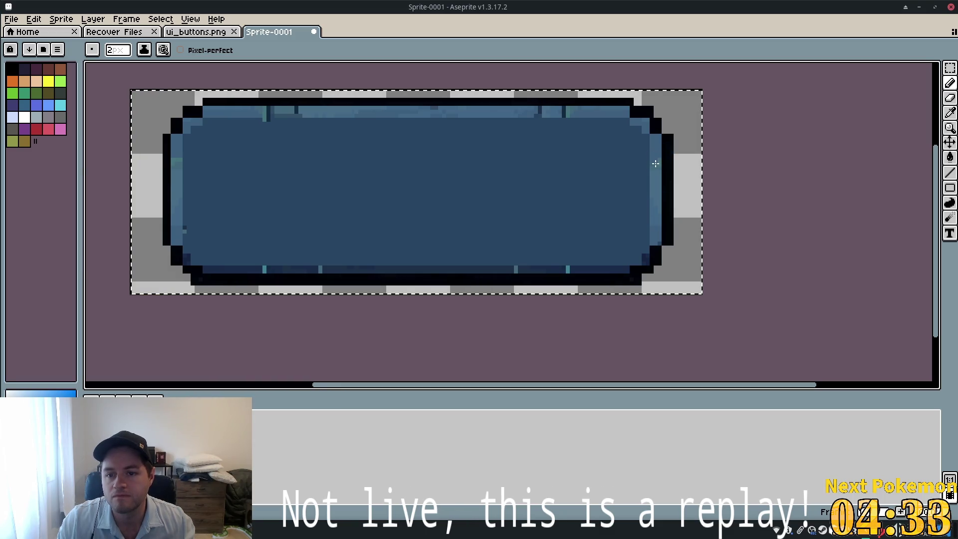
key(ctrl+z)
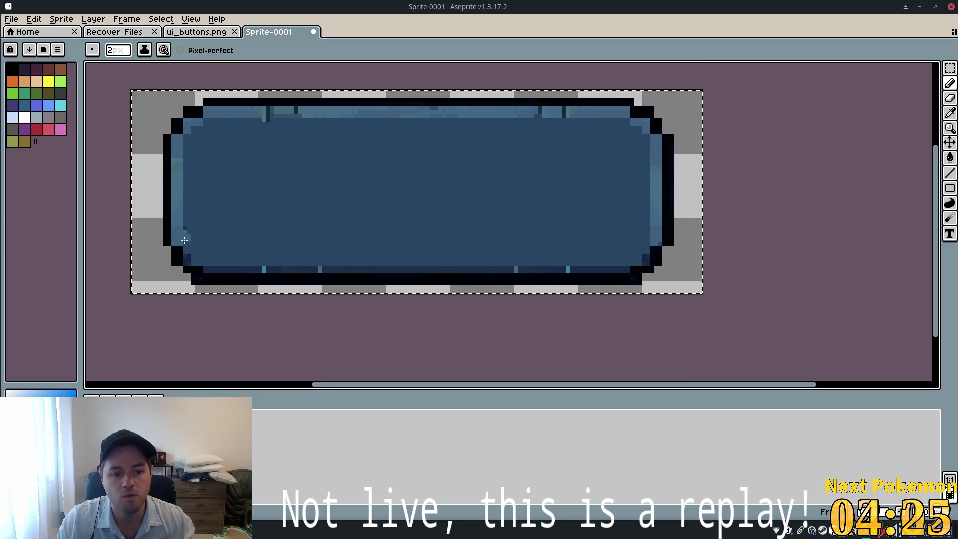
key(i)
key(b)
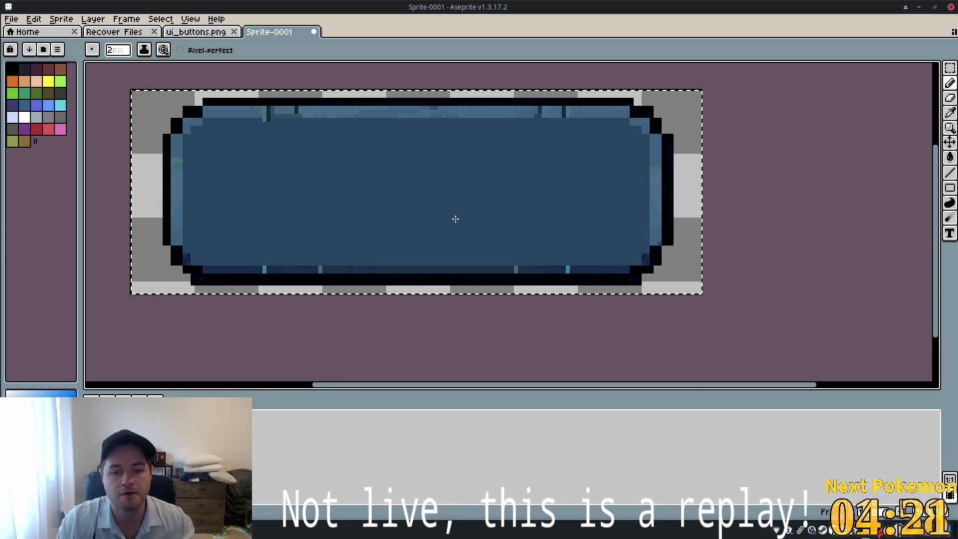
key(i)
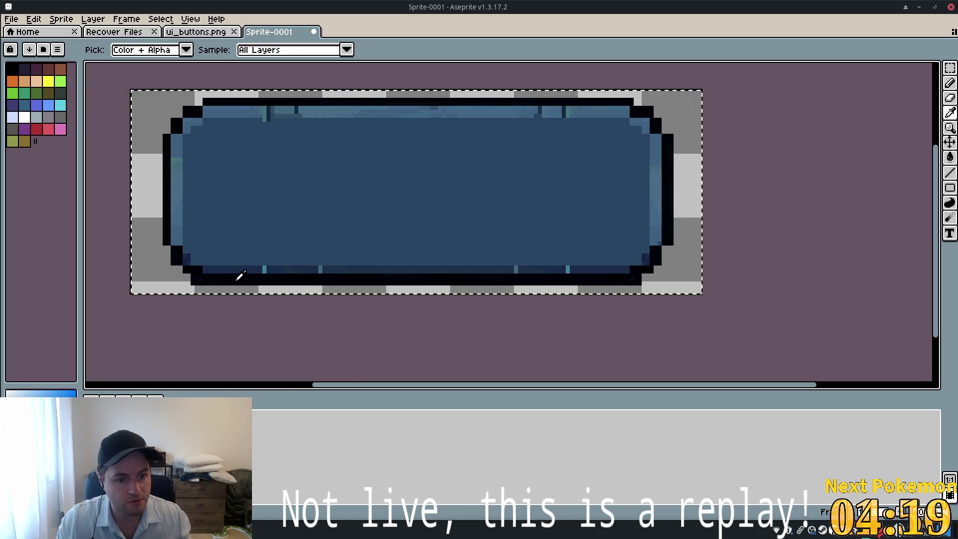
click(252, 266)
key(b)
click(264, 269)
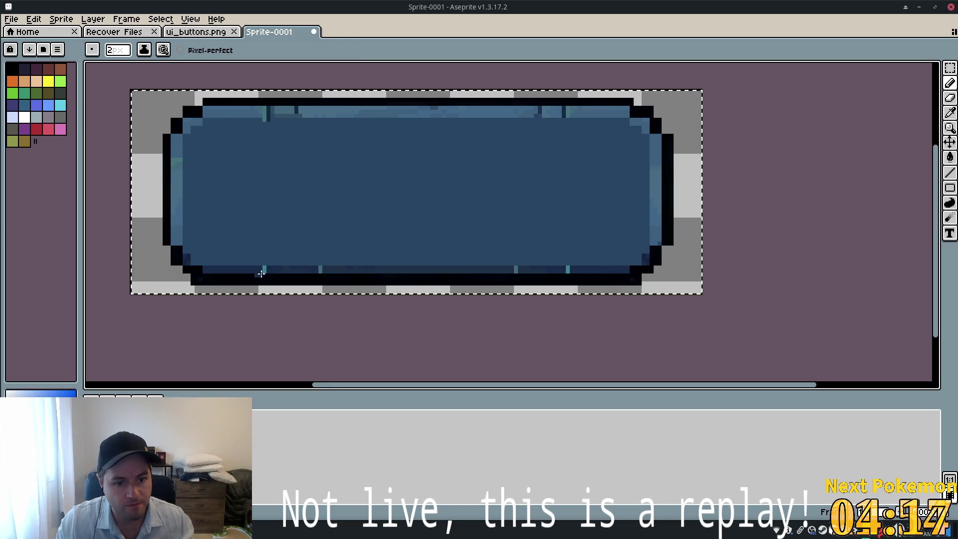
click(320, 270)
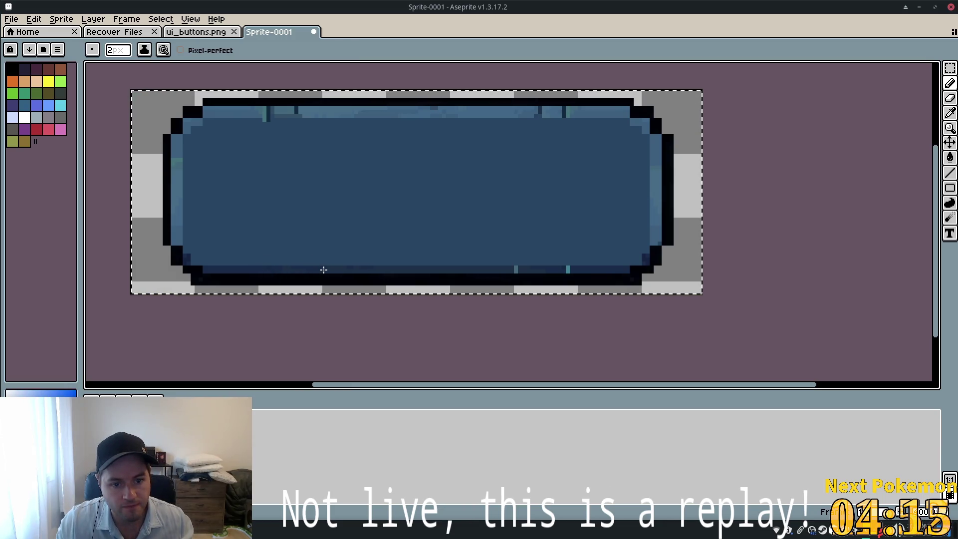
click(516, 269)
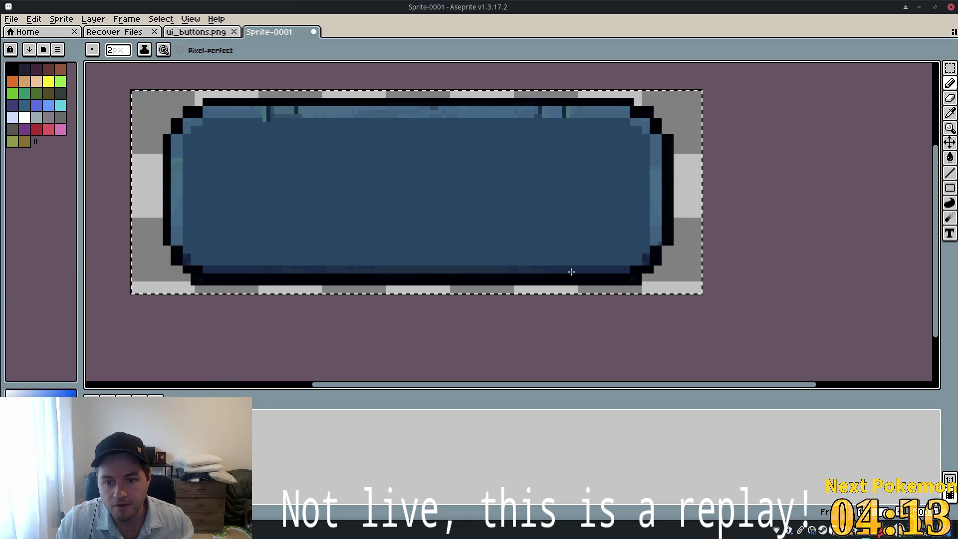
Repaint the stray pixels along the top highlight row, then set the brush size to 1 px.
alt+click(583, 108)
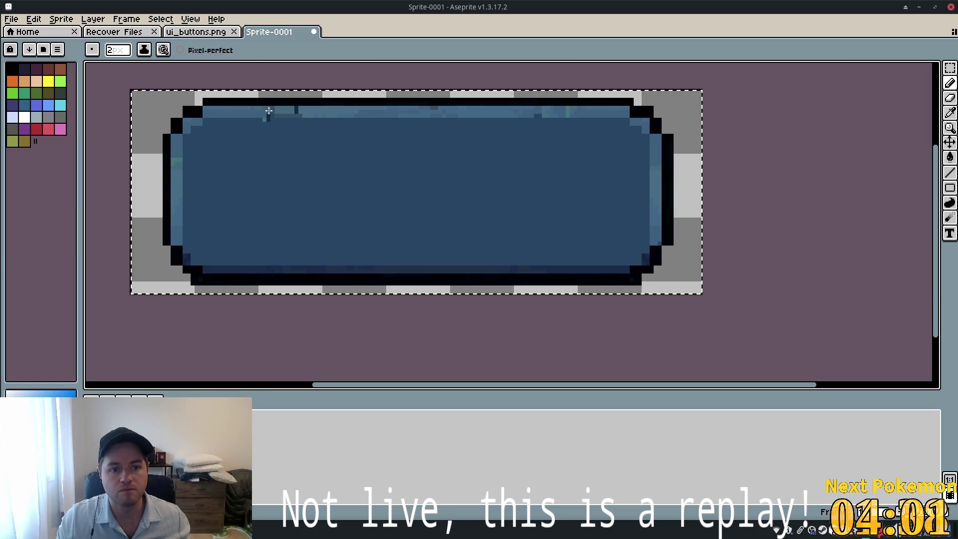
drag(298, 112, 442, 128)
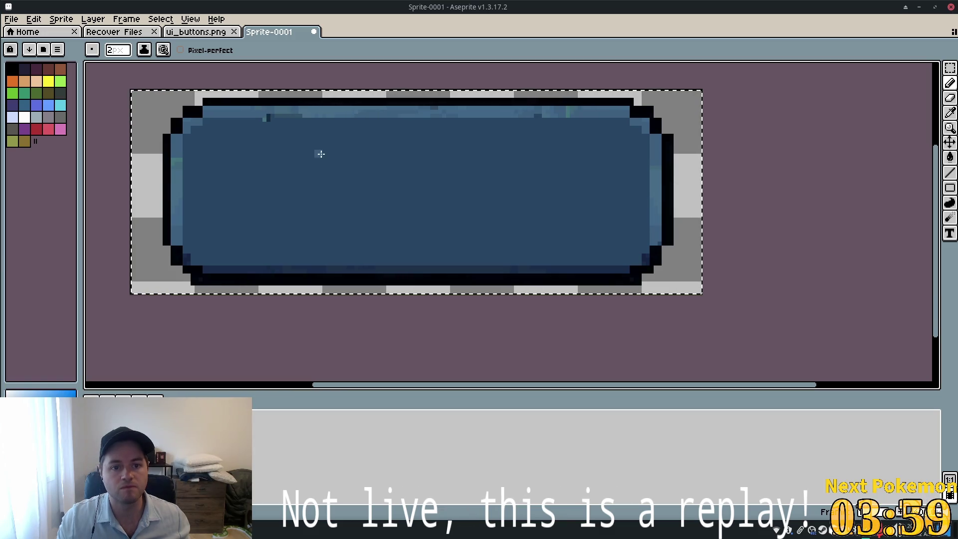
key(v)
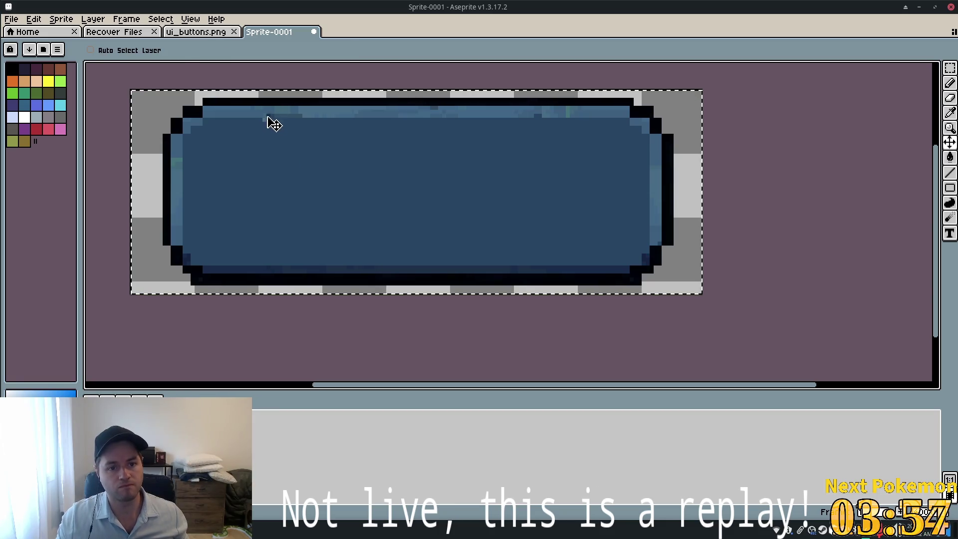
key(b)
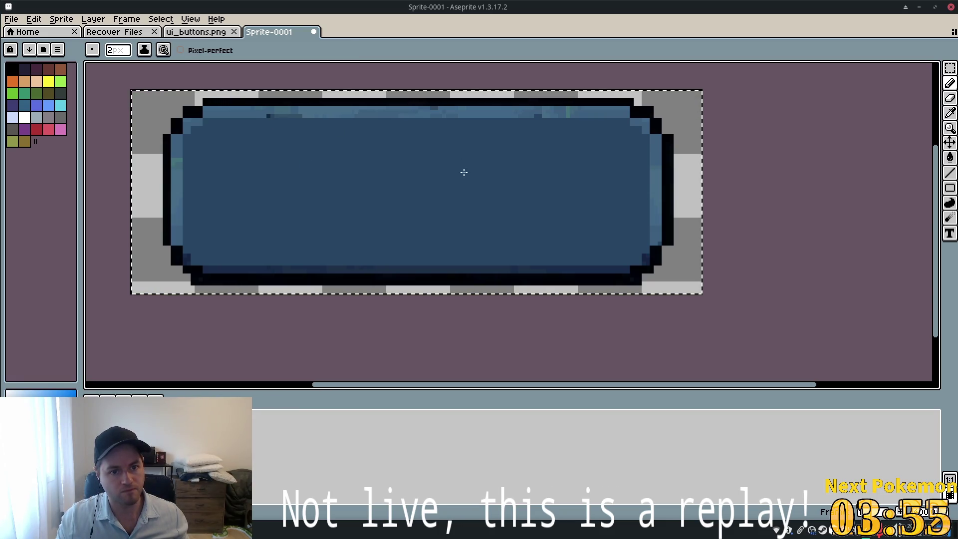
key(i)
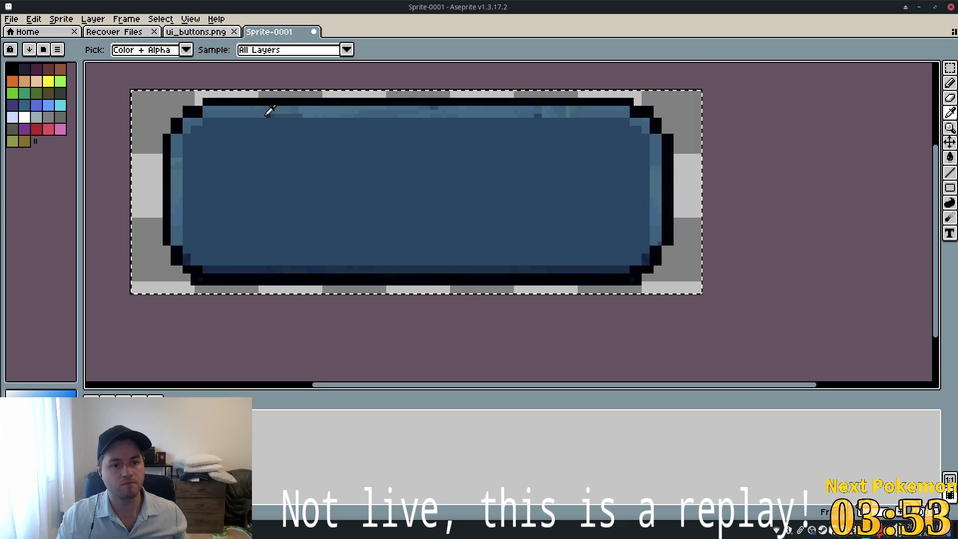
key(b)
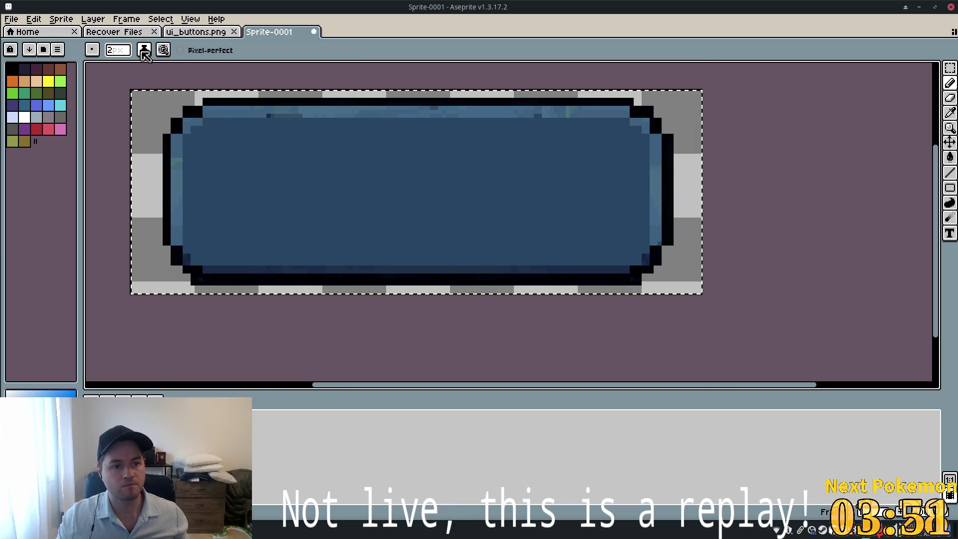
click(120, 50)
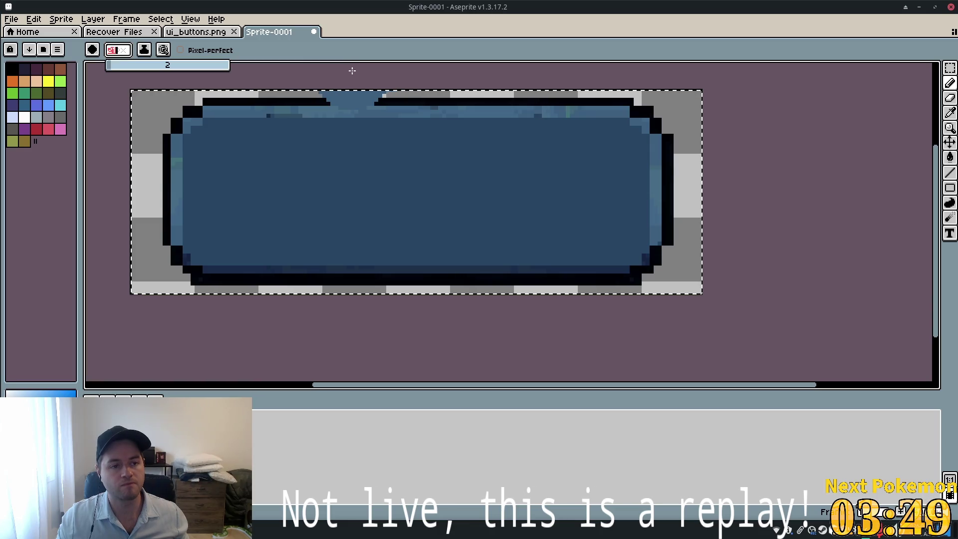
key(minus)
key(Tab)
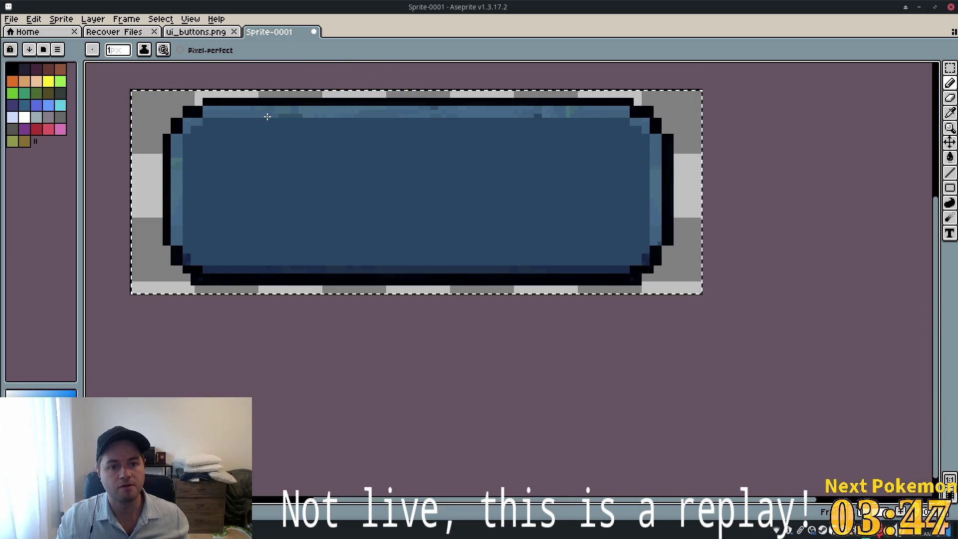
scroll(534, 152, down, 5)
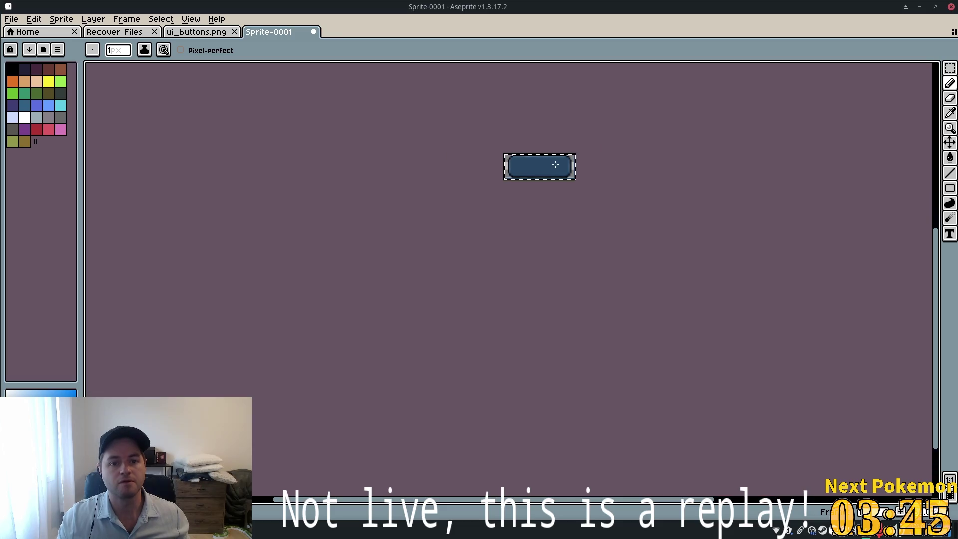
scroll(540, 176, up, 4)
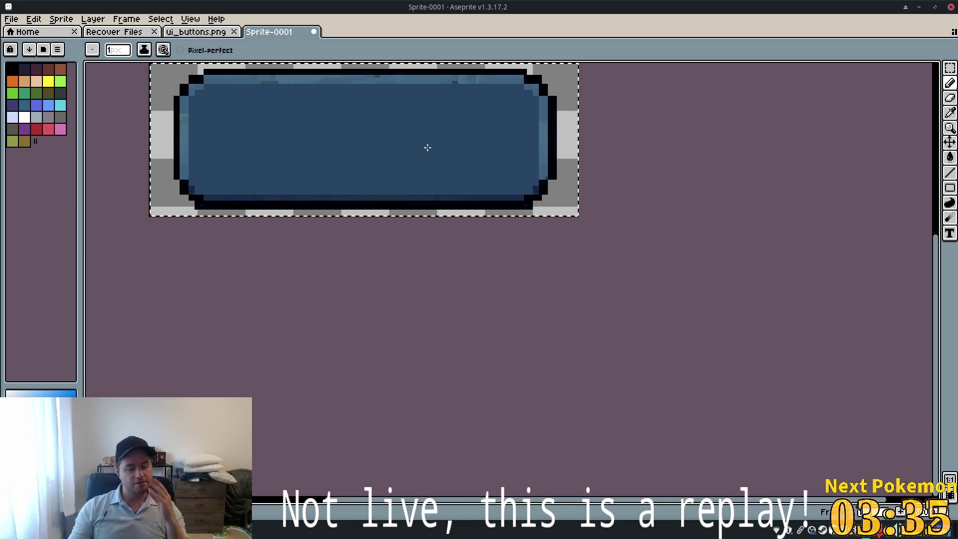
scroll(427, 149, down, 4)
scroll(425, 155, up, 3)
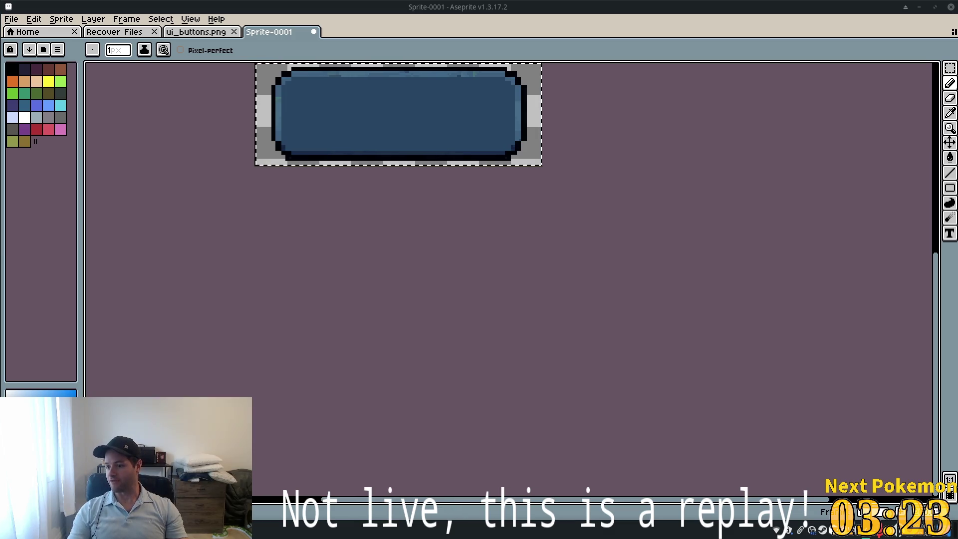
key(ctrl+s)
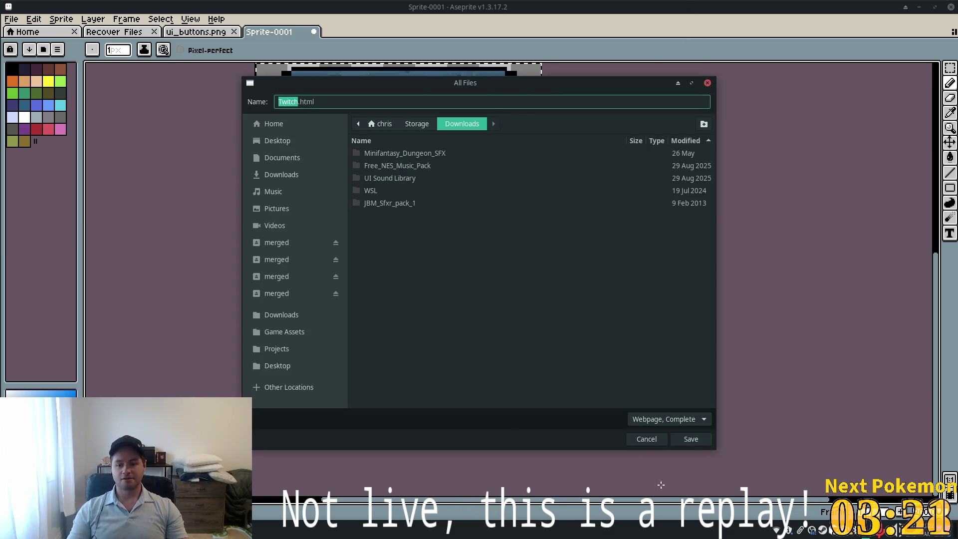
Export the plain blue panel as panels.png into dot-the-bots assets/ui, then return to Godot.
click(647, 439)
click(11, 19)
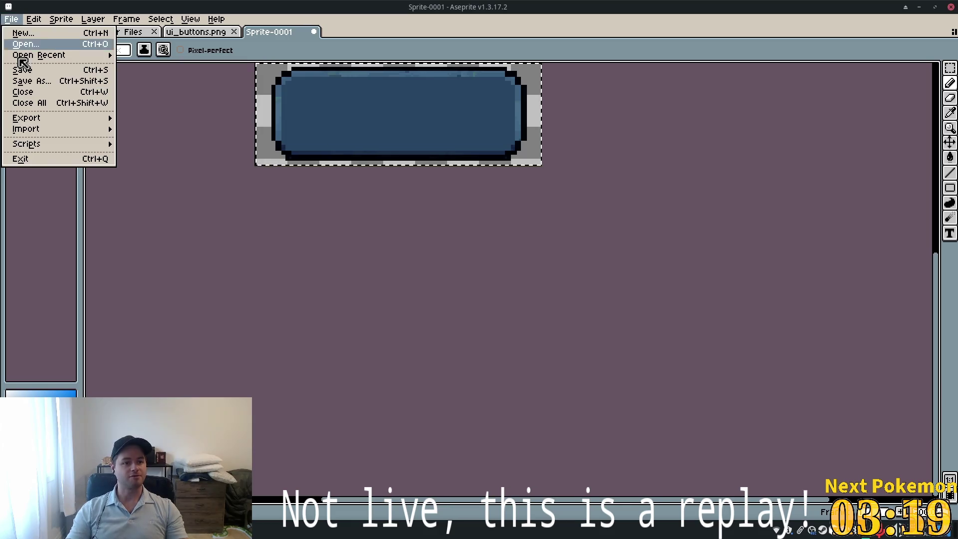
mouse_move(44, 121)
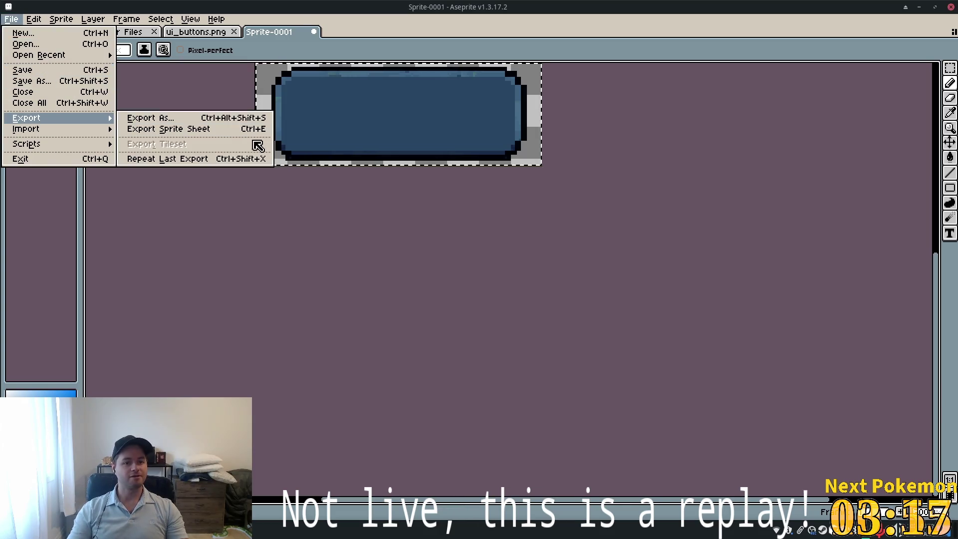
click(199, 119)
click(511, 206)
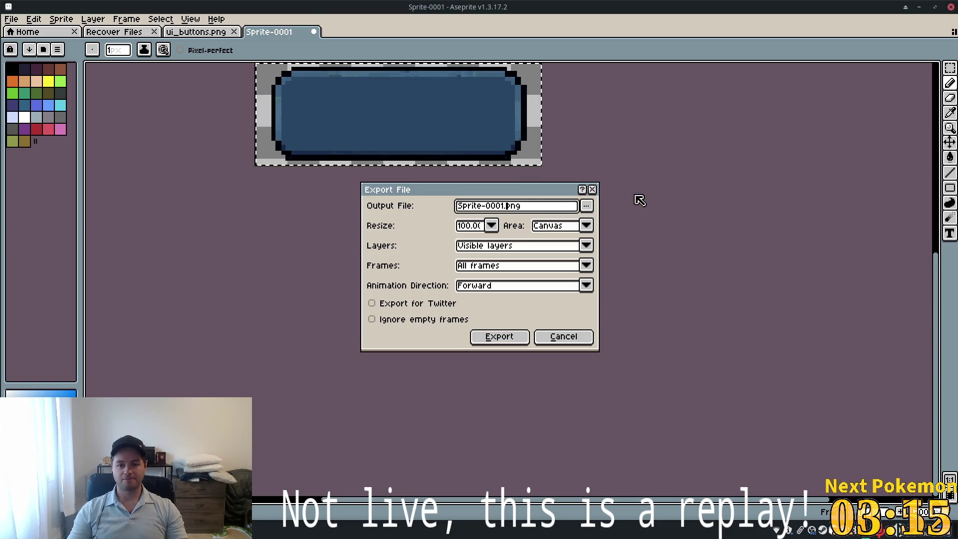
click(586, 205)
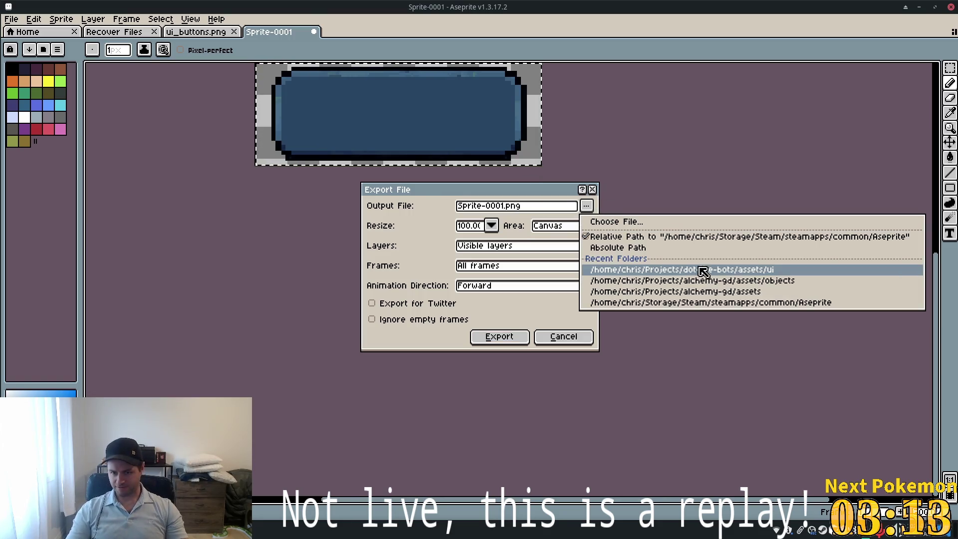
click(617, 221)
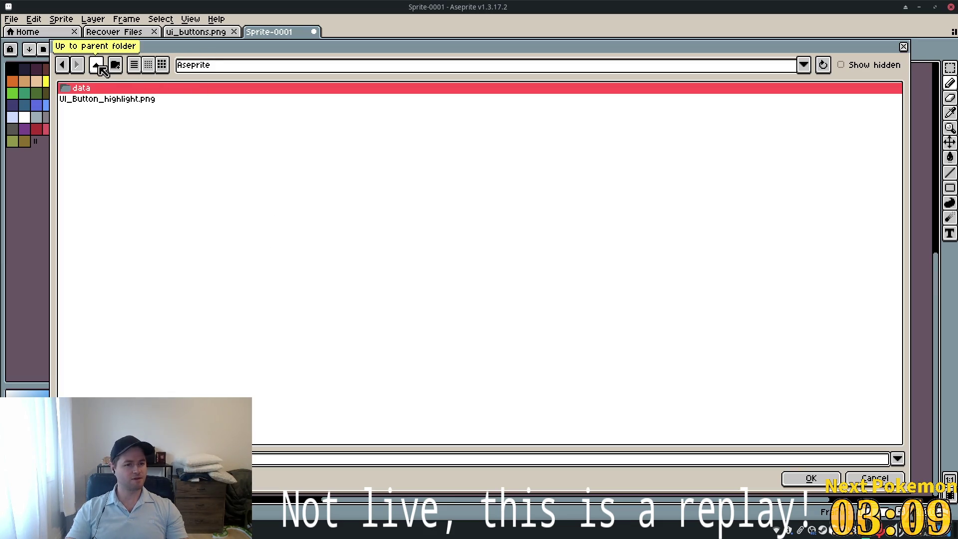
click(257, 68)
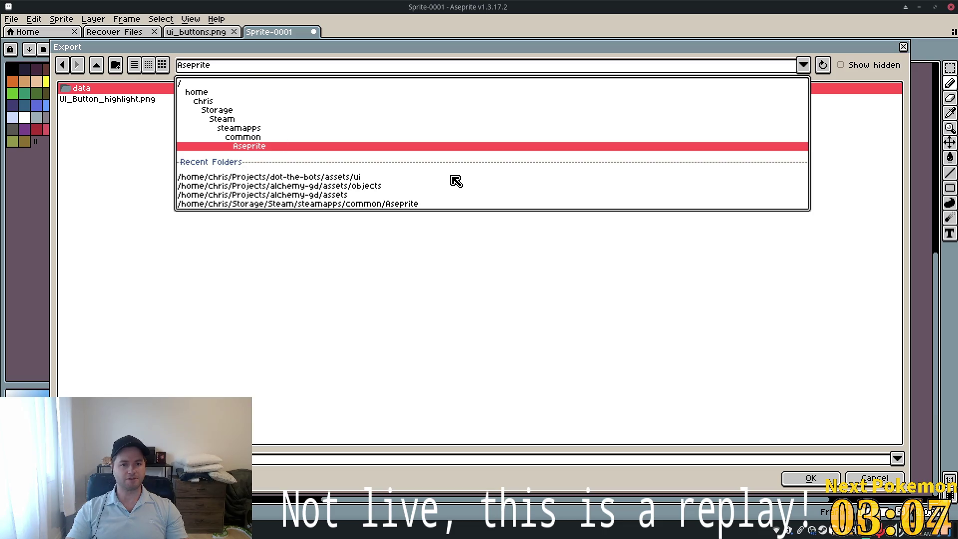
click(350, 178)
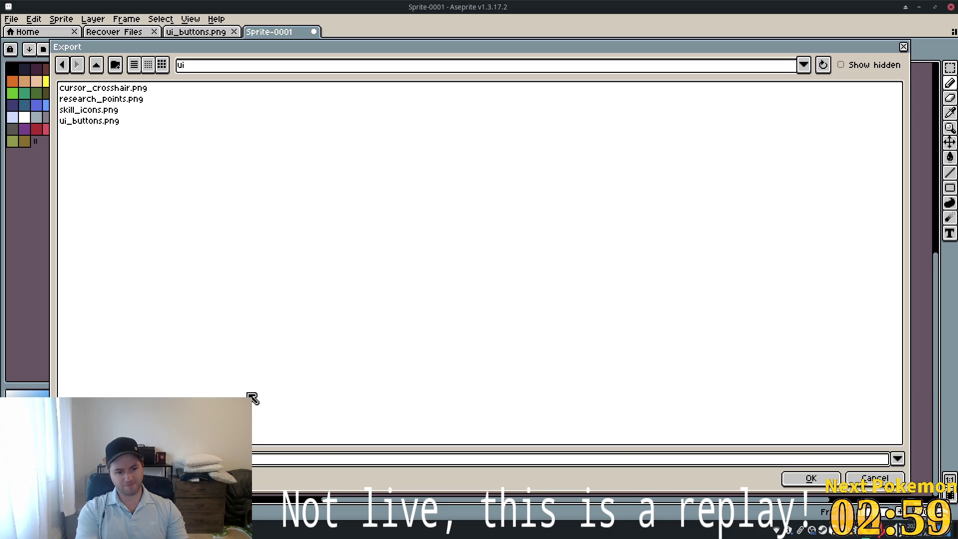
click(811, 478)
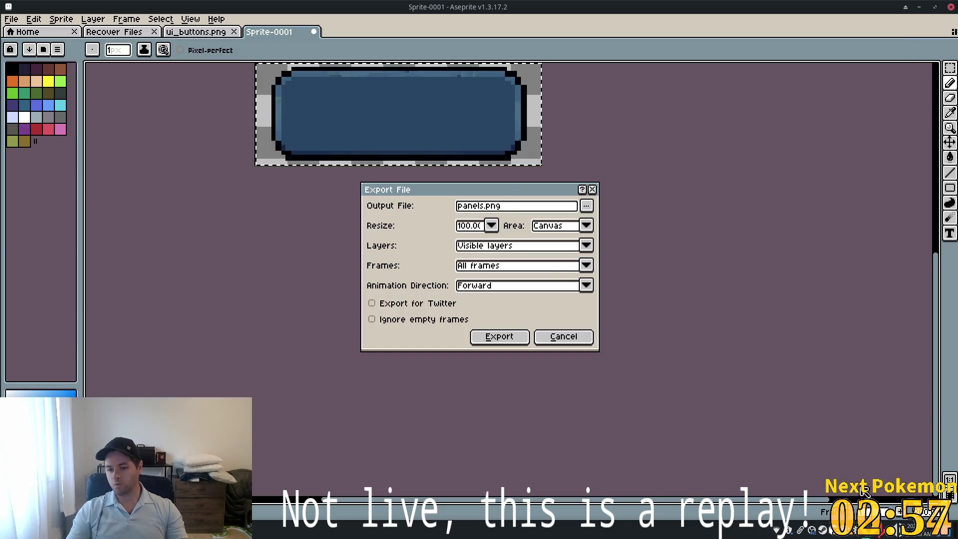
click(519, 340)
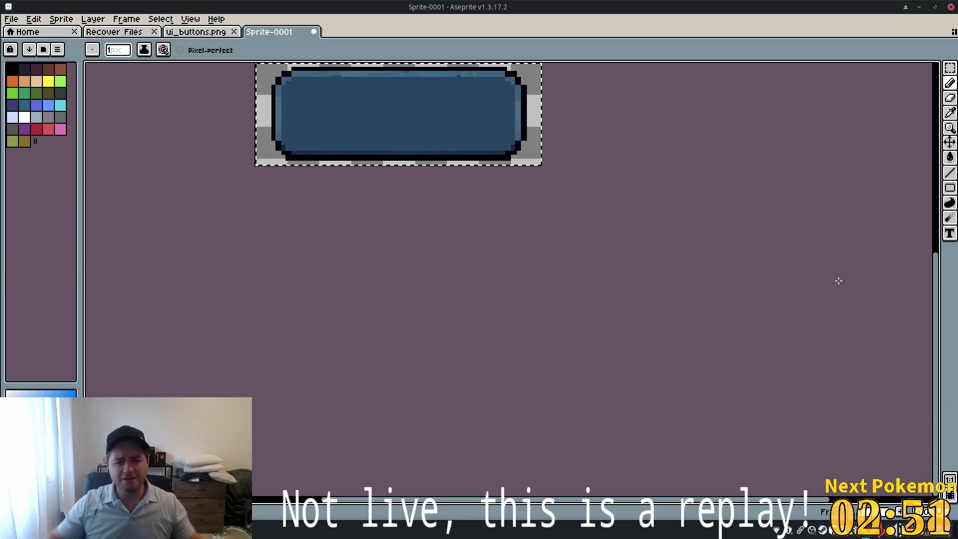
key(alt+Tab)
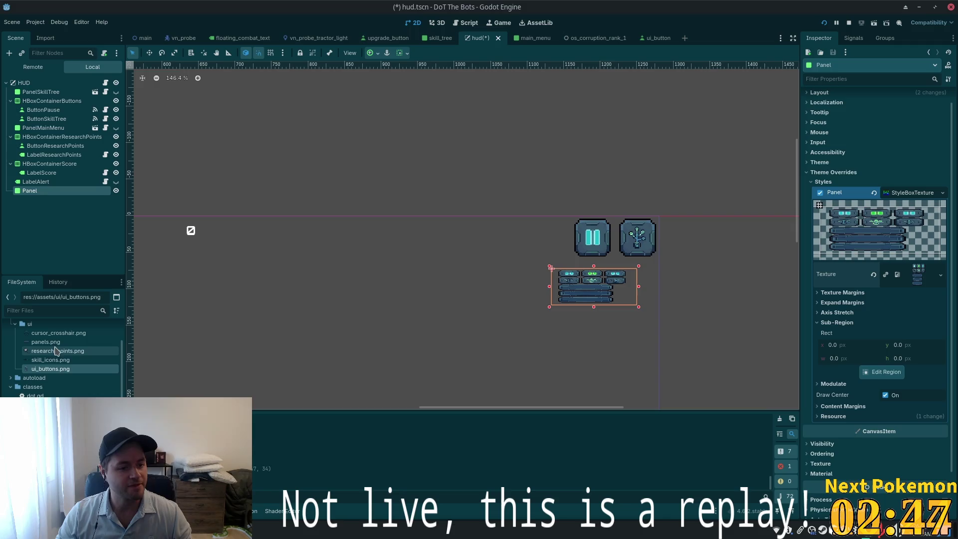
Set panels.png as the Panel's StyleBoxTexture texture and zoom in on the resulting blue panel.
mouse_move(50, 345)
mouse_down()
mouse_move(908, 264)
mouse_move(919, 275)
mouse_up()
scroll(667, 377, up, 5)
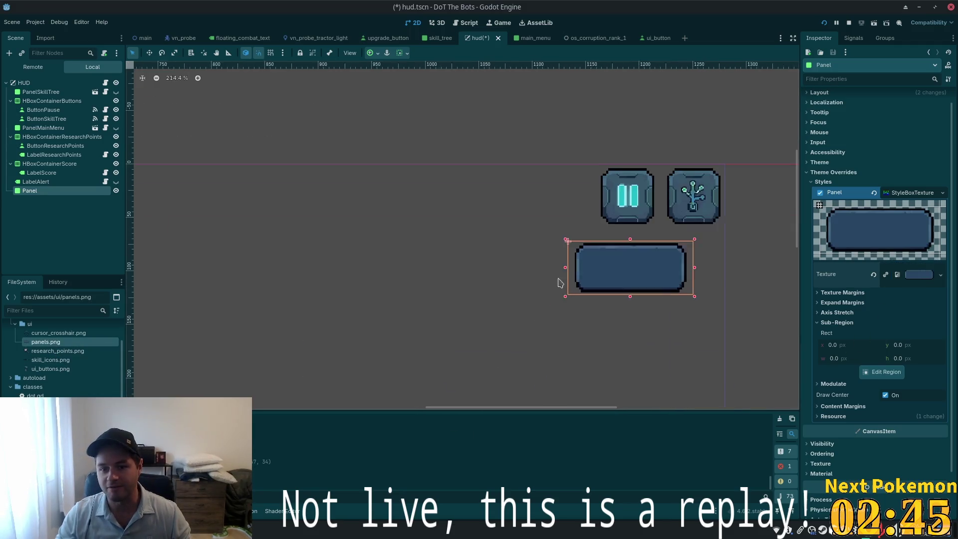
scroll(736, 321, up, 1)
scroll(561, 385, up, 2)
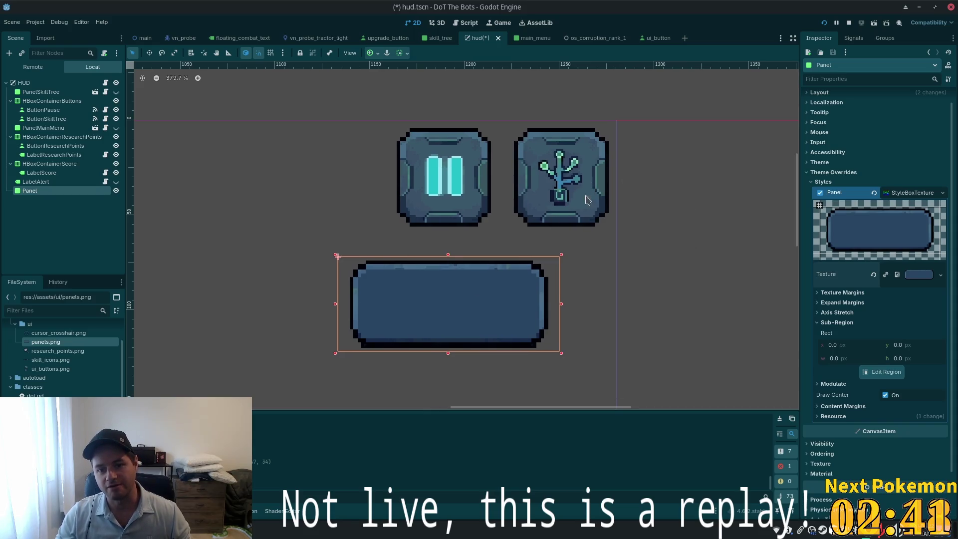
scroll(483, 272, down, 5)
scroll(483, 272, up, 1)
scroll(483, 273, down, 4)
scroll(483, 274, up, 4)
scroll(482, 277, down, 3)
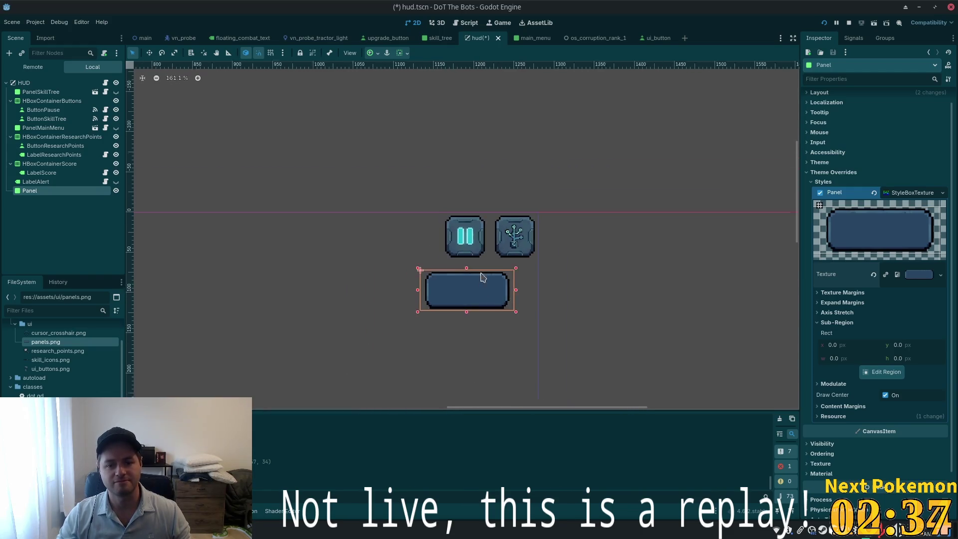
scroll(482, 277, up, 1)
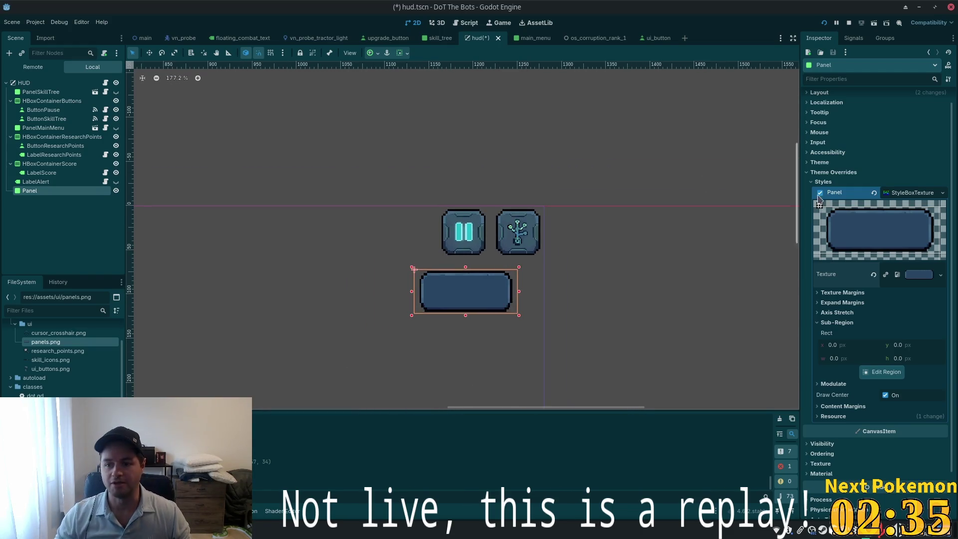
scroll(484, 322, up, 11)
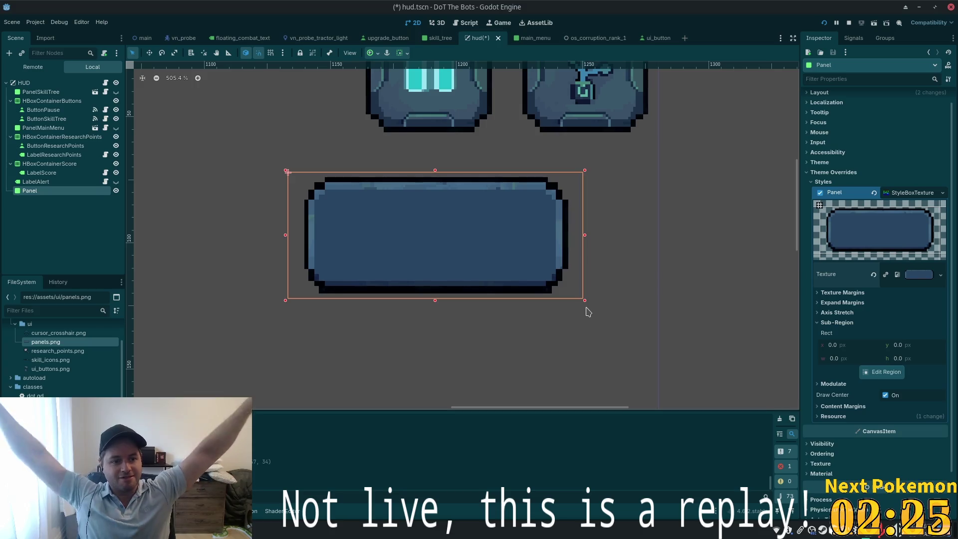
click(30, 181)
Save the Panel node's branch as a separate scene named tooltip.tscn.
right_click(29, 191)
click(27, 198)
right_click(28, 195)
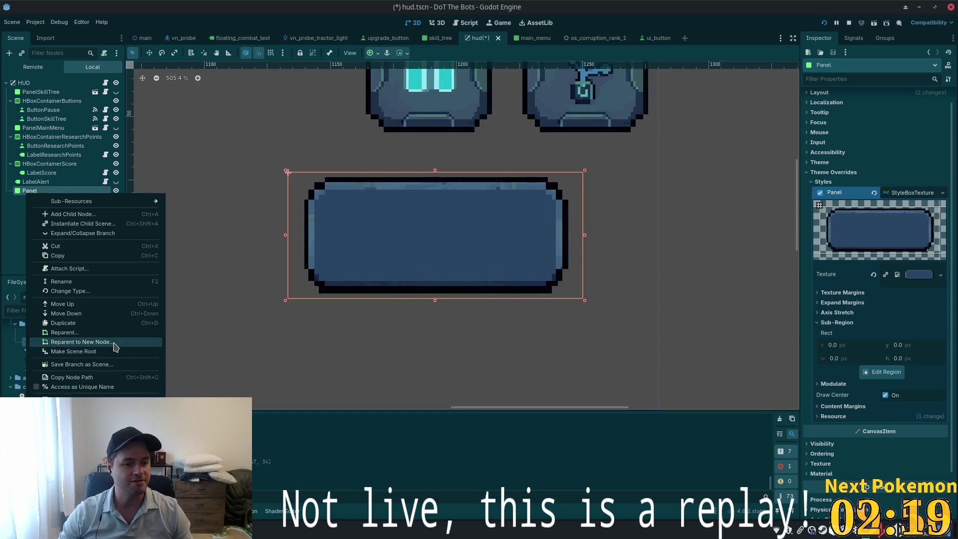
click(115, 365)
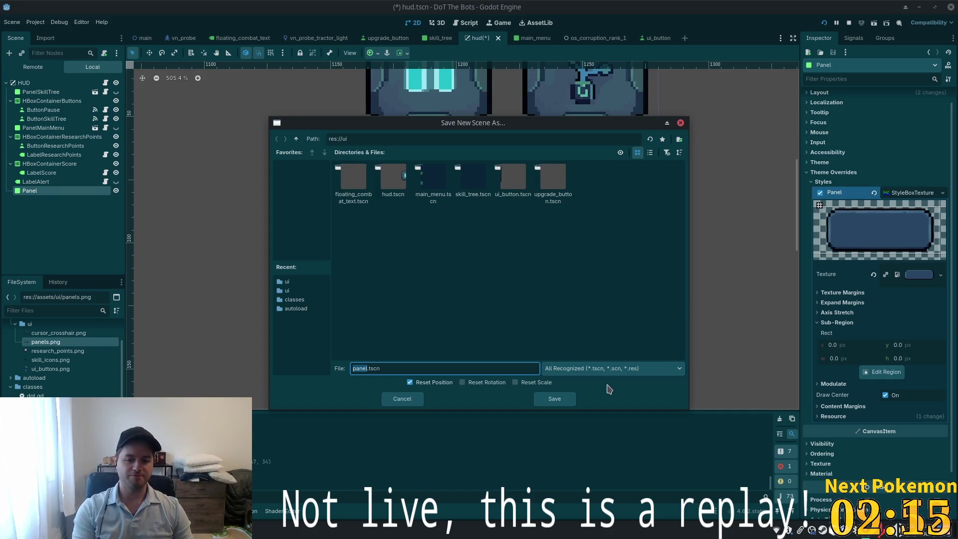
text(tool)
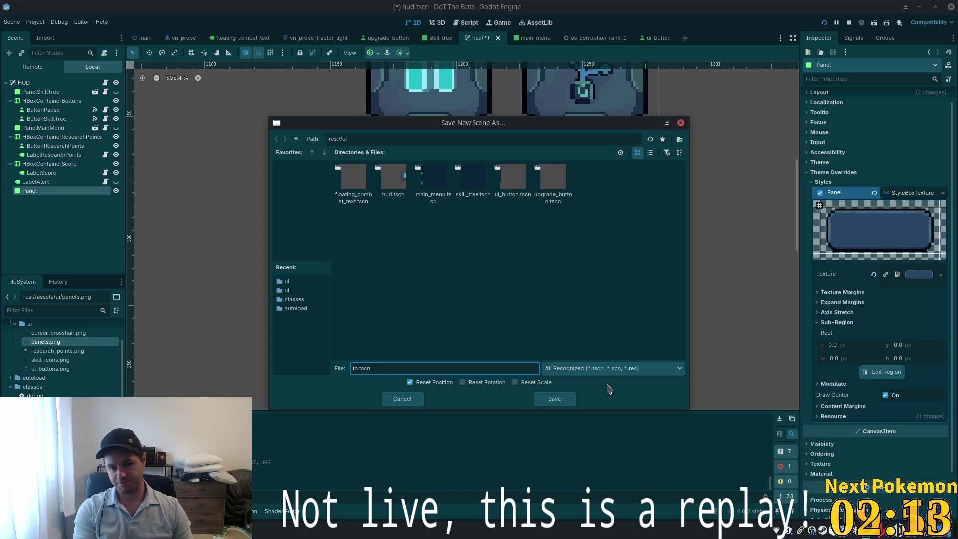
text(tip)
key(Return)
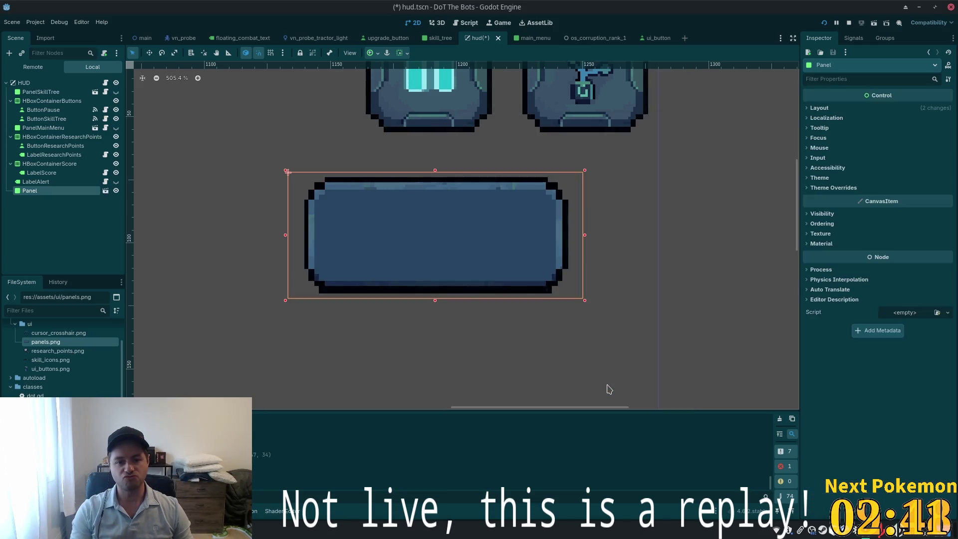
Rename the HUD's Panel node to PanelTooltip.
click(70, 173)
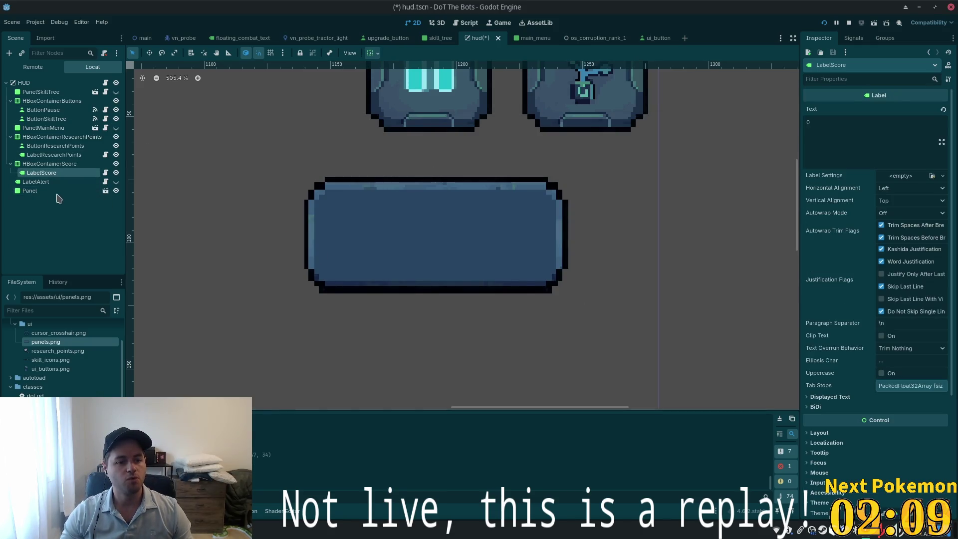
click(63, 191)
key(F2)
key(End)
text(p)
key(Return)
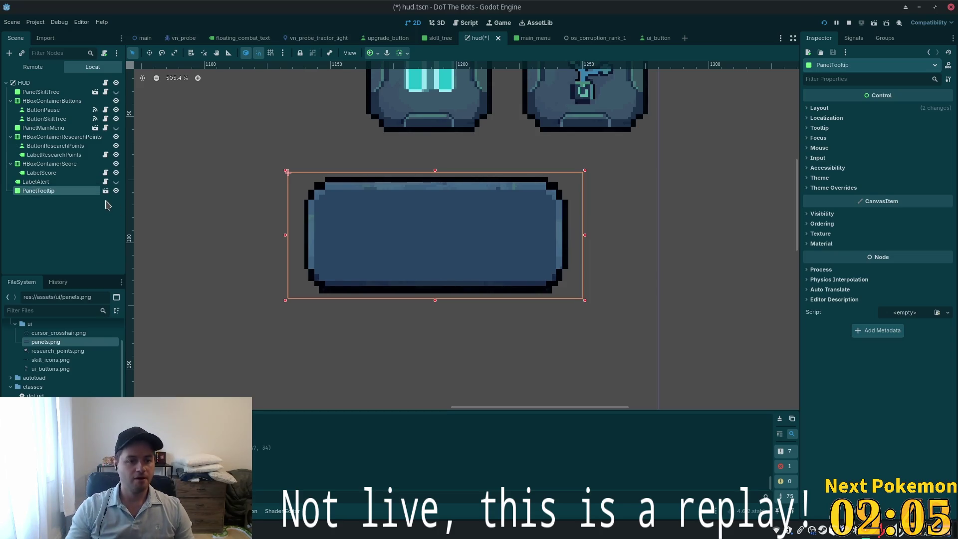
Open tooltip.tscn and rename its root node to Tooltip.
click(105, 190)
click(26, 84)
click(46, 84)
text(Tooltip)
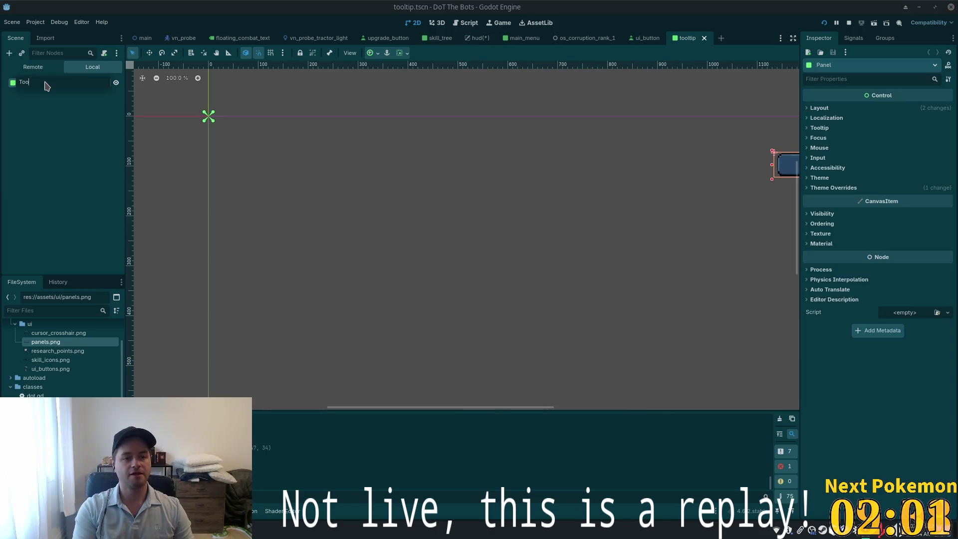
key(Return)
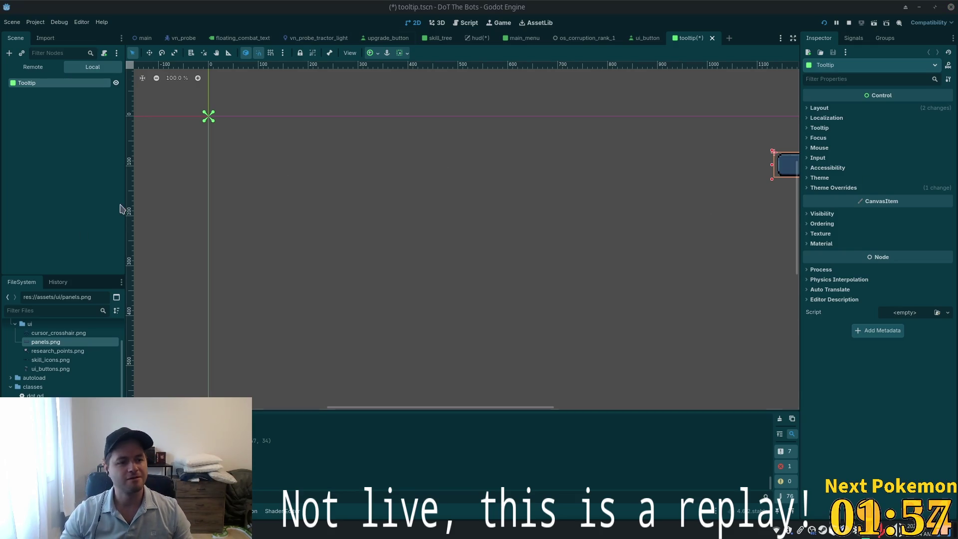
Reset the Tooltip panel's Transform position to 0, 0 while keeping its 117×50 size.
key(shift+f)
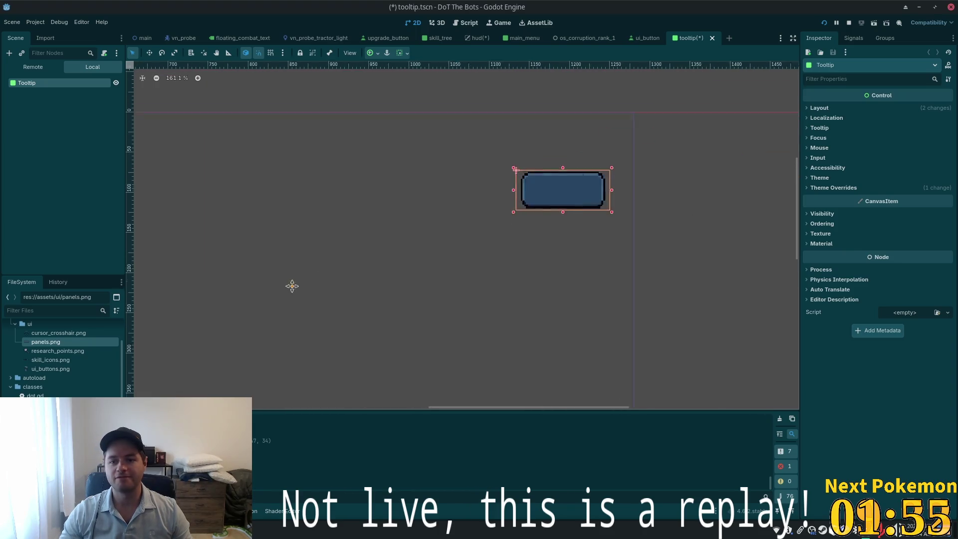
scroll(548, 167, up, 2)
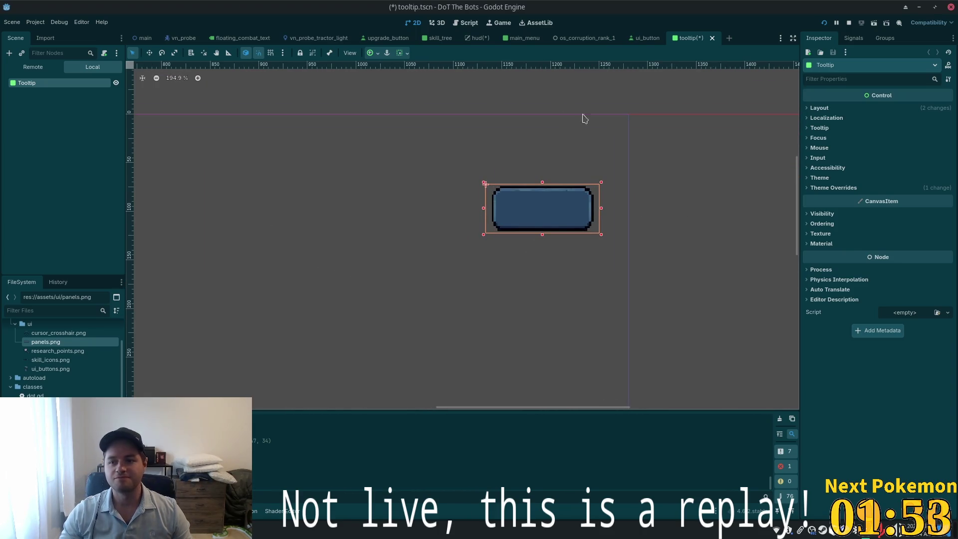
click(820, 108)
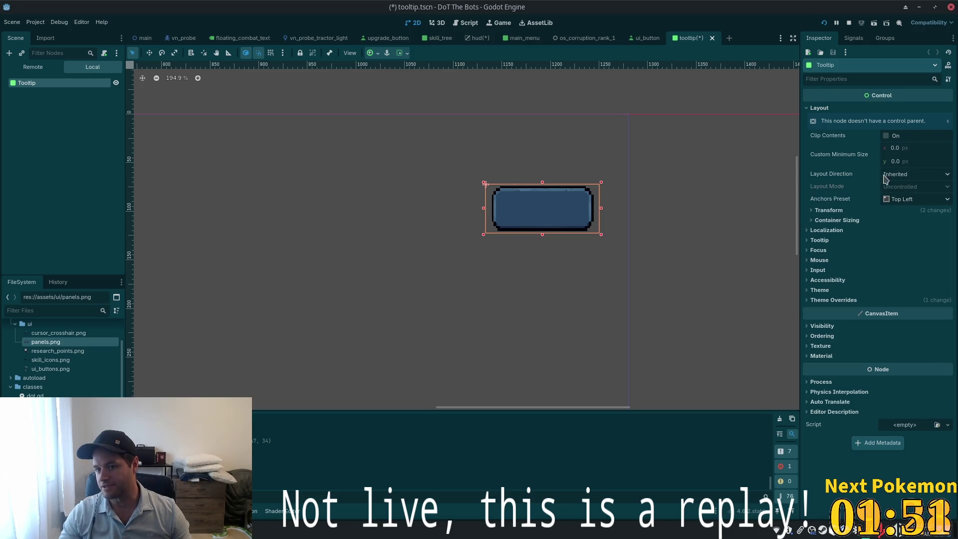
click(826, 211)
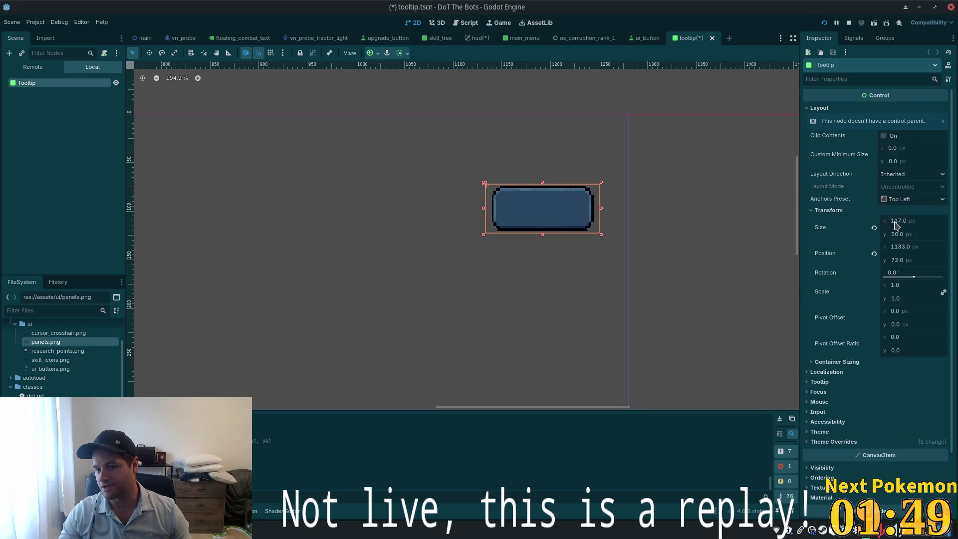
click(873, 228)
scroll(449, 235, down, 3)
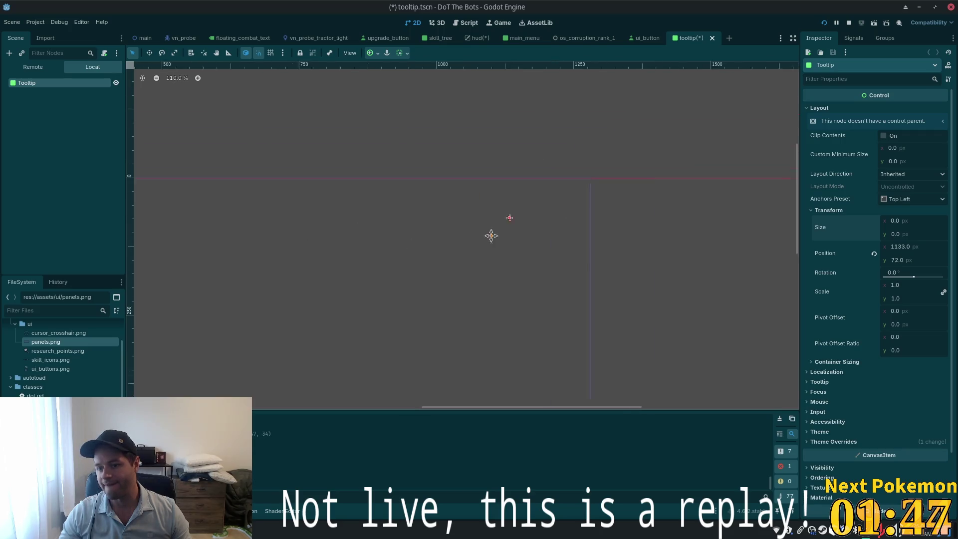
key(ctrl+z)
click(874, 254)
scroll(494, 197, up, 8)
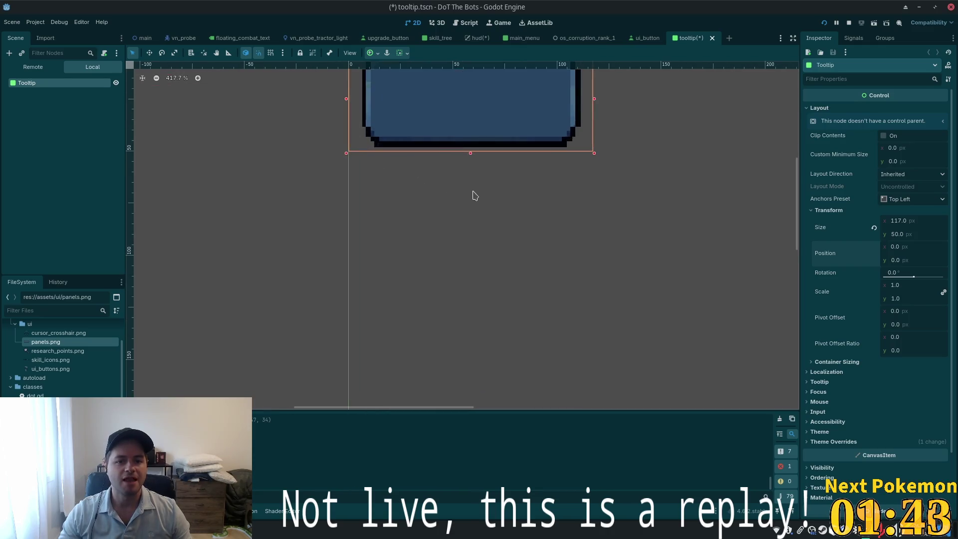
drag(473, 191, 487, 309)
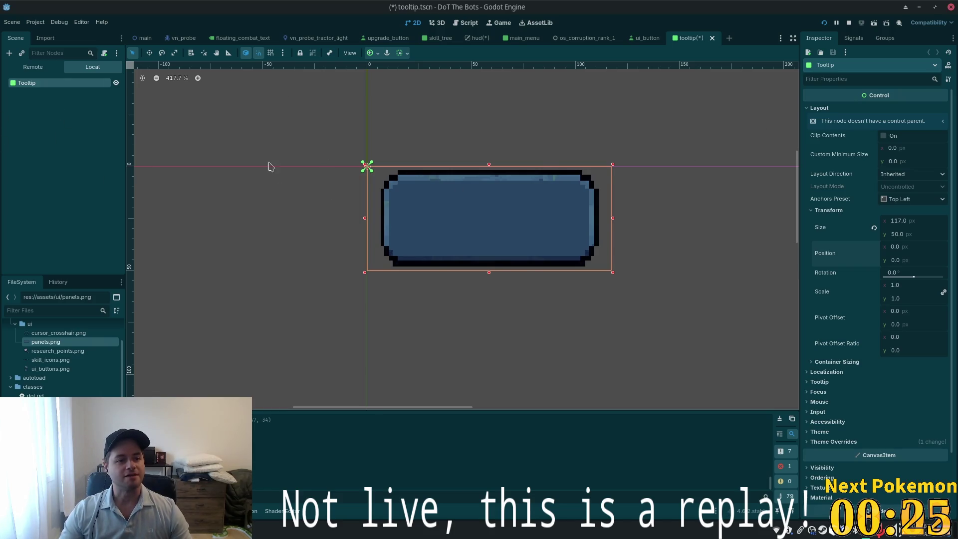
Zoom and pan the 2D viewport to inspect the Tooltip's blue pixel-art panel.
scroll(420, 176, up, 5)
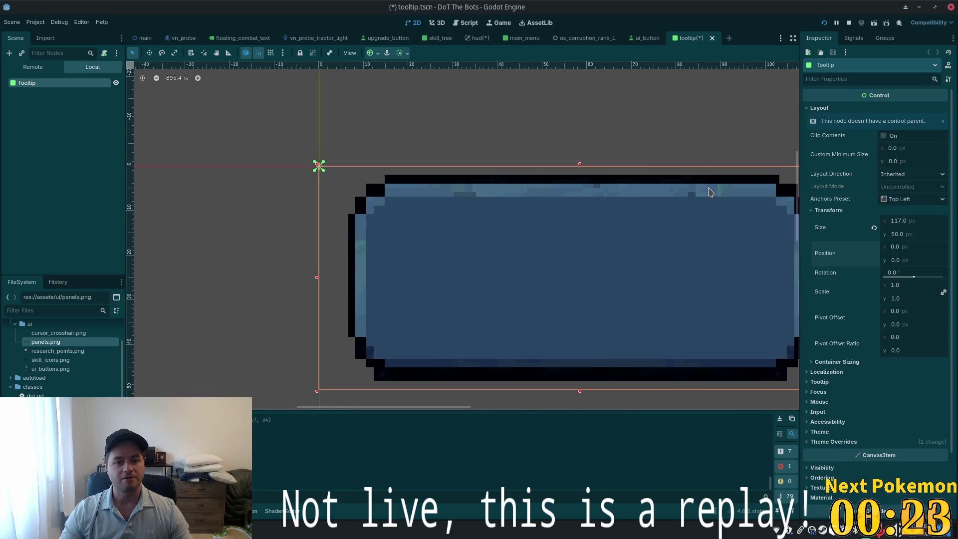
scroll(649, 192, down, 1)
scroll(532, 308, right, 4)
scroll(505, 387, down, 1)
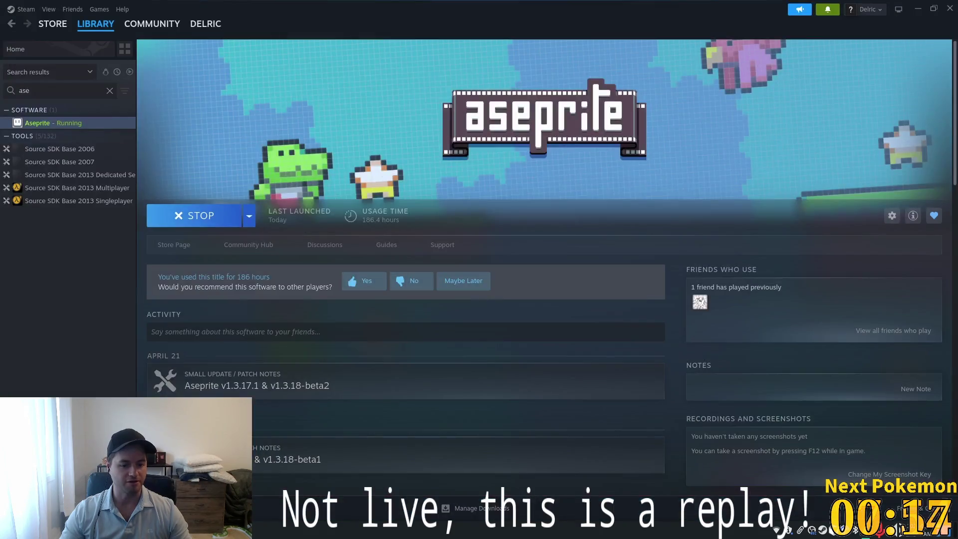
Scroll the Steam library page for the running Aseprite.
scroll(408, 304, down, 5)
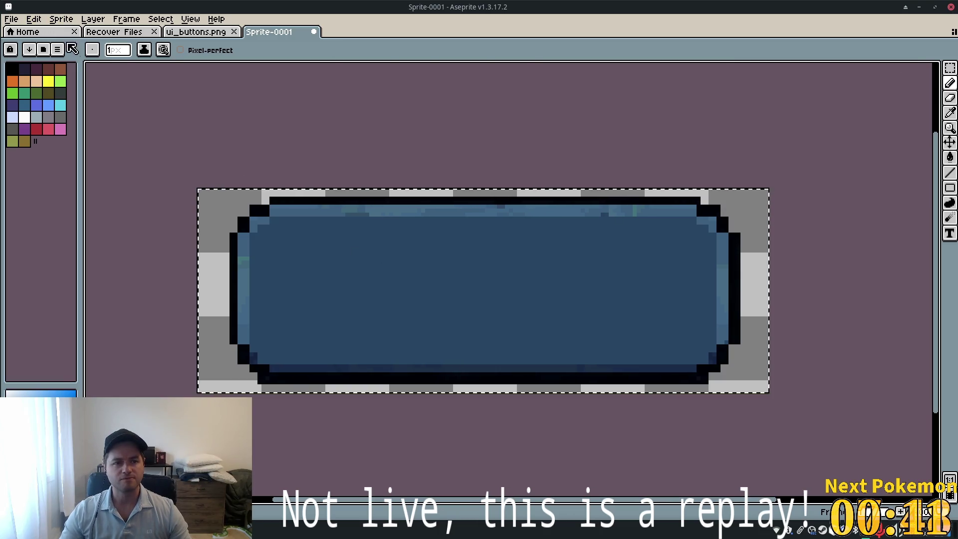
Shift the panel art flush to the left edge and frame the panel with slice Slice 1.
click(949, 142)
drag(584, 299, 540, 292)
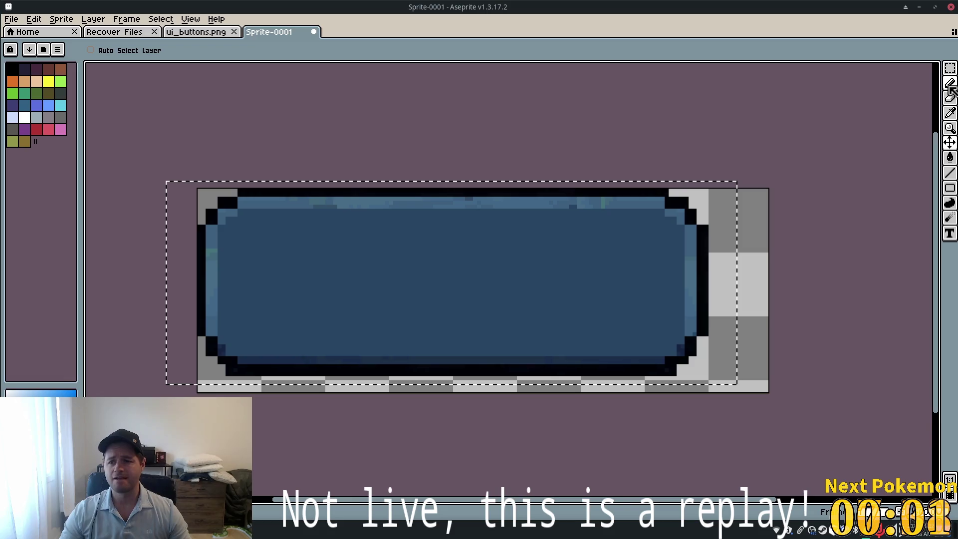
click(950, 68)
click(950, 142)
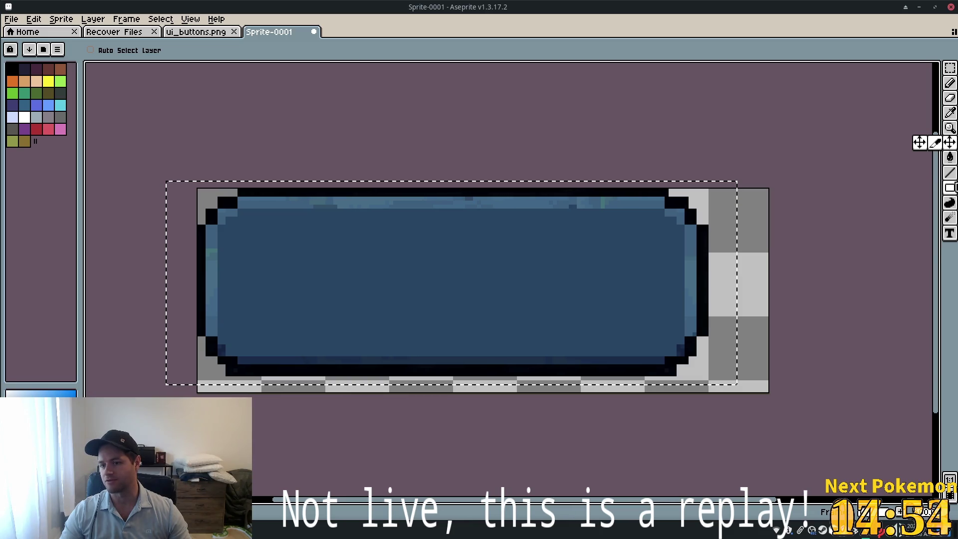
click(936, 143)
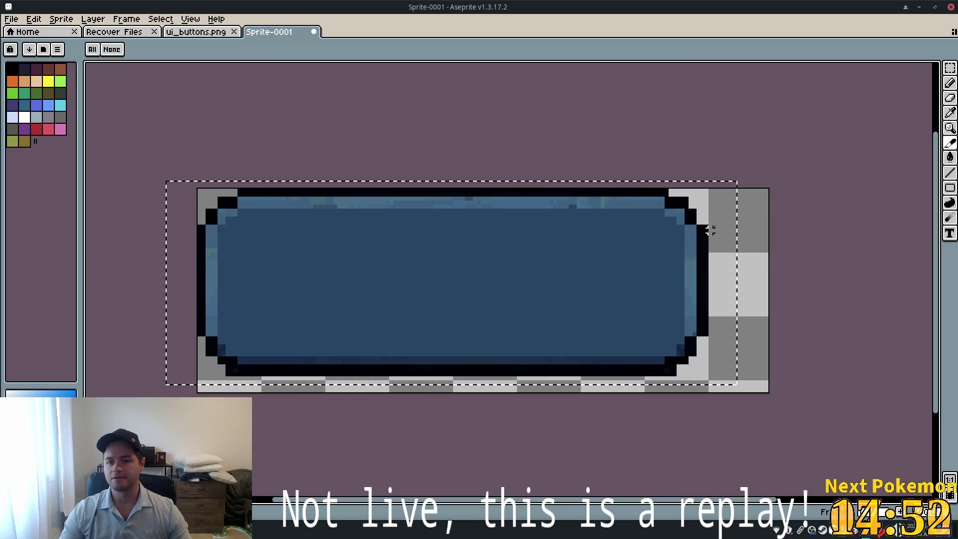
key(ctrl+d)
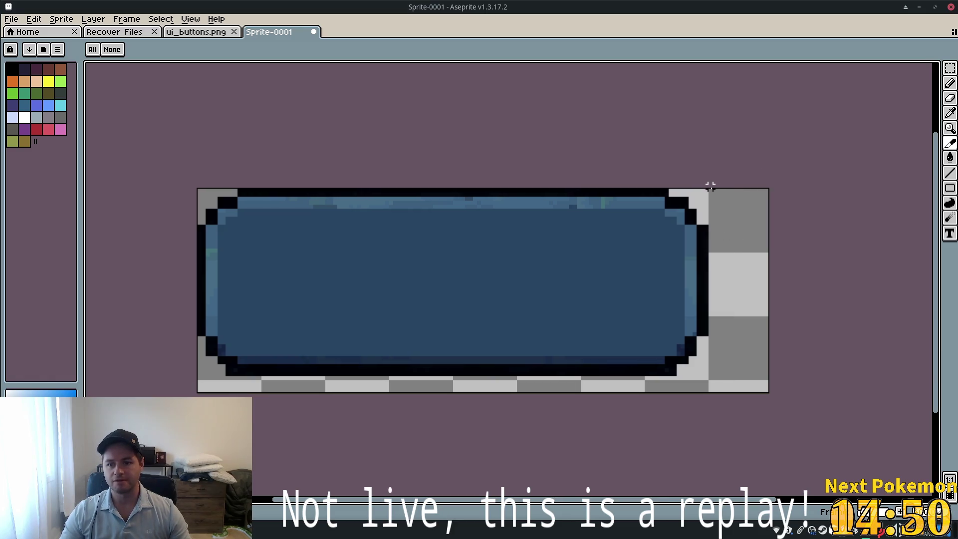
mouse_move(710, 191)
mouse_down()
mouse_move(507, 347)
mouse_move(162, 379)
mouse_move(175, 391)
mouse_move(179, 378)
mouse_up()
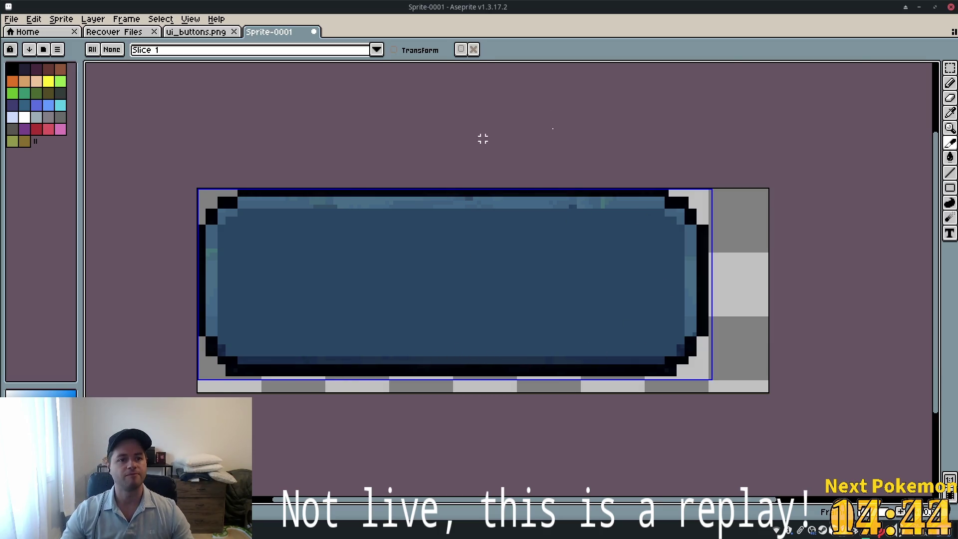
key(shift+q)
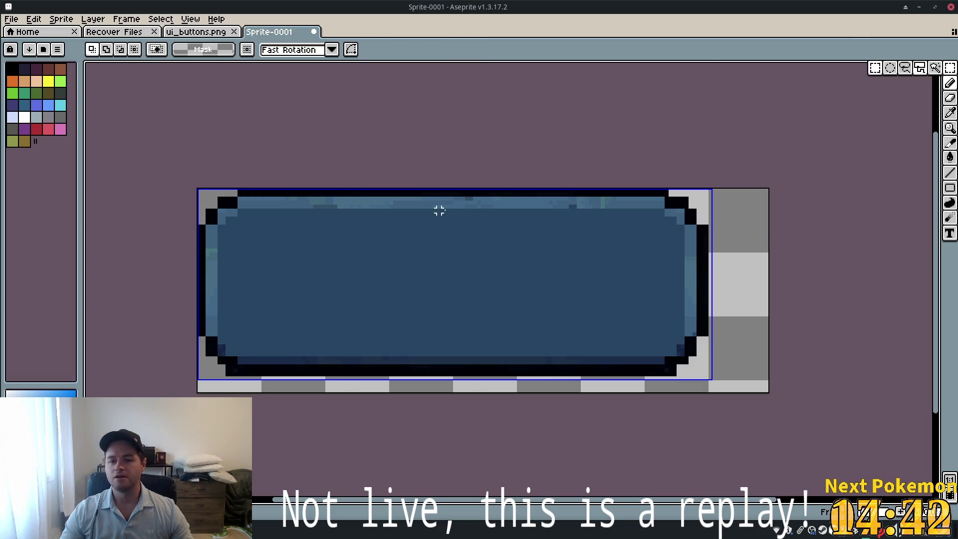
Go back to the Sprite-0001 drawing from the home page and bring up the Sprite menu.
click(33, 31)
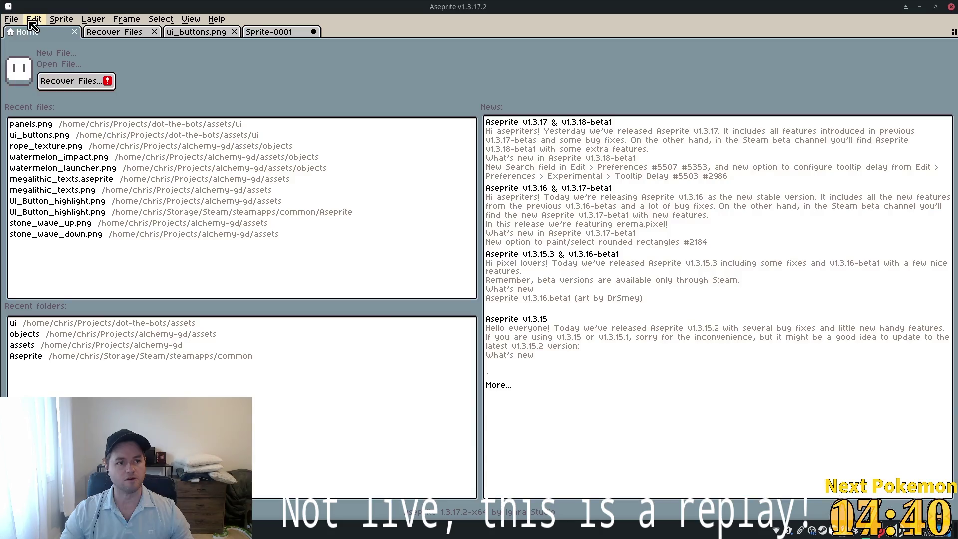
click(101, 19)
click(299, 31)
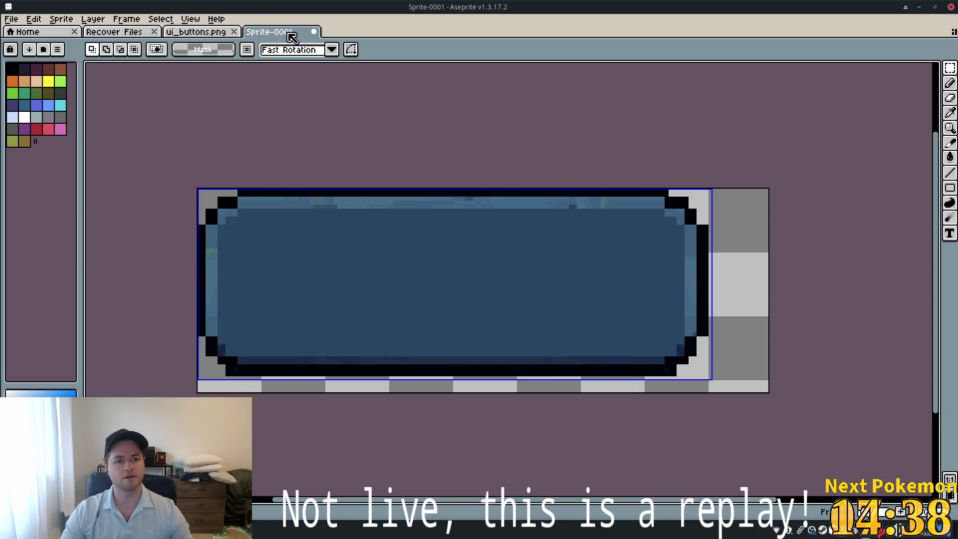
click(62, 19)
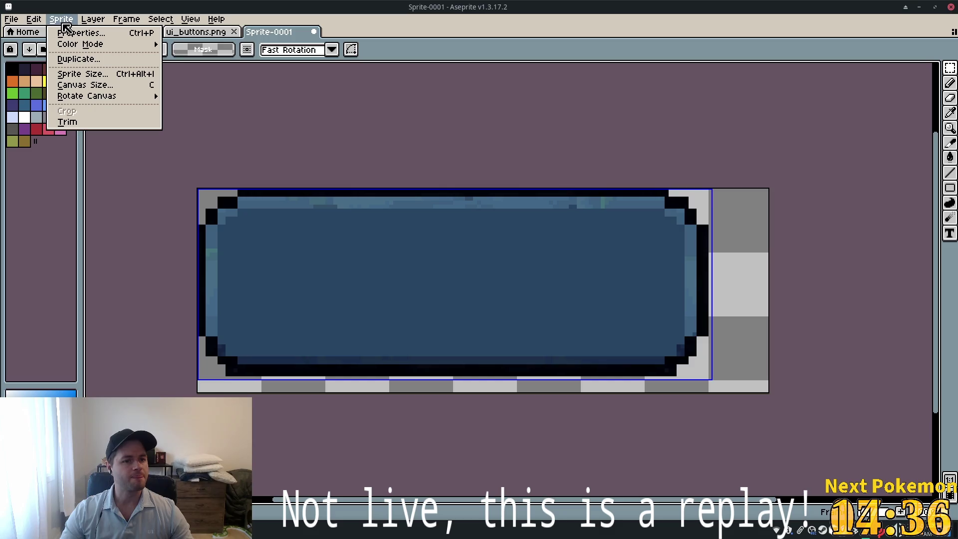
In Canvas Size, change the sprite width from 143 to 128 px.
click(95, 85)
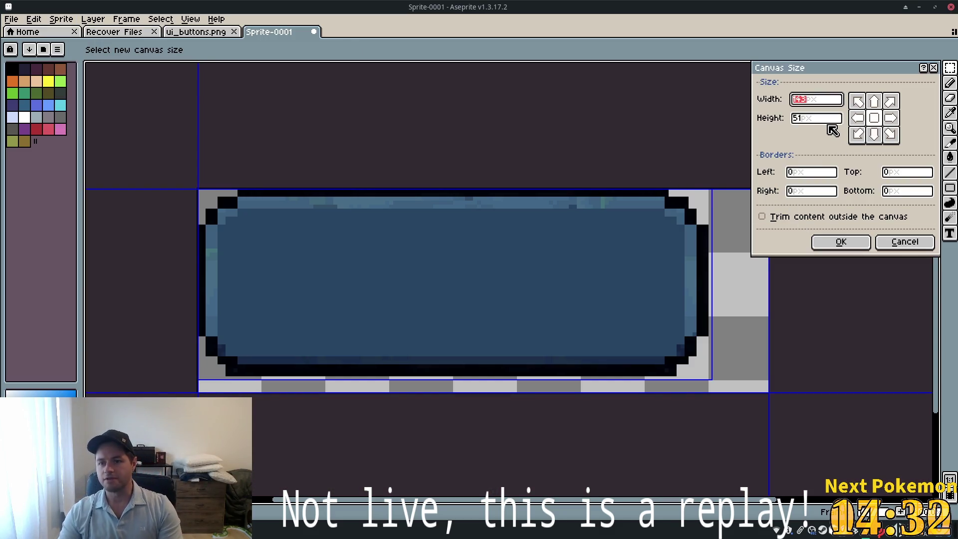
click(857, 118)
key(Tab)
drag(823, 99, 779, 100)
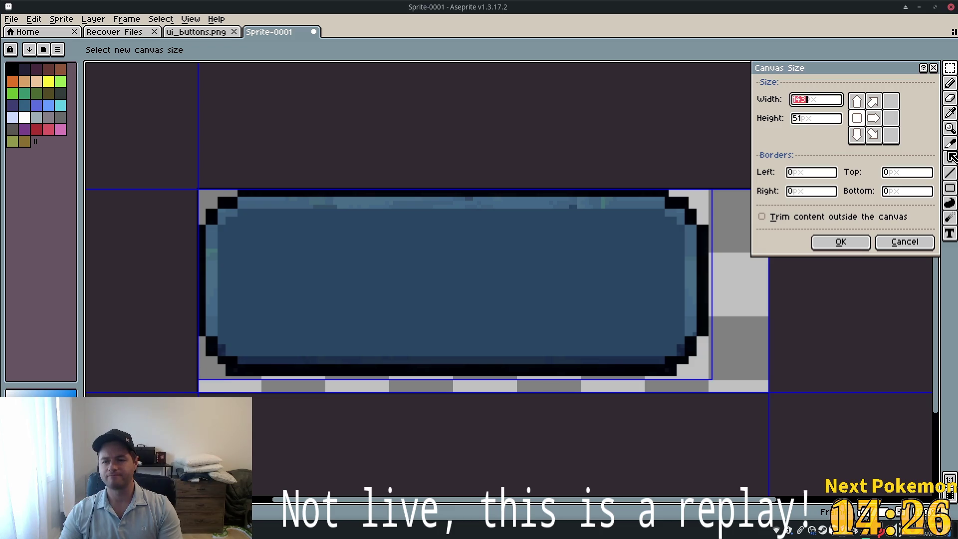
key(Tab)
click(826, 107)
click(823, 104)
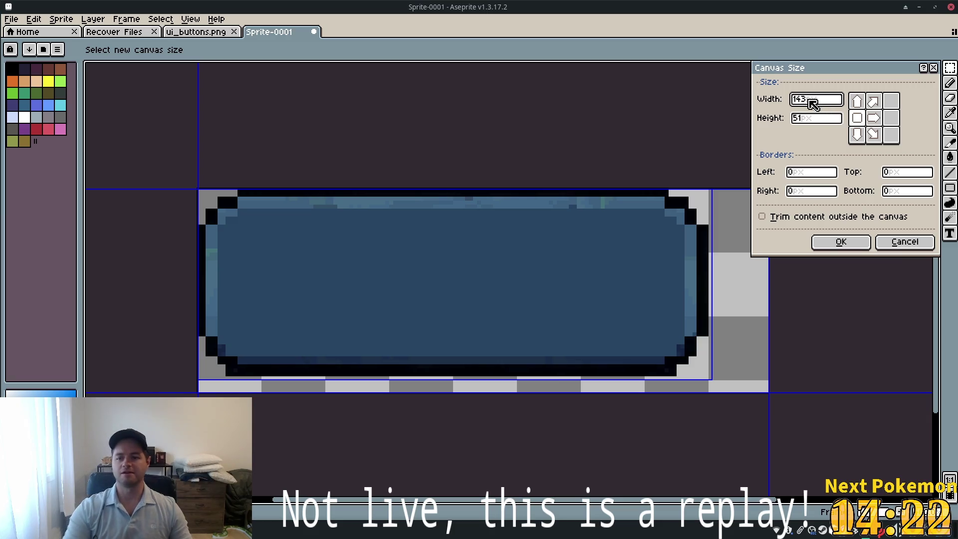
key(BackSpace)
key(BackSpace)
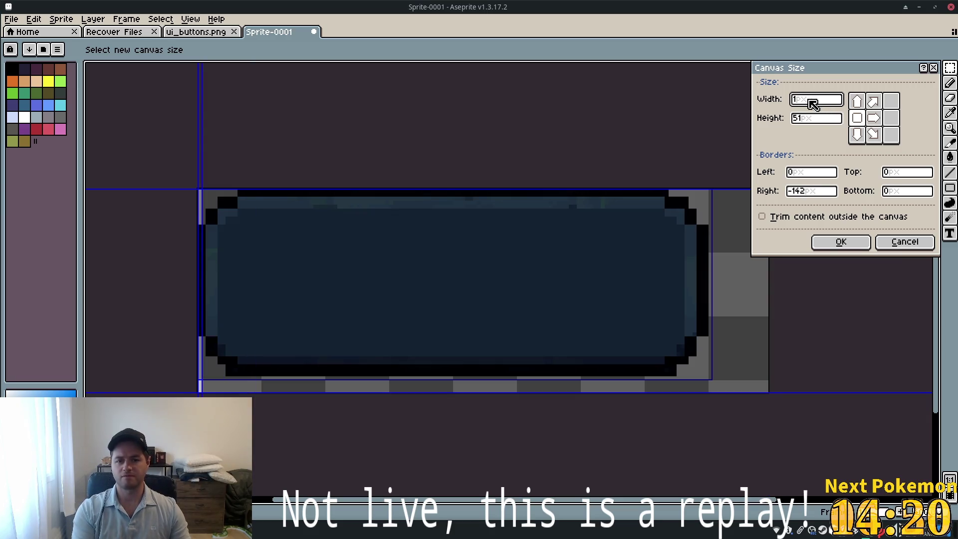
text(34)
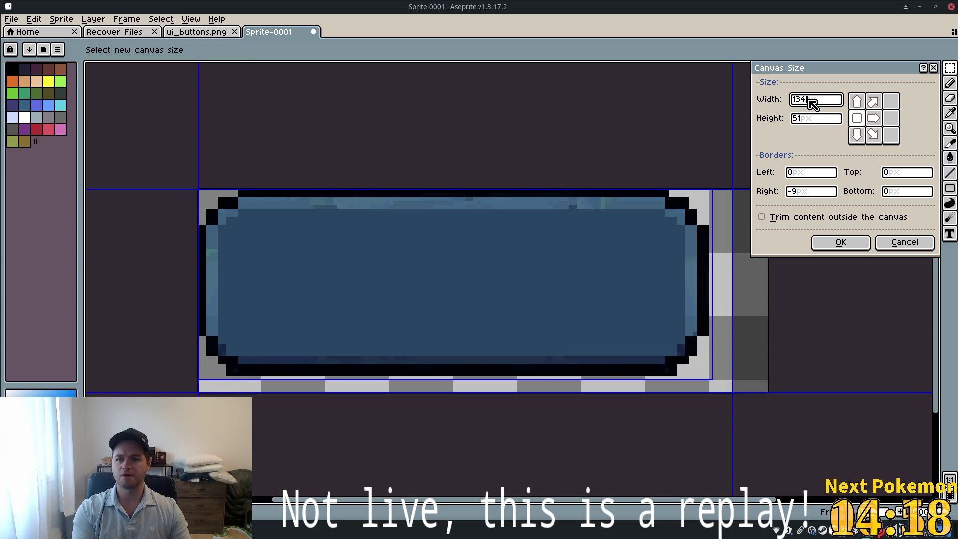
key(BackSpace)
text(3)
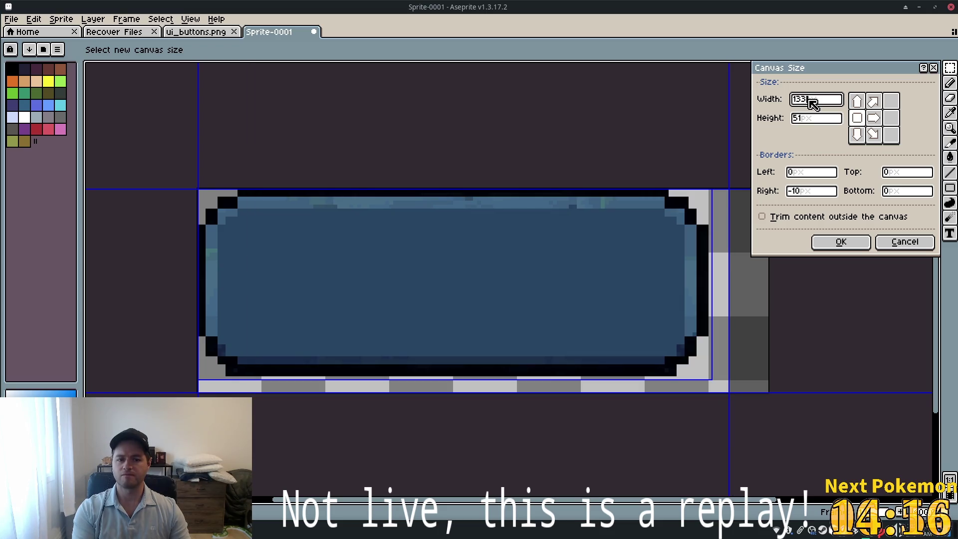
key(BackSpace)
text(2)
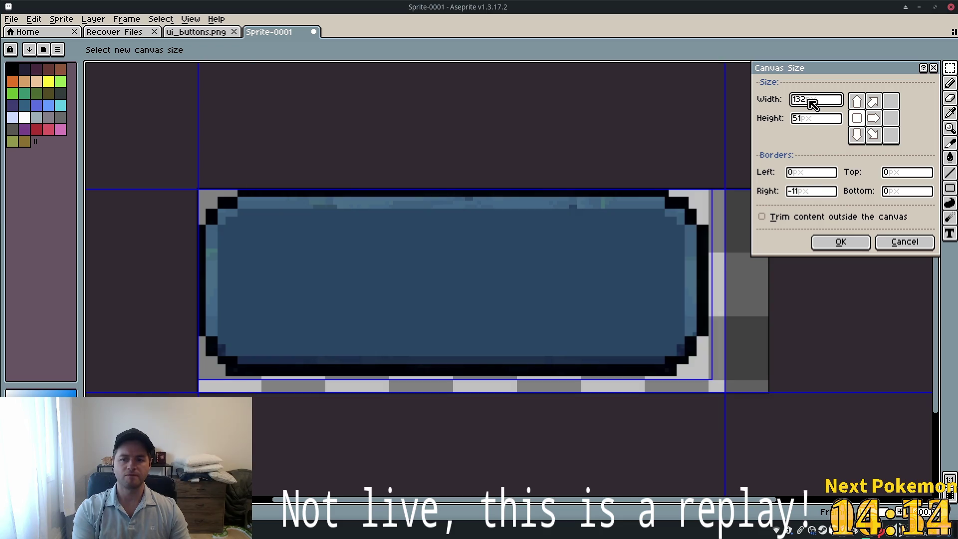
key(BackSpace)
text(0)
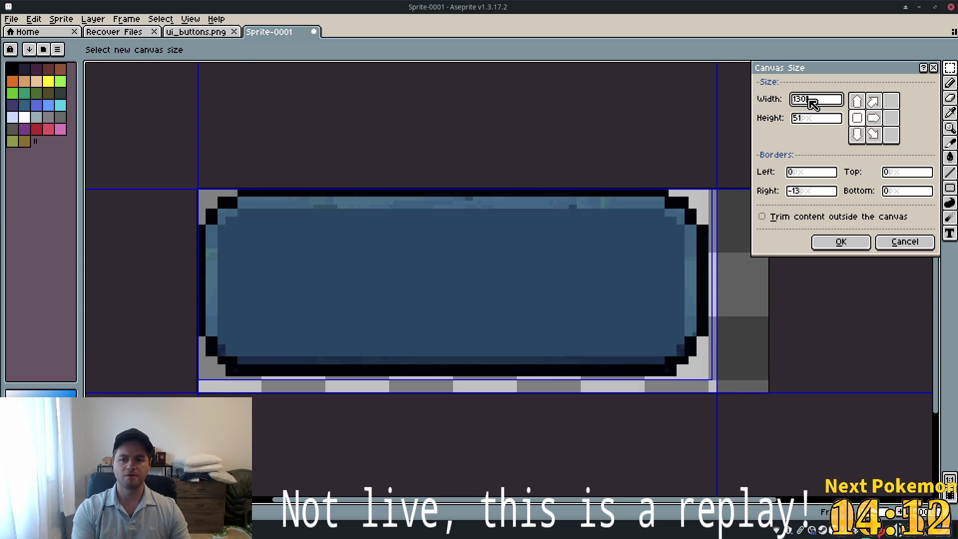
key(BackSpace)
key(BackSpace)
text(28)
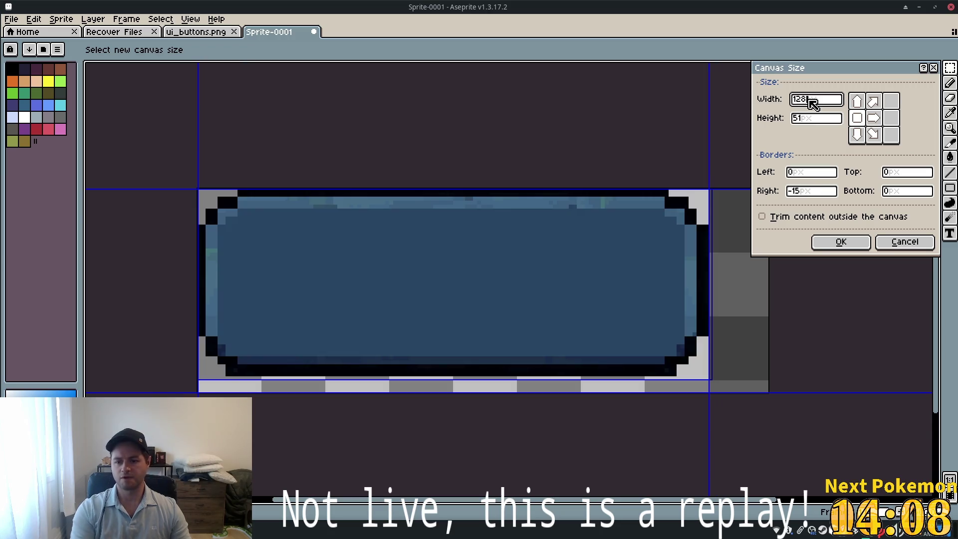
Set the height to 47 px, anchor at the top-left, and apply the resize.
key(Tab)
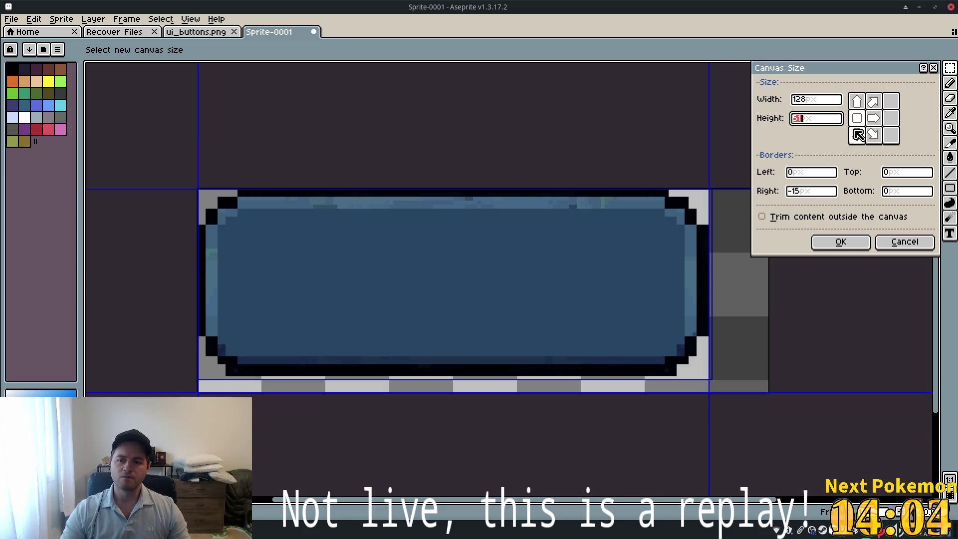
text(48)
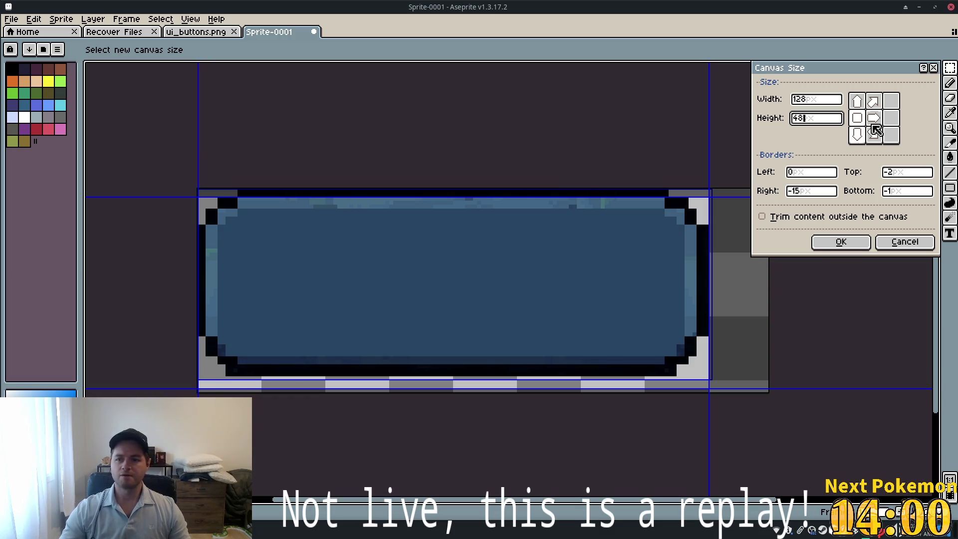
click(857, 100)
click(823, 119)
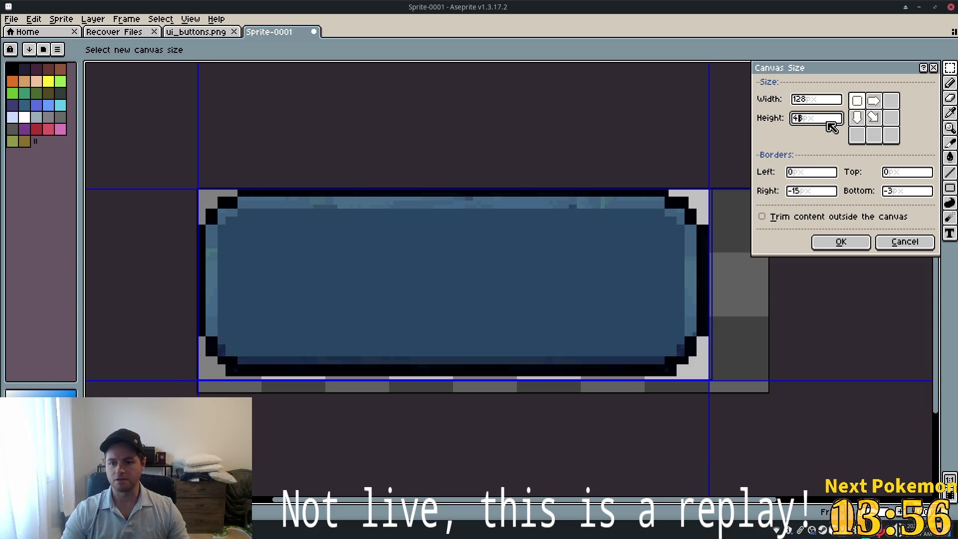
key(shift+Left)
text(7)
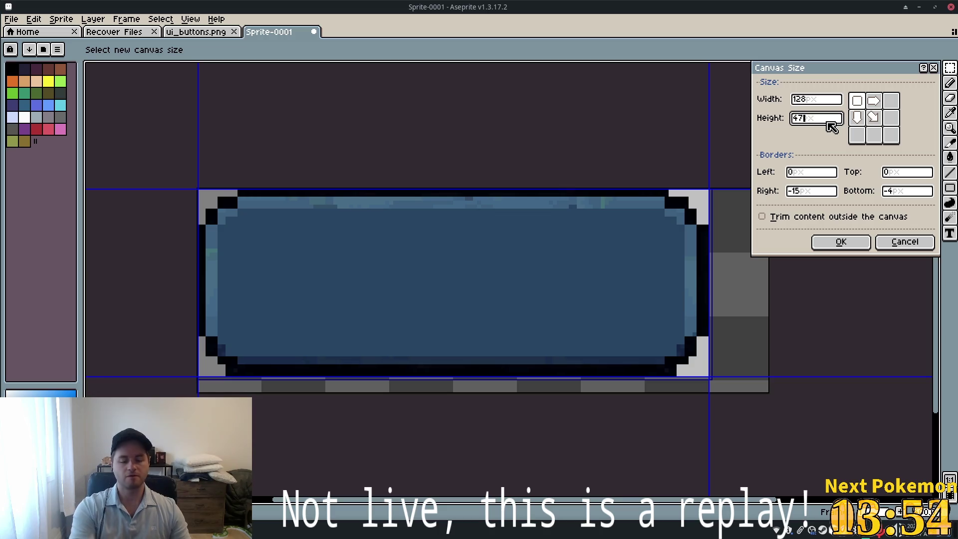
click(835, 240)
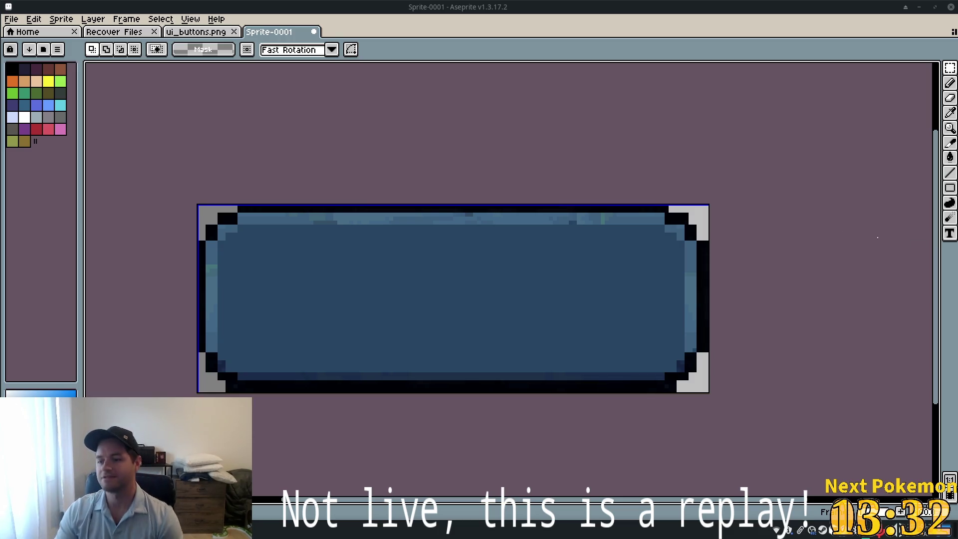
Export the trimmed sprite as panels.png, confirming the overwrite of the existing file.
key(ctrl+s)
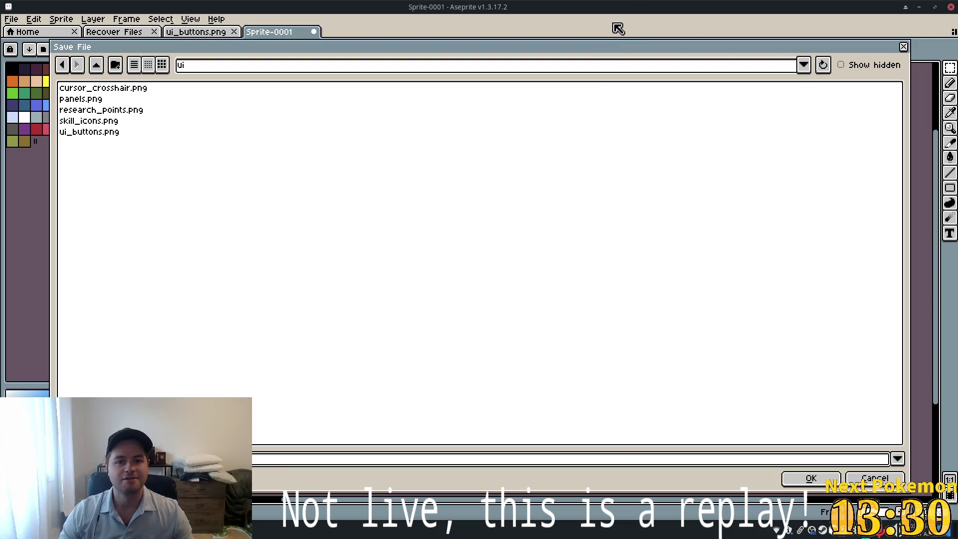
click(868, 478)
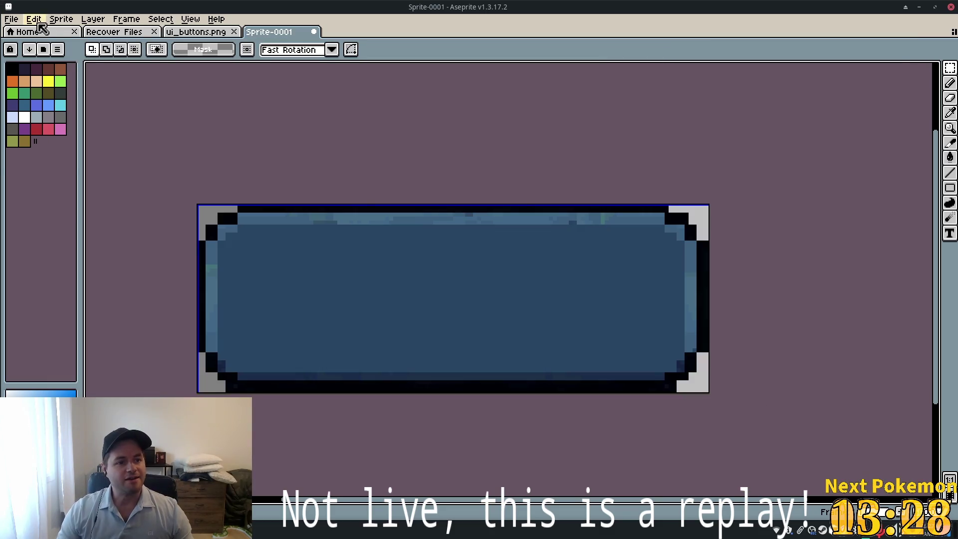
click(20, 20)
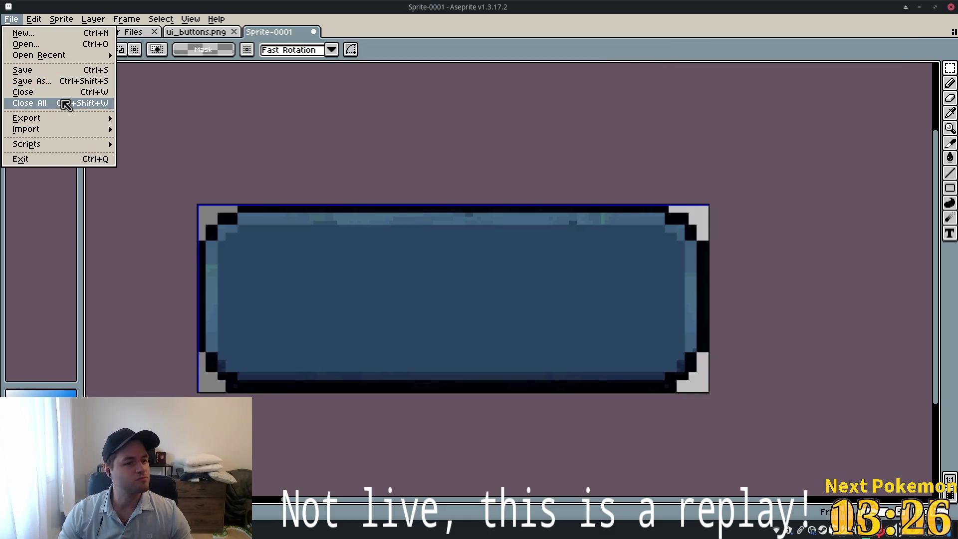
mouse_move(64, 125)
click(210, 120)
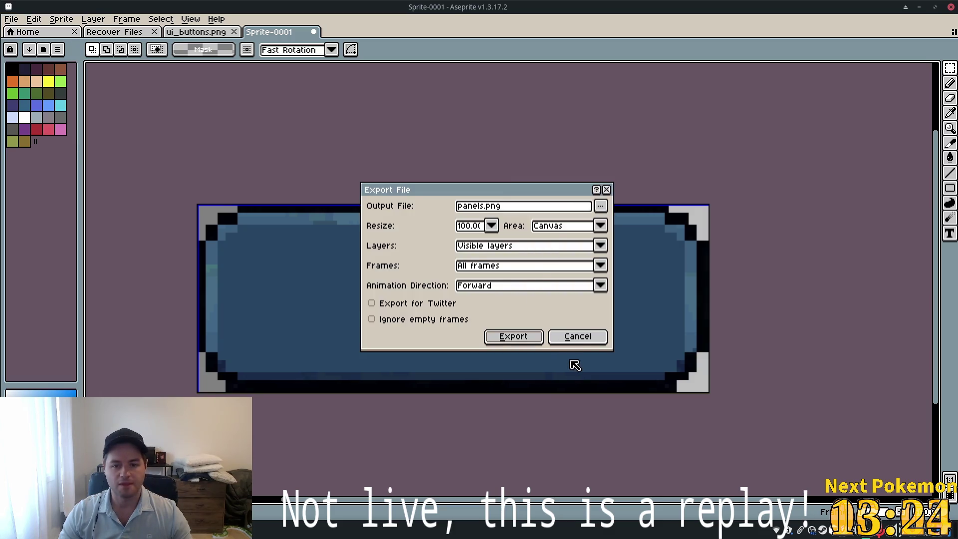
click(513, 336)
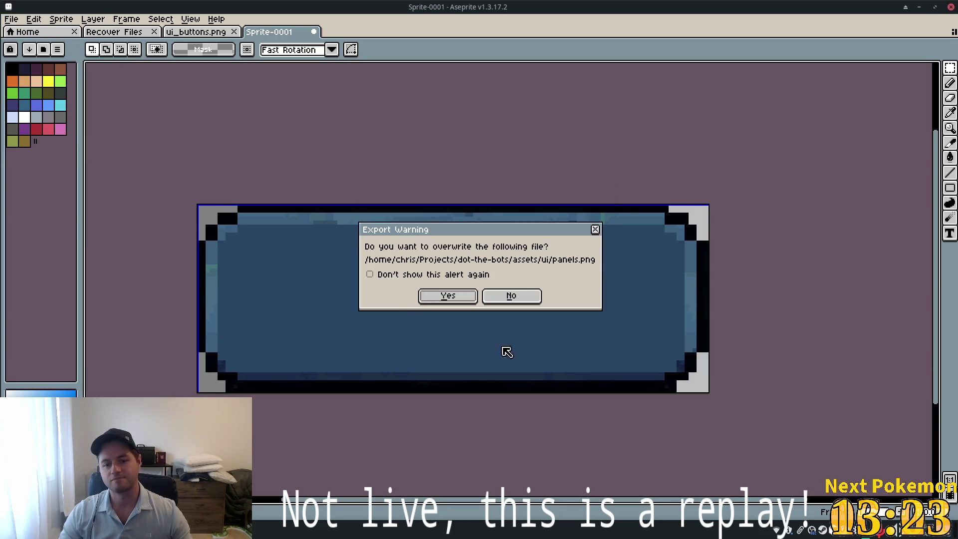
click(430, 299)
key(alt+Tab)
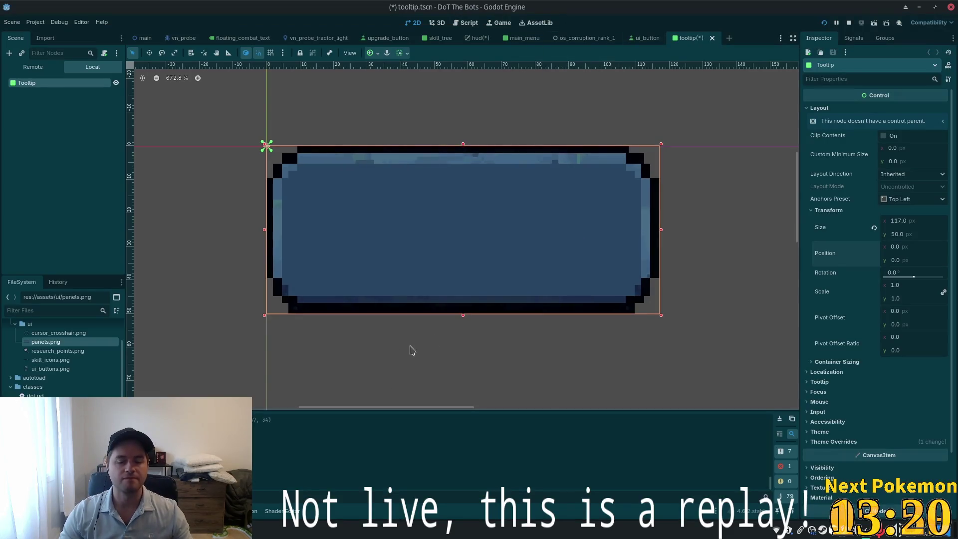
Attach a new res://ui/tooltip.gd script extending Panel to the Tooltip node.
scroll(640, 283, down, 1)
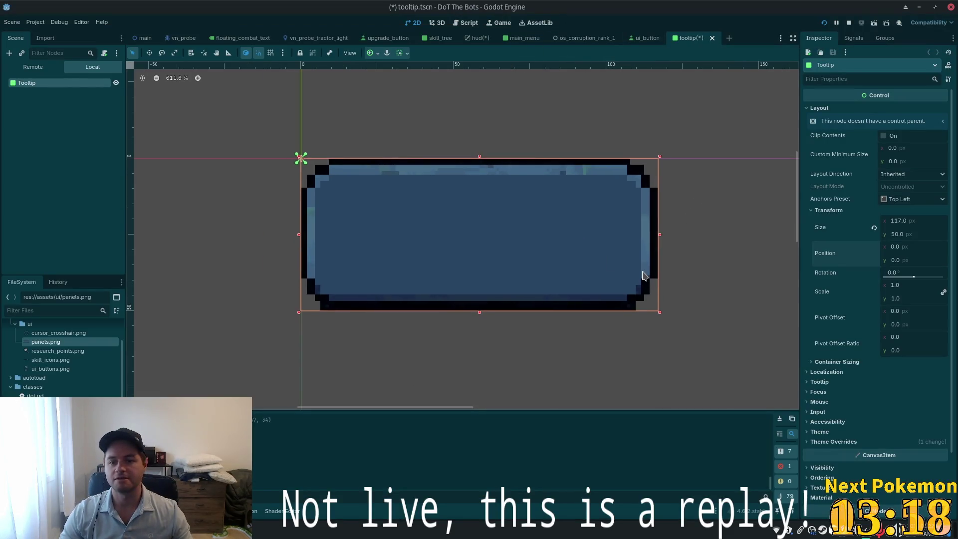
click(104, 54)
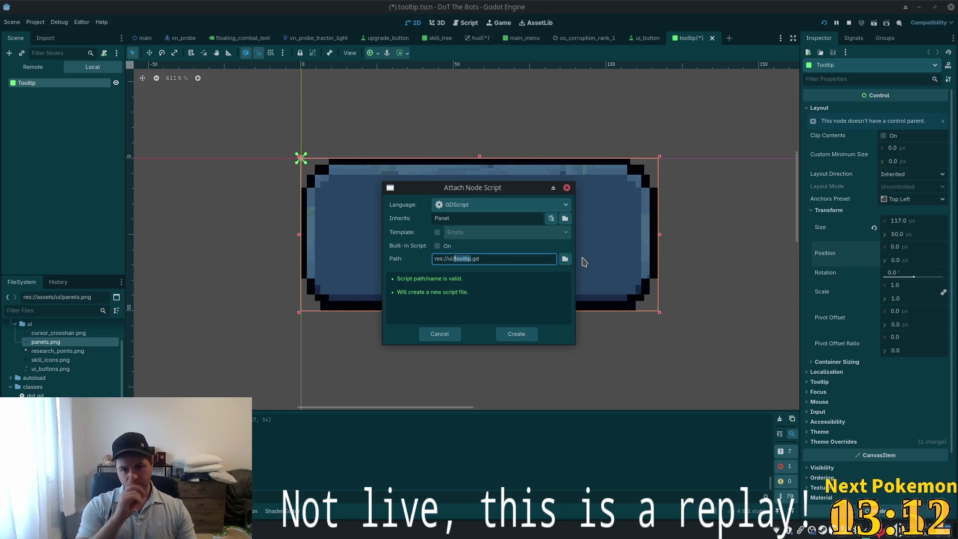
click(508, 334)
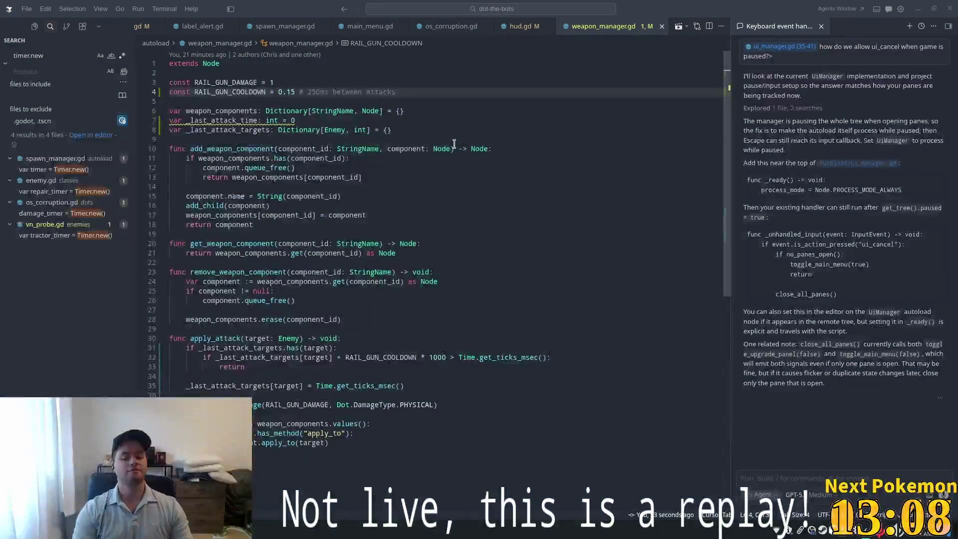
Open tooltip.gd via Godot's quick open and then in Cursor with Ctrl+P.
key(shift+alt+o)
text(tool)
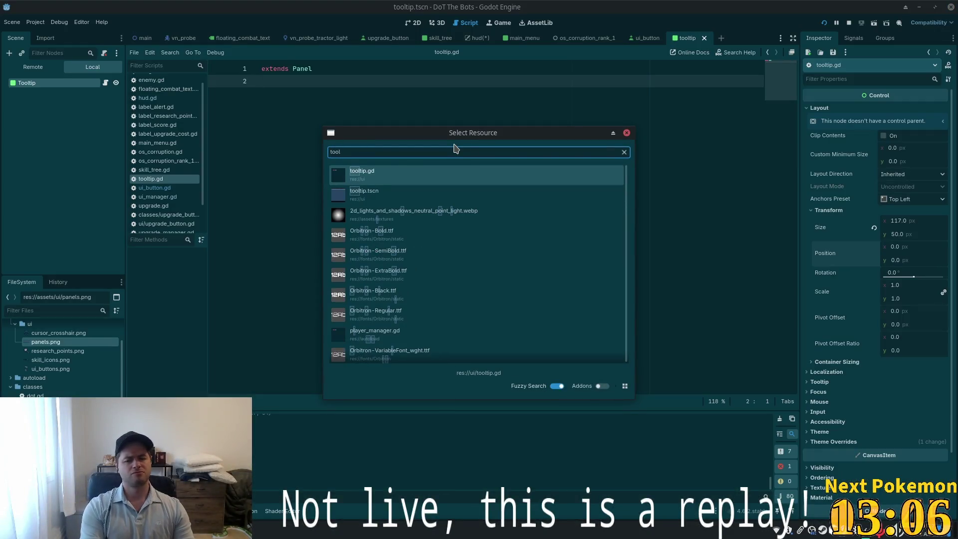
key(Return)
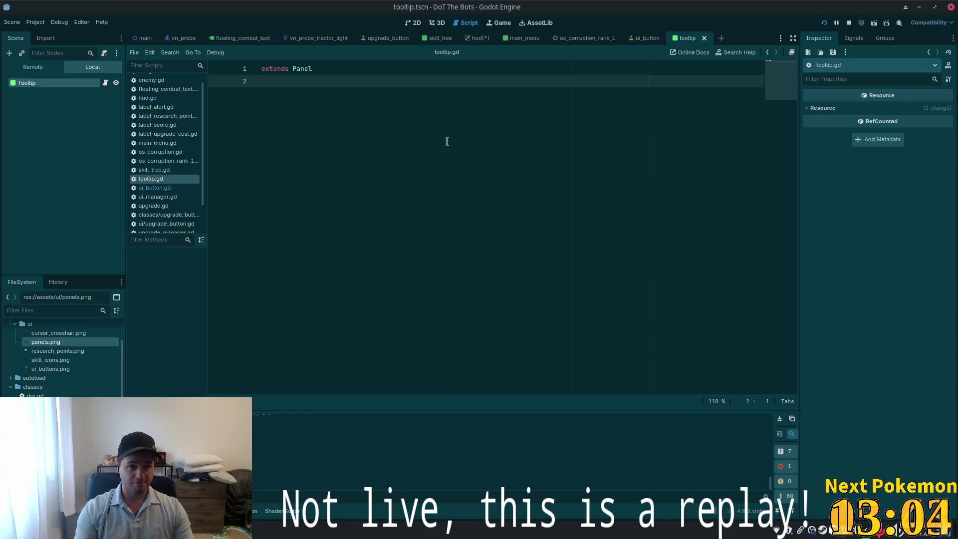
key(alt+Tab)
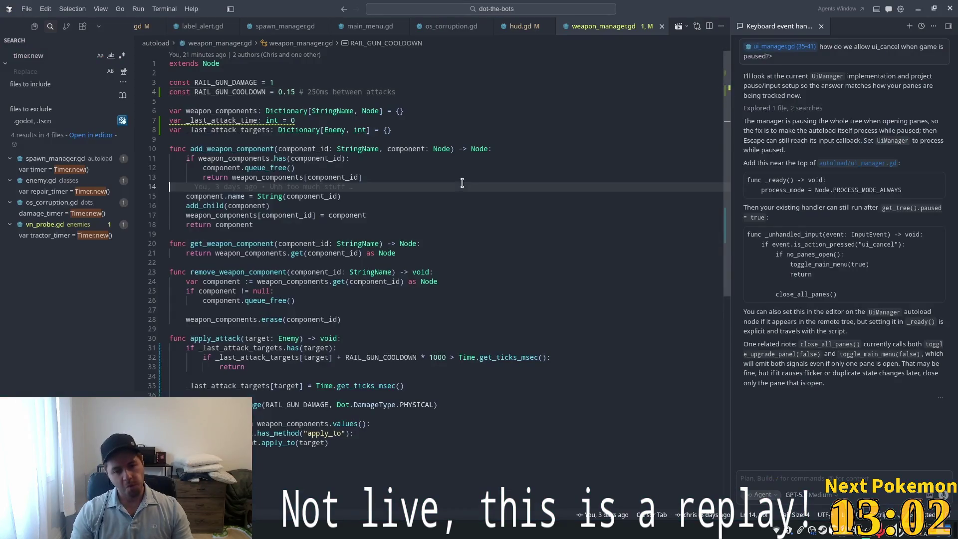
key(ctrl+p)
text(tooltip)
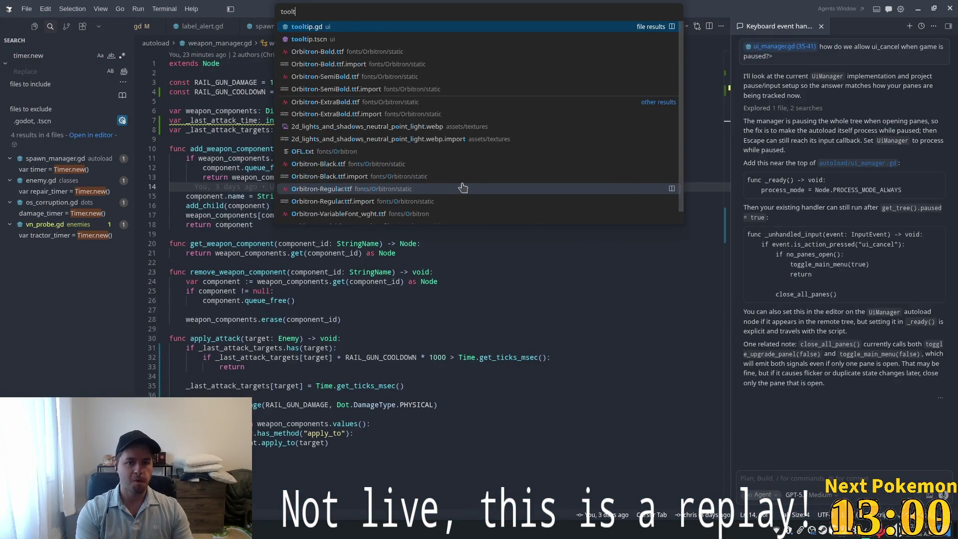
key(Return)
key(Return)
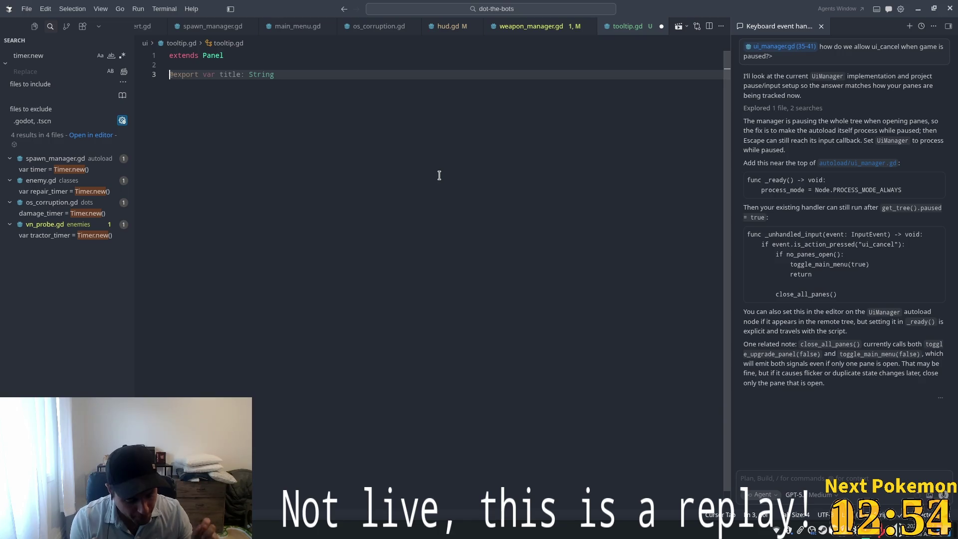
Add a _process(delta: float) function whose body is pass, and save the script.
text(func _)
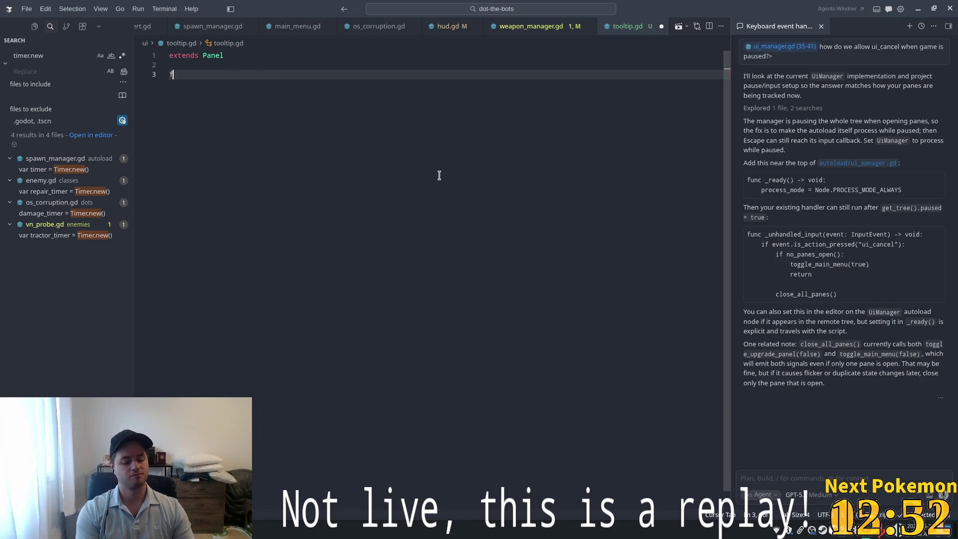
text(pro)
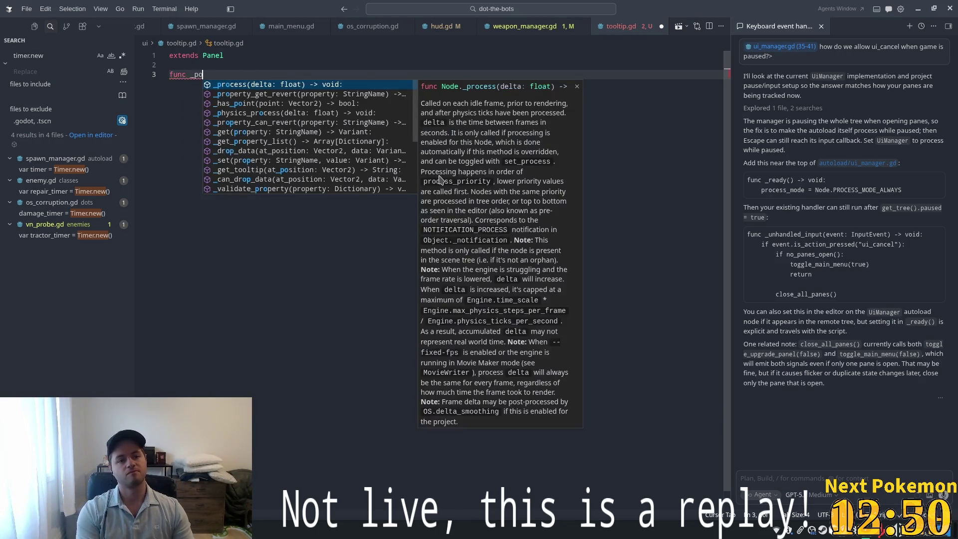
key(Return)
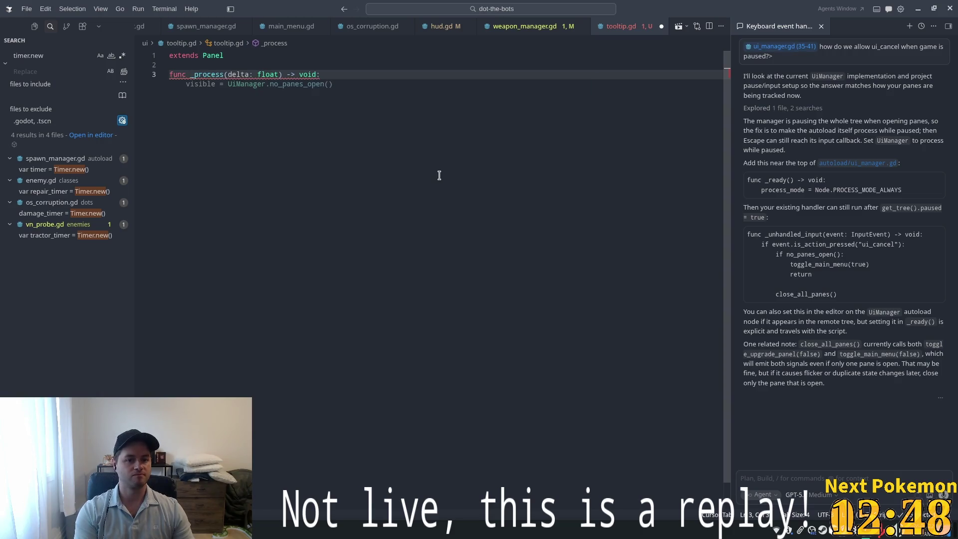
key(Return)
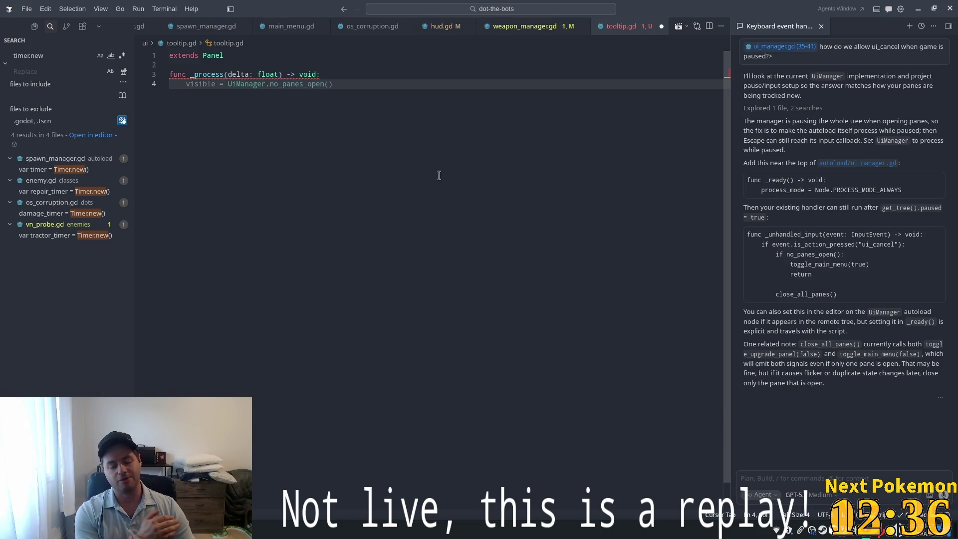
key(alt+Tab)
key(alt+Tab)
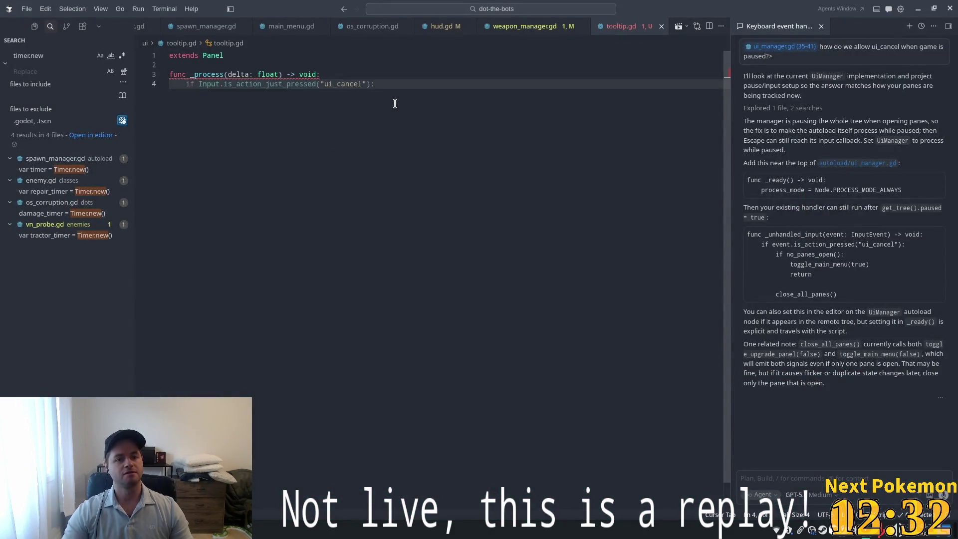
text(pass)
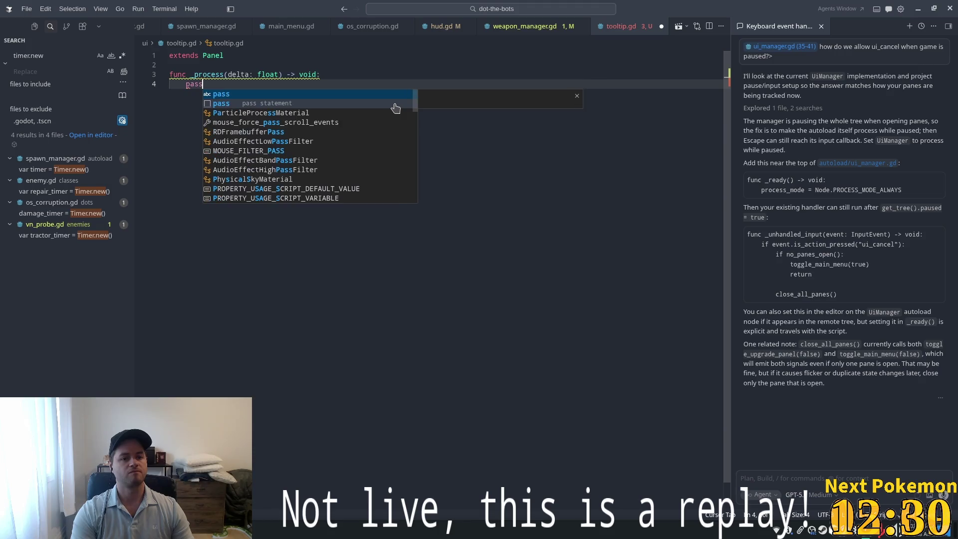
key(alt+Tab)
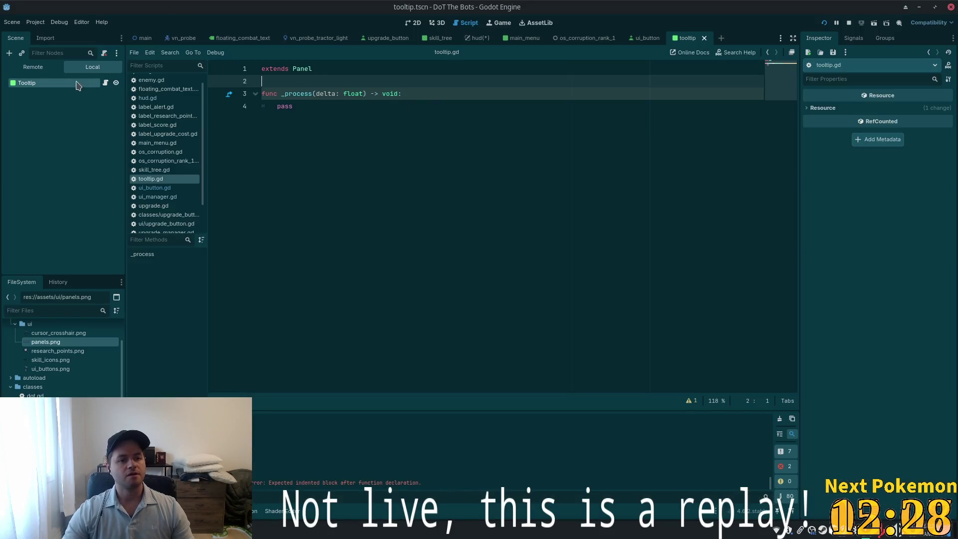
In 2D view, add a Label under Tooltip named LabelTitle with the text 'Tooltip'.
click(412, 23)
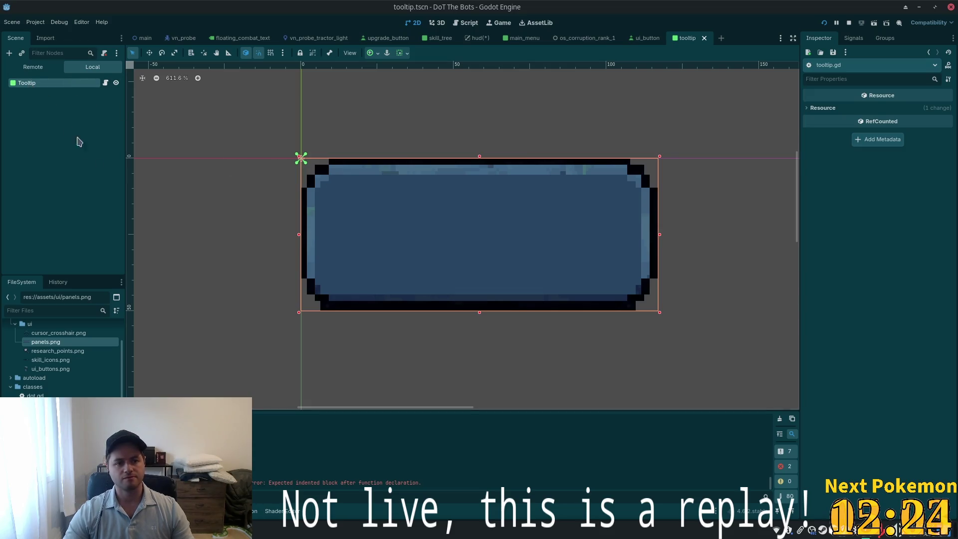
key(ctrl+a)
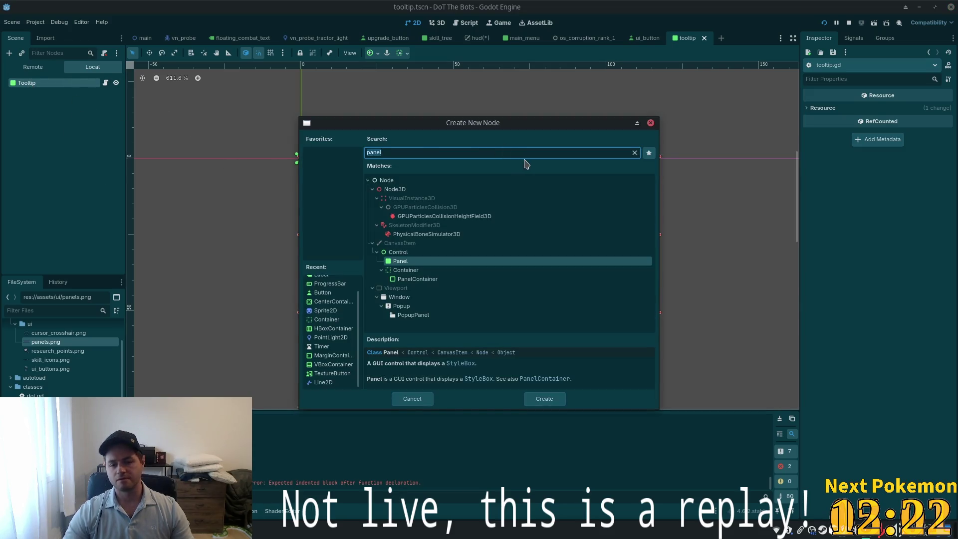
text(label)
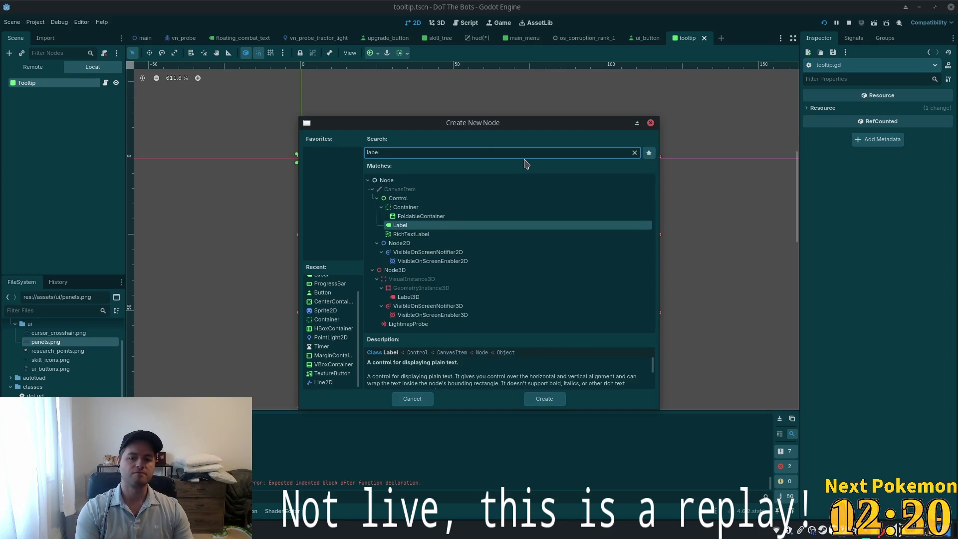
key(Return)
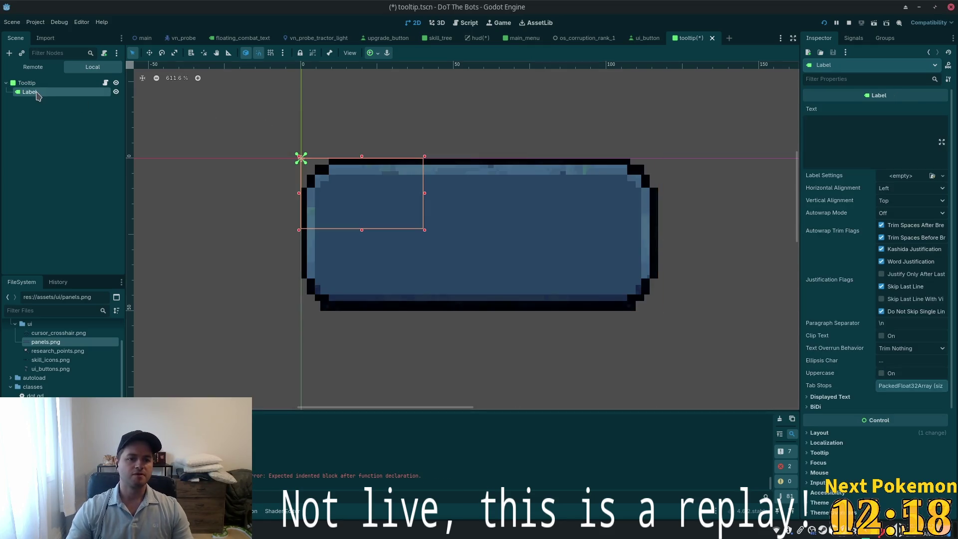
double_click(59, 92)
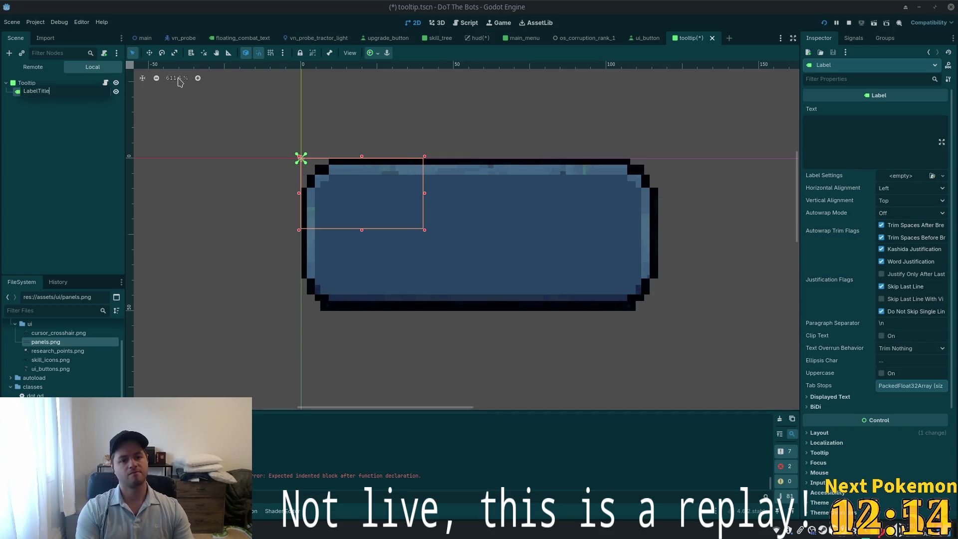
key(Return)
click(873, 140)
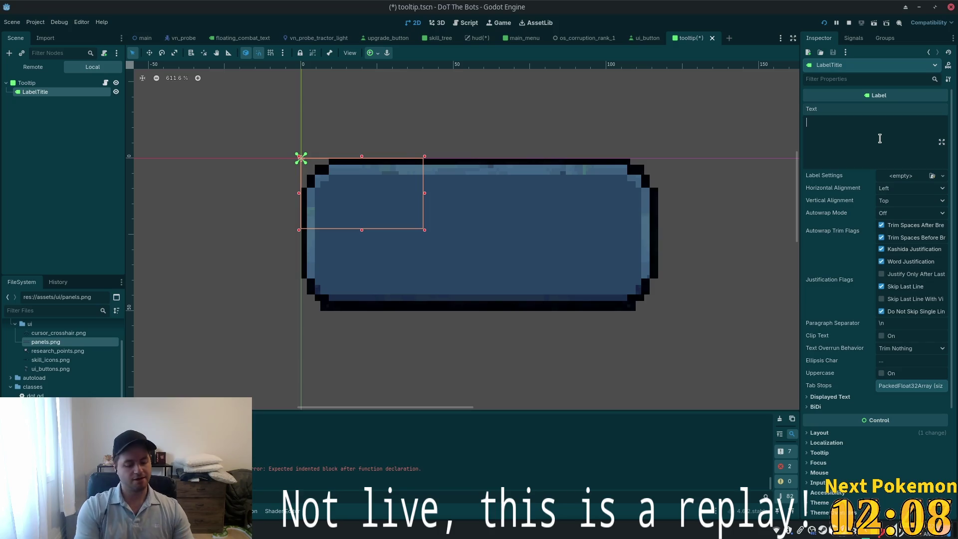
text(Tooltip)
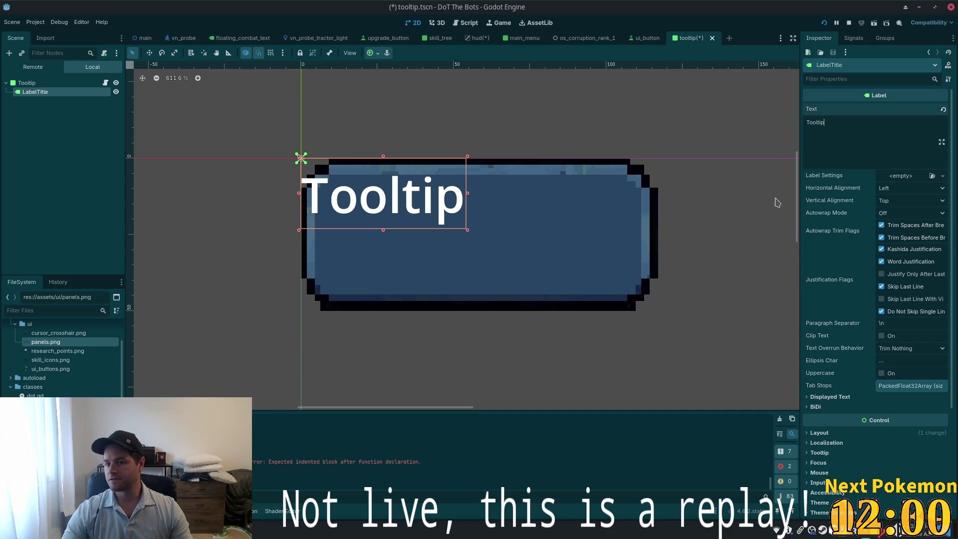
Quick-load the ui.tres theme onto LabelTitle.
scroll(839, 343, down, 3)
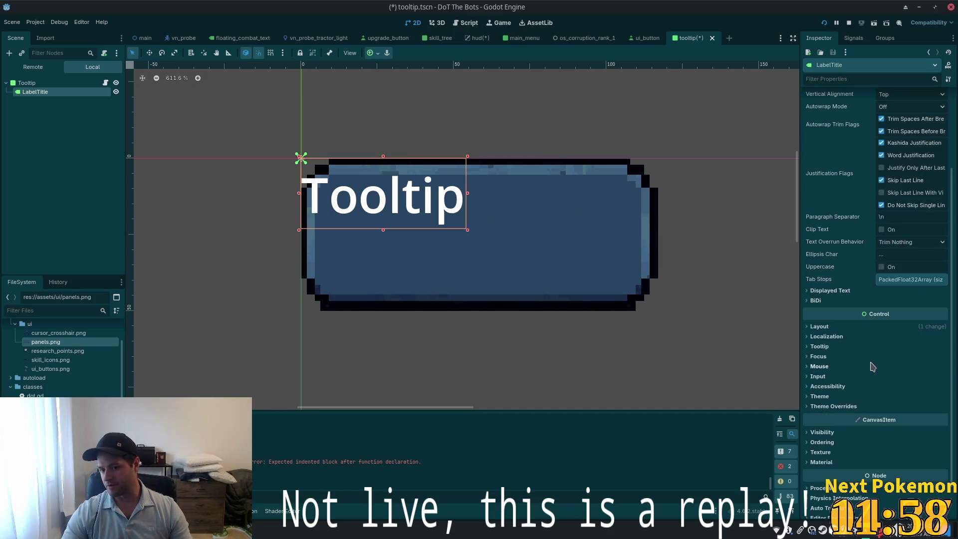
click(819, 397)
click(893, 412)
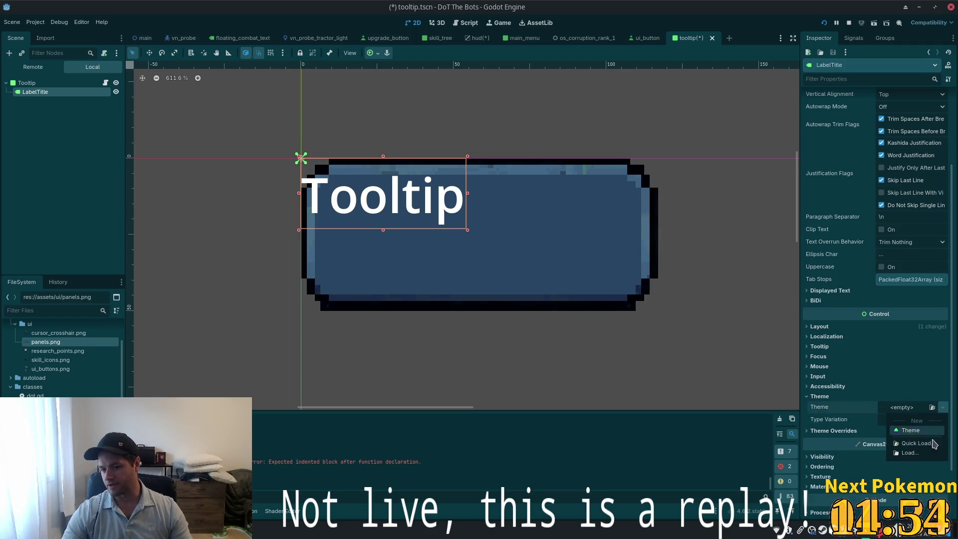
click(903, 430)
double_click(378, 184)
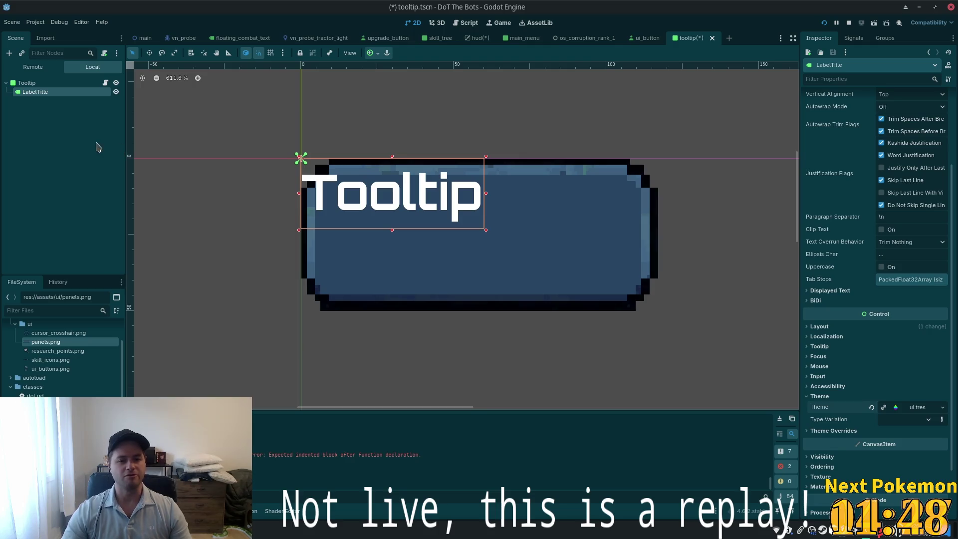
click(70, 82)
Add a MarginContainer under Tooltip using Anchors layout with the Full Rect preset.
key(ctrl+a)
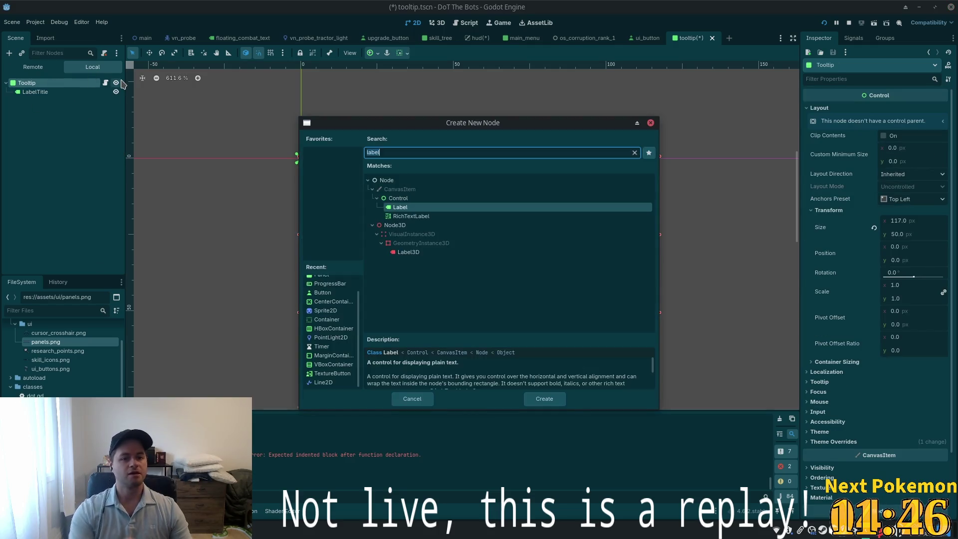
text(margin)
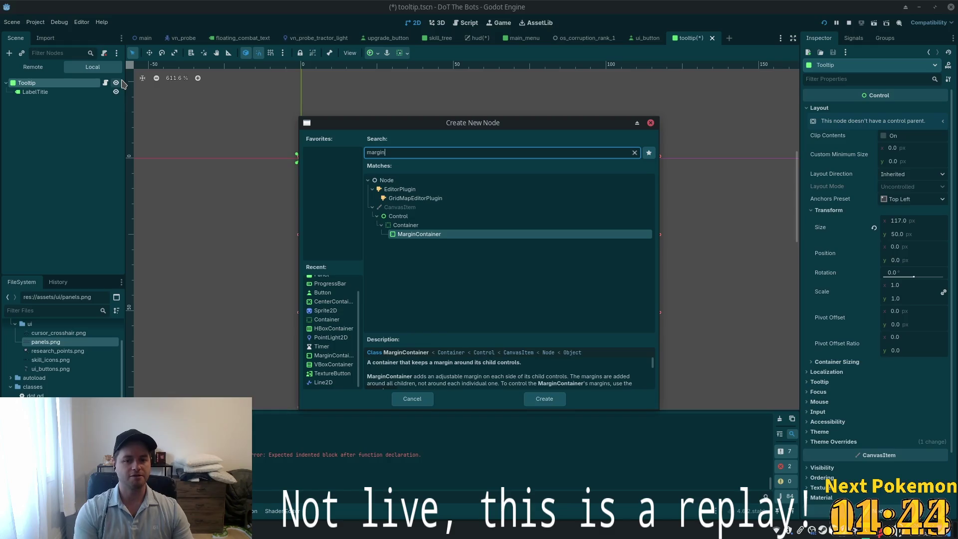
key(Return)
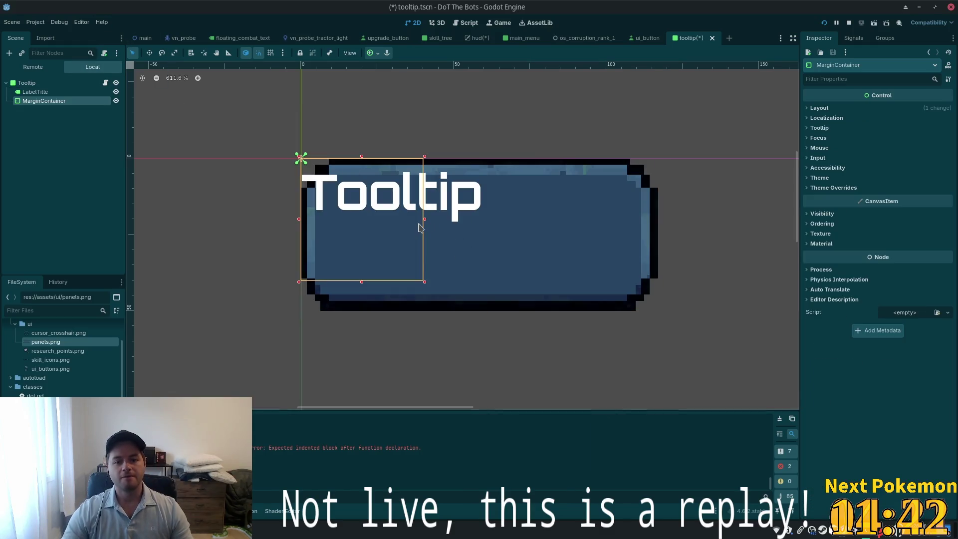
click(819, 109)
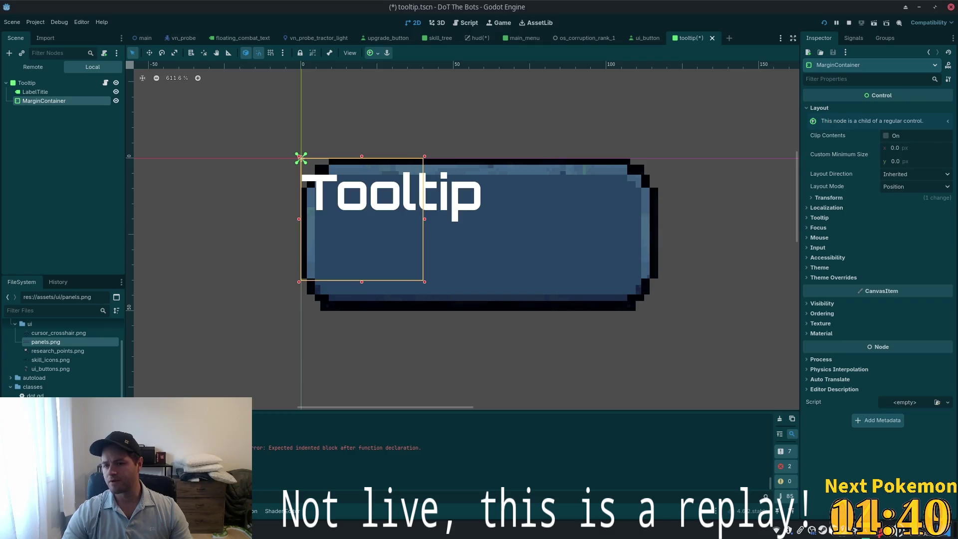
click(924, 189)
click(912, 212)
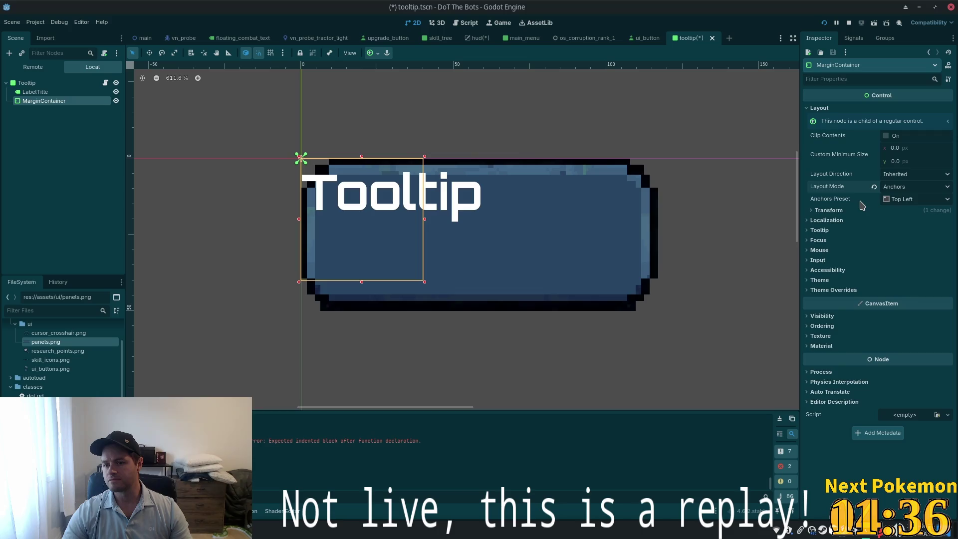
click(914, 200)
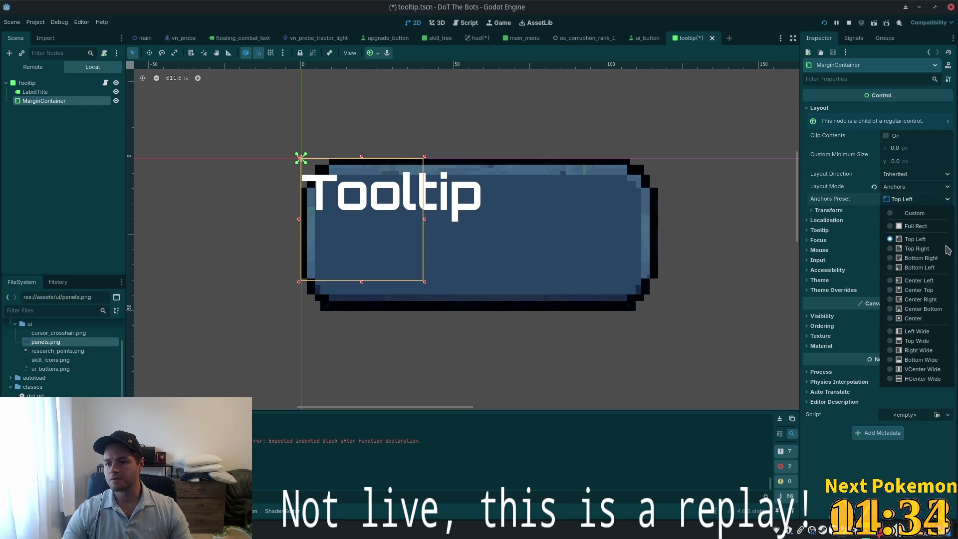
click(910, 232)
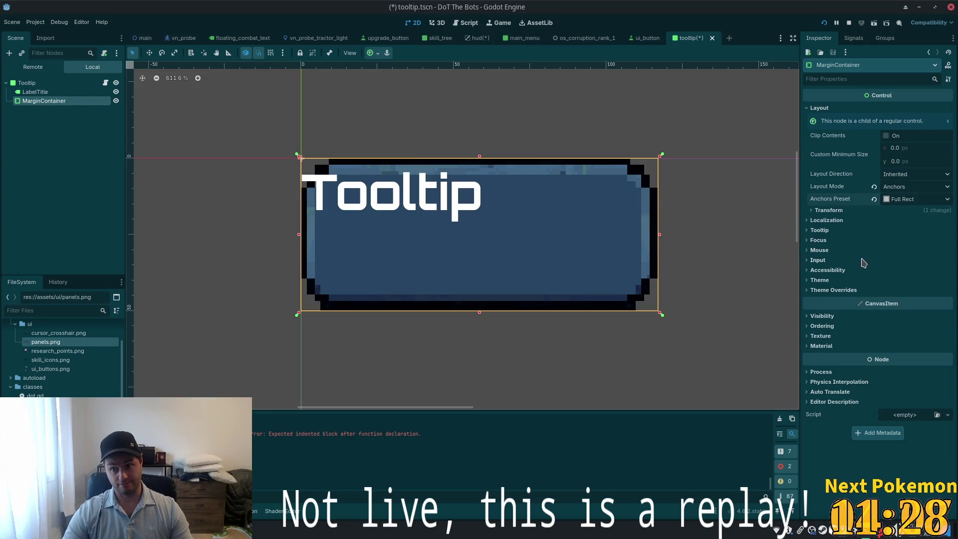
Set all four margin constant overrides to 5 px and move LabelTitle inside the MarginContainer.
click(839, 290)
click(869, 302)
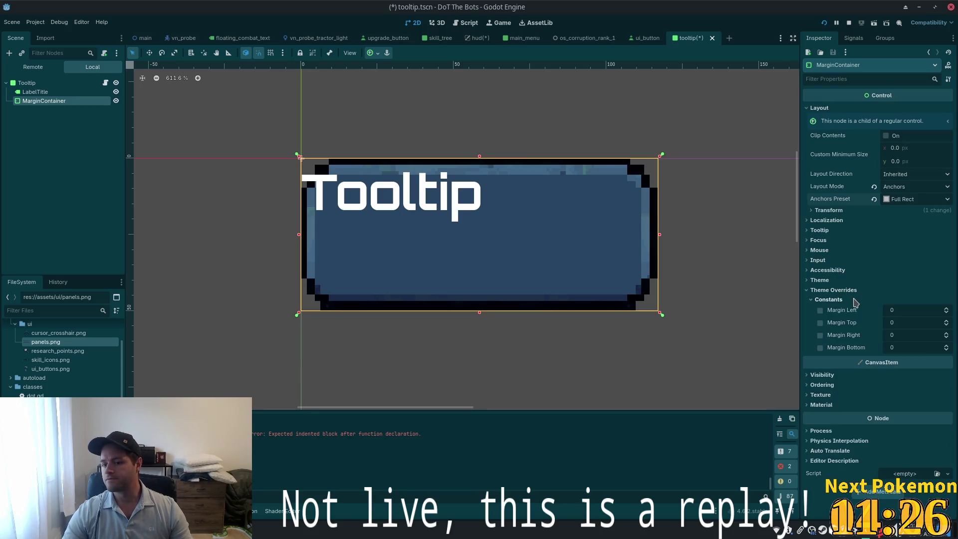
text(5)
key(Tab)
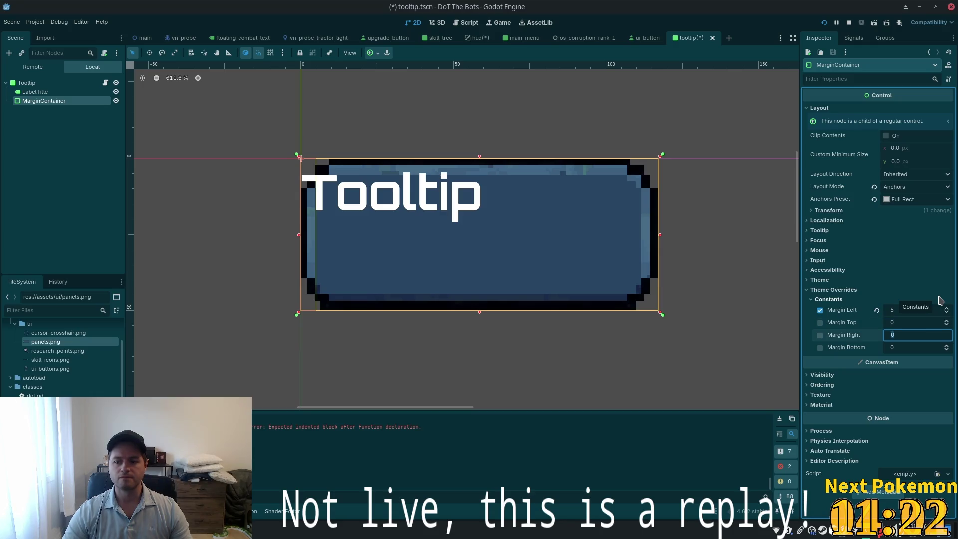
text(5)
key(Tab)
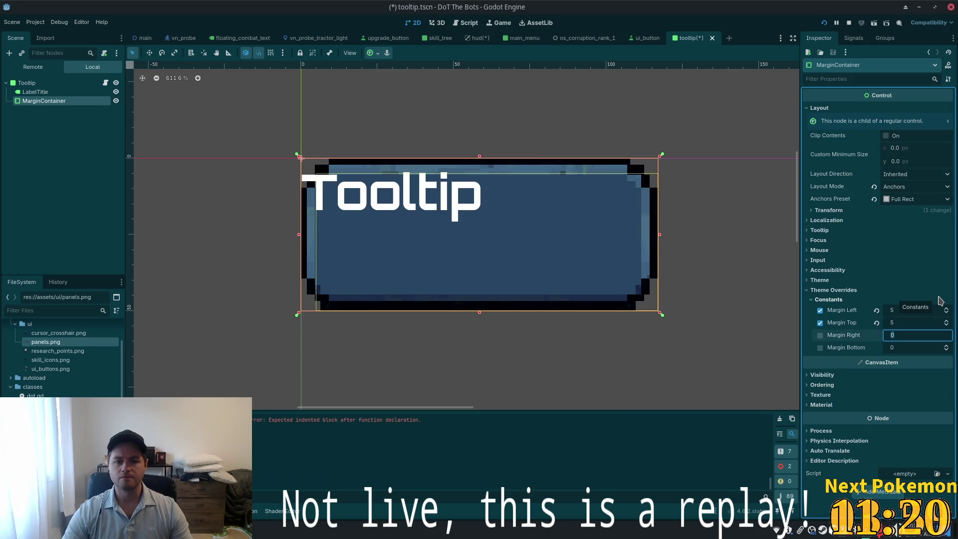
text(5)
key(Tab)
text(5)
key(Tab)
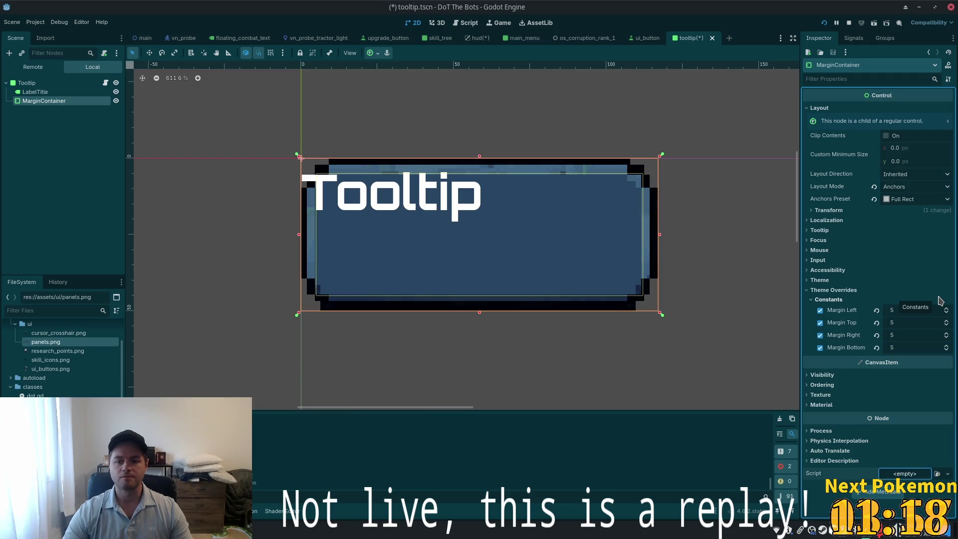
drag(31, 91, 30, 101)
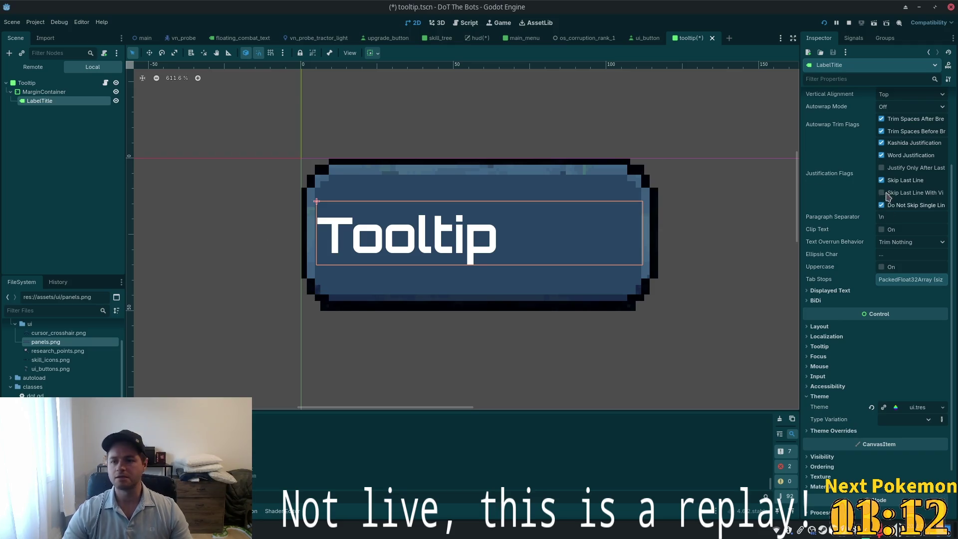
Enable LabelTitle's Font Size theme override and lower it to 12.
scroll(893, 197, up, 3)
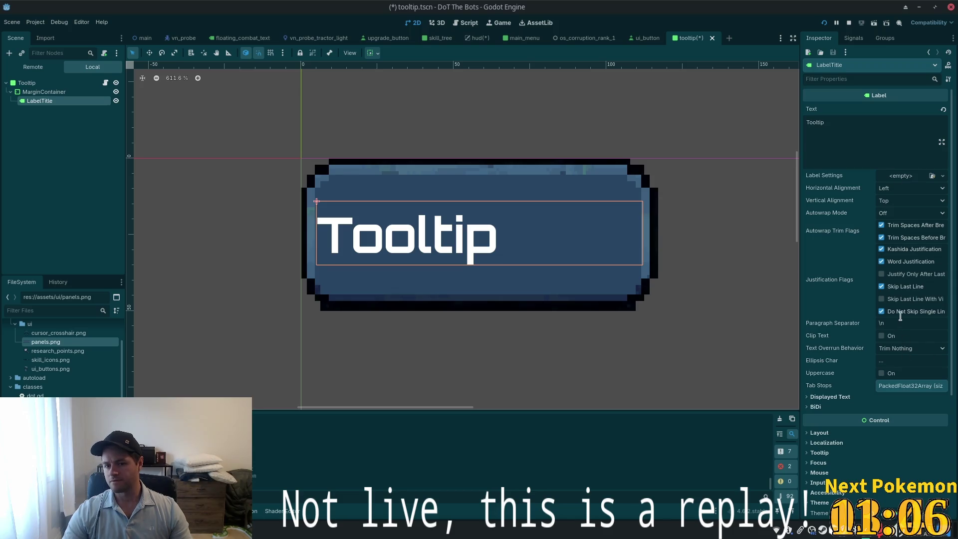
scroll(650, 319, down, 6)
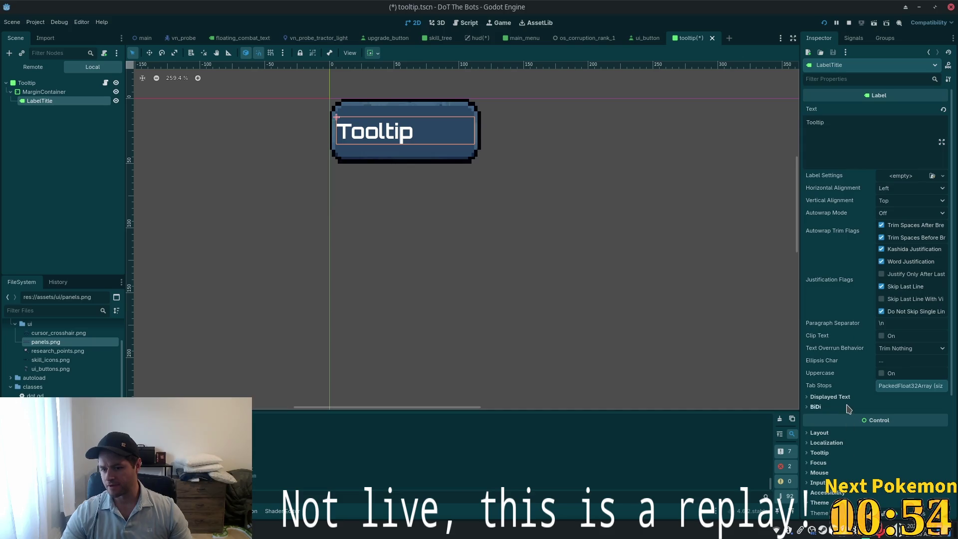
scroll(848, 300, down, 5)
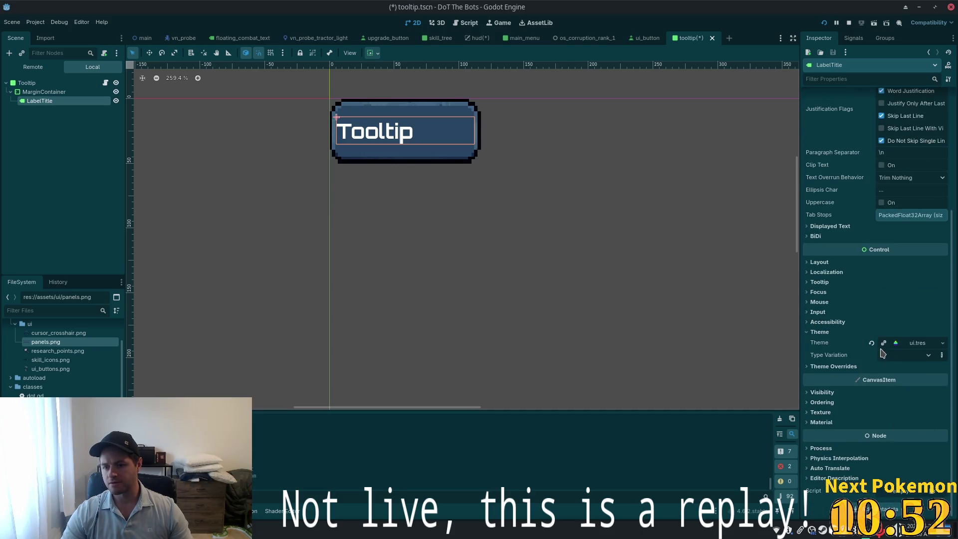
scroll(873, 315, up, 3)
click(833, 473)
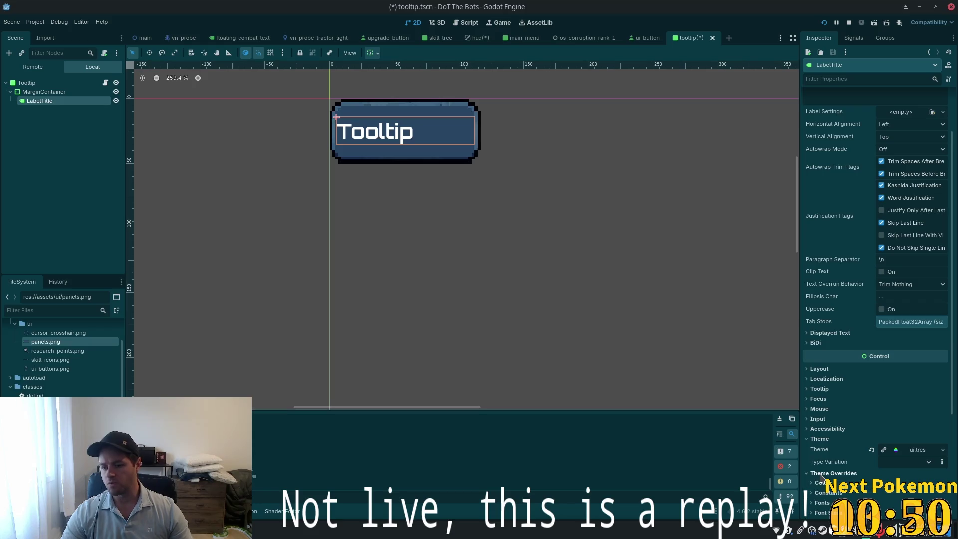
scroll(824, 353, down, 5)
click(824, 356)
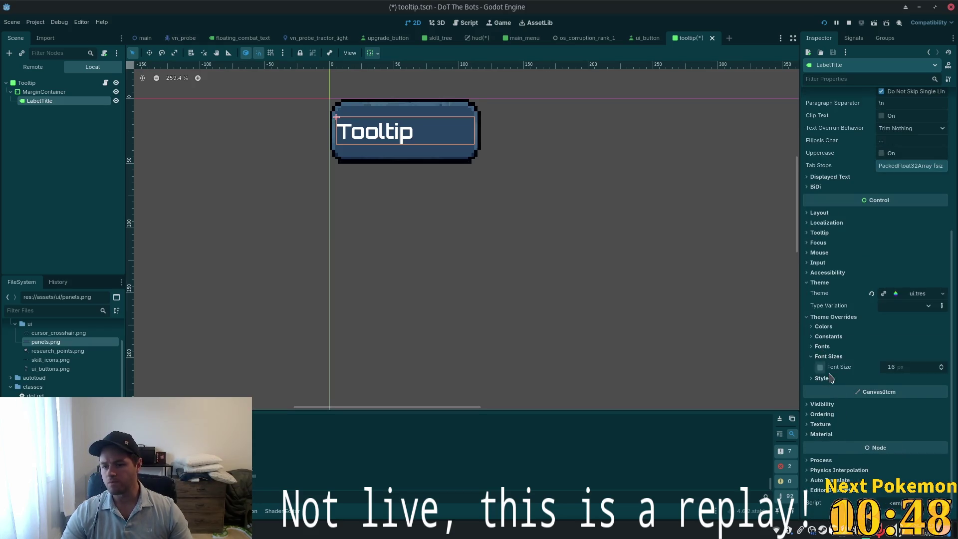
click(931, 371)
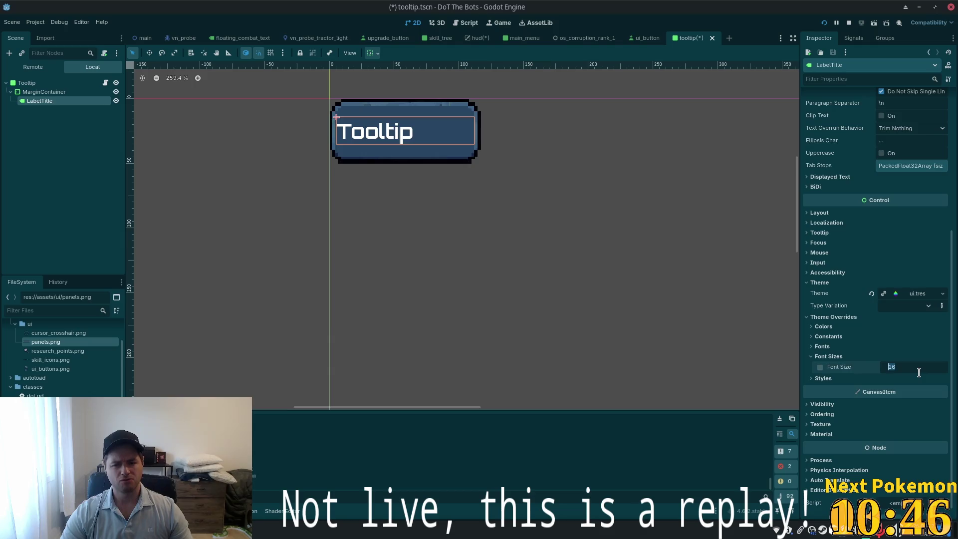
key(Down)
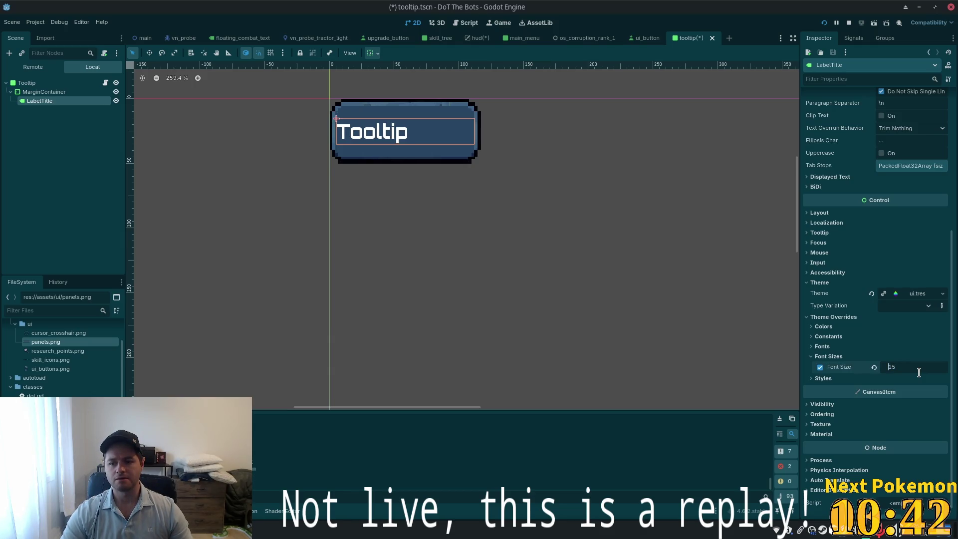
key(Down)
key(Down)
key(Down)
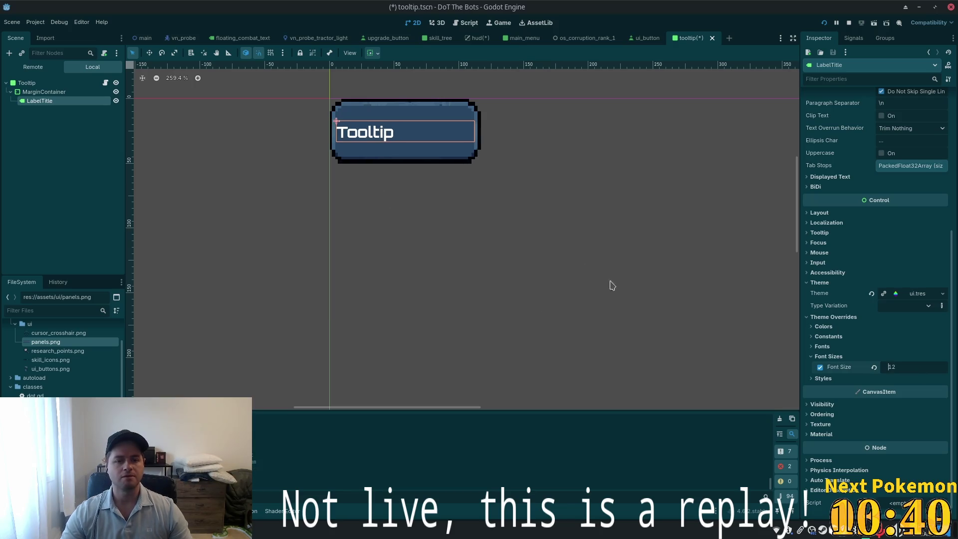
click(44, 92)
Set LabelTitle's horizontal and vertical container sizing both to Shrink Begin.
click(40, 101)
scroll(849, 258, up, 5)
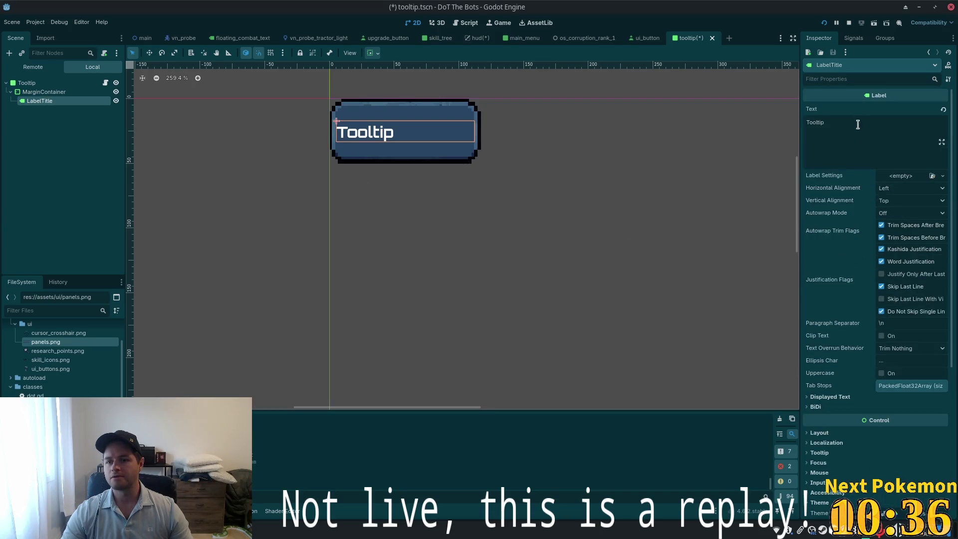
scroll(840, 452, down, 1)
click(818, 381)
scroll(888, 389, down, 4)
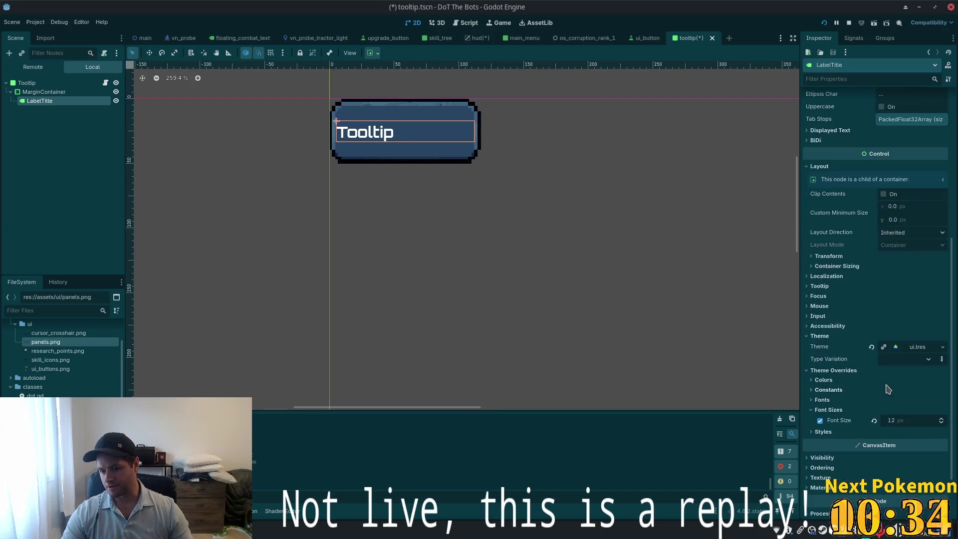
click(833, 266)
click(926, 277)
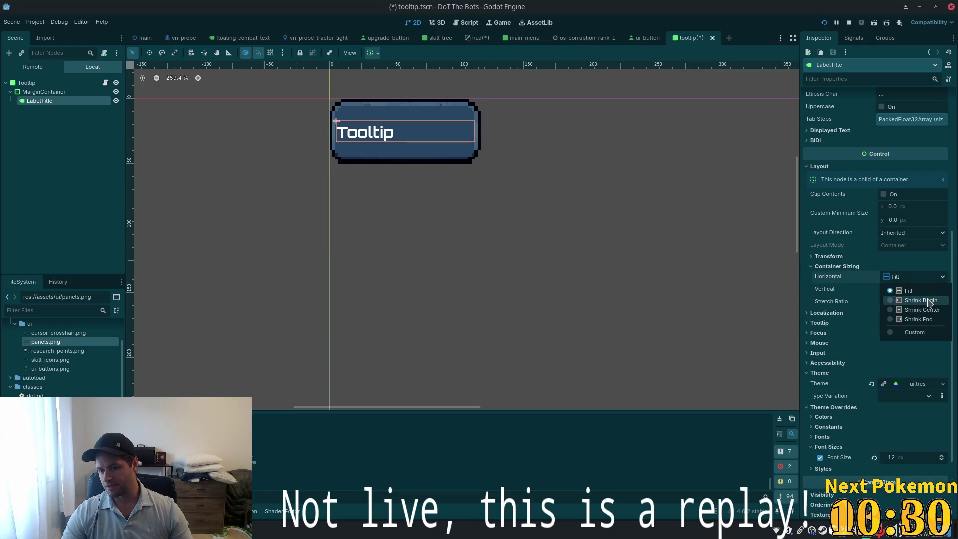
click(924, 301)
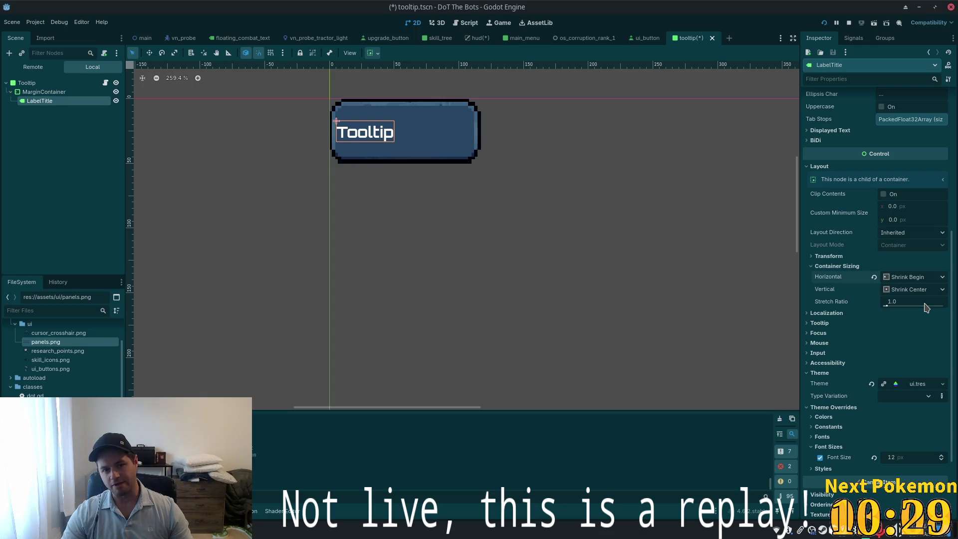
click(902, 291)
click(921, 312)
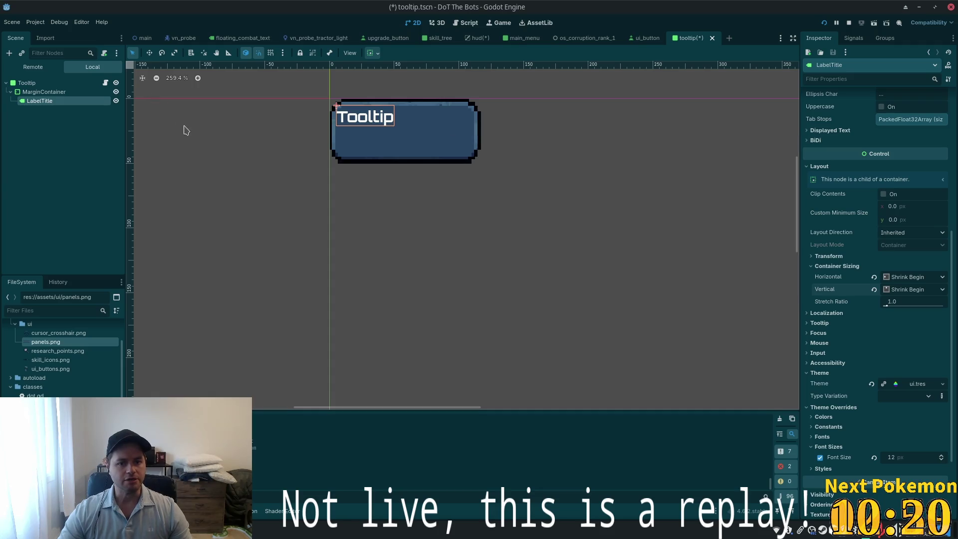
click(53, 93)
Add a VBoxContainer inside the MarginContainer and move LabelTitle into it.
key(ctrl+a)
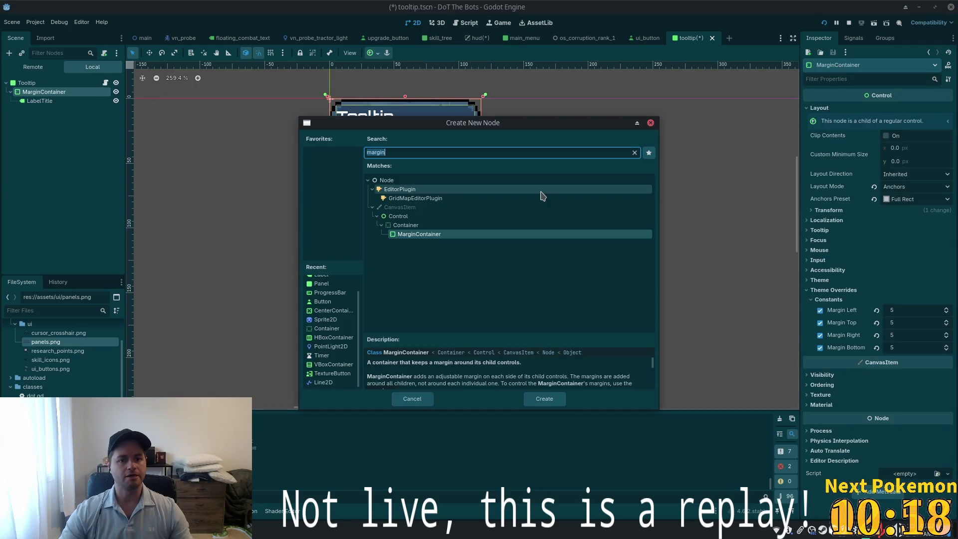
text(vboc)
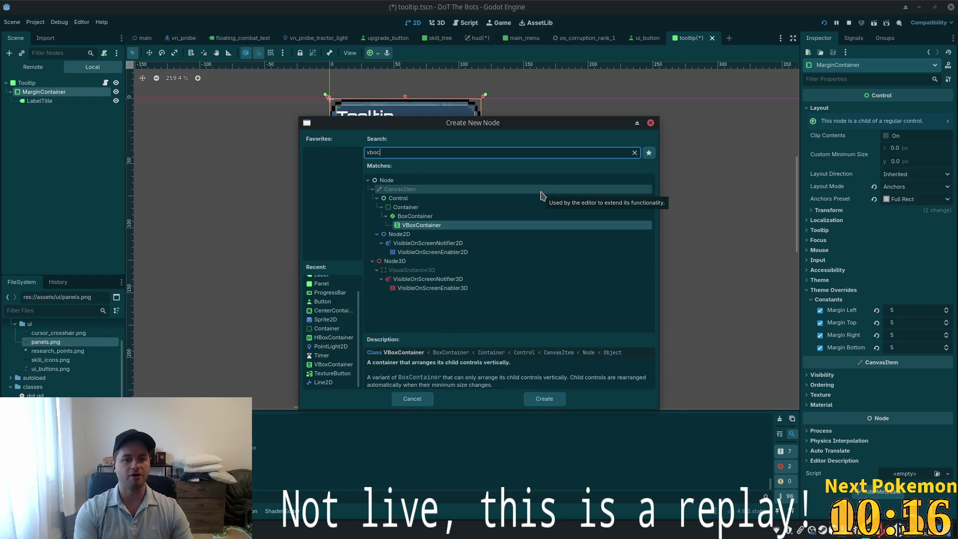
key(Return)
drag(56, 101, 50, 112)
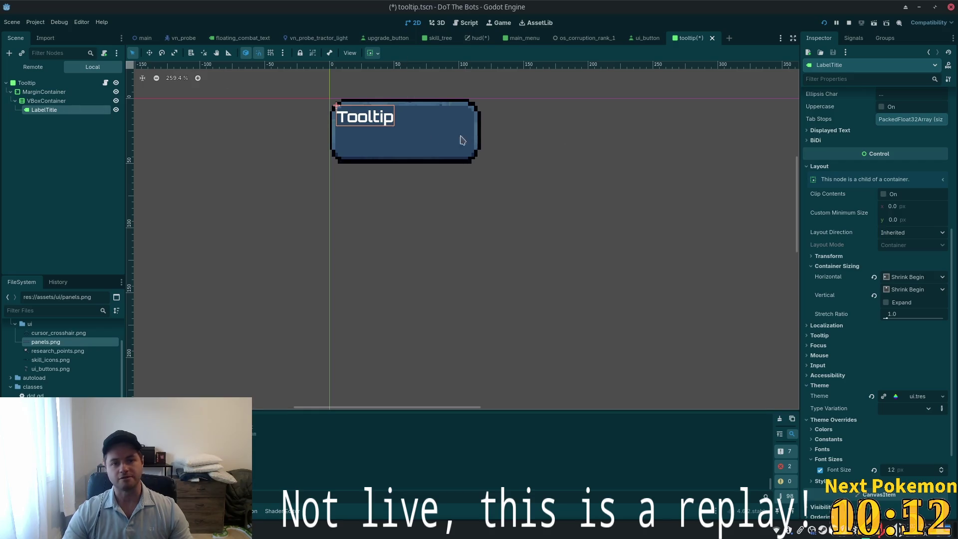
Add a new empty Label to the VBoxContainer below LabelTitle.
click(37, 102)
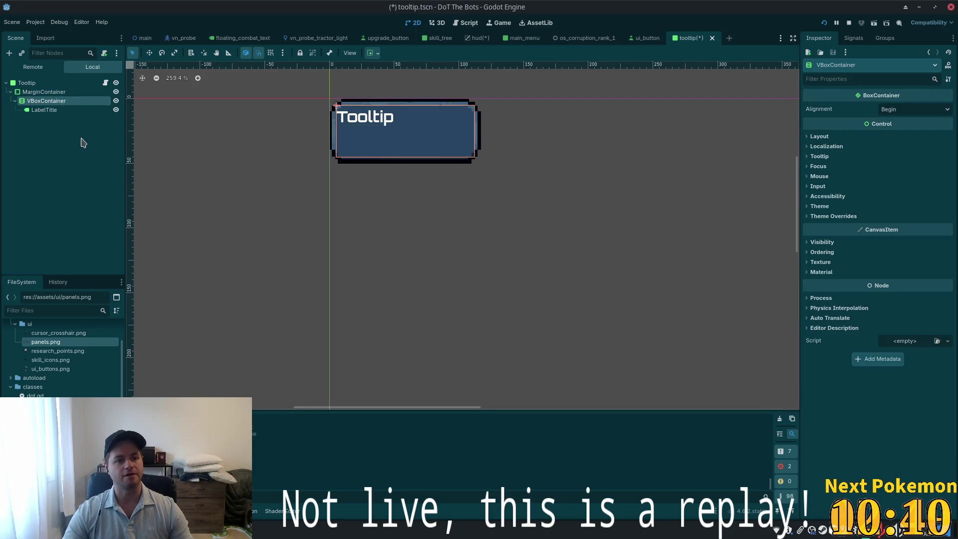
key(ctrl+a)
text(labe)
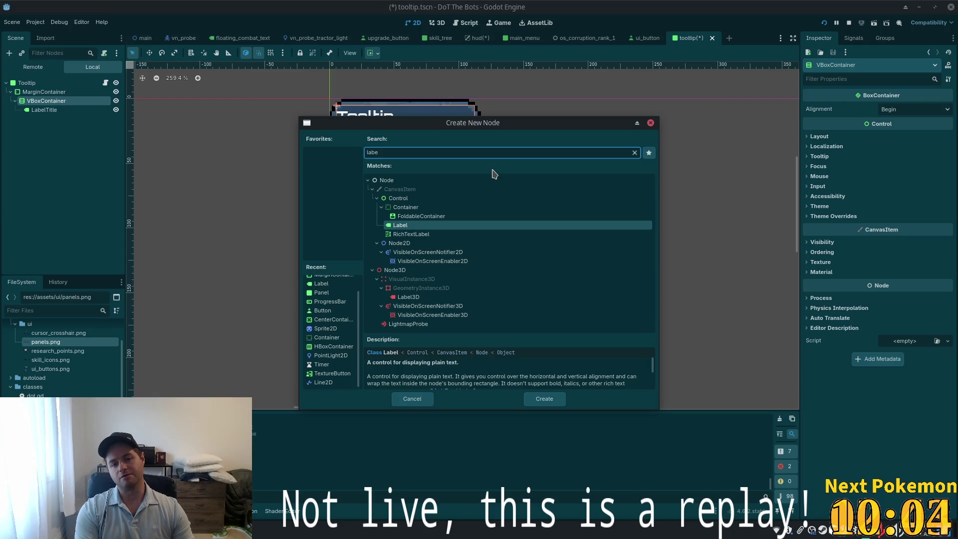
text(l)
key(Return)
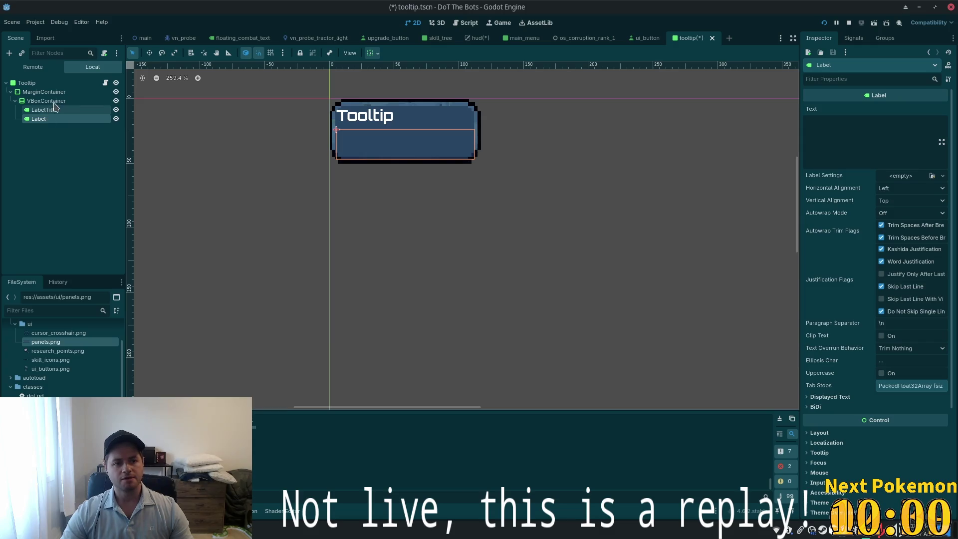
scroll(634, 244, down, 5)
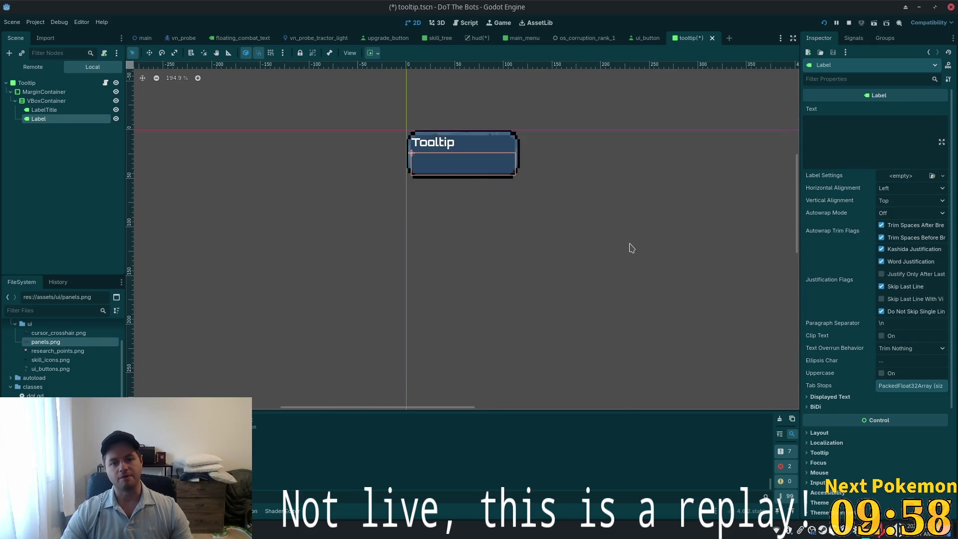
mouse_move(449, 165)
mouse_down()
mouse_move(524, 293)
mouse_move(441, 239)
mouse_up()
scroll(351, 96, up, 5)
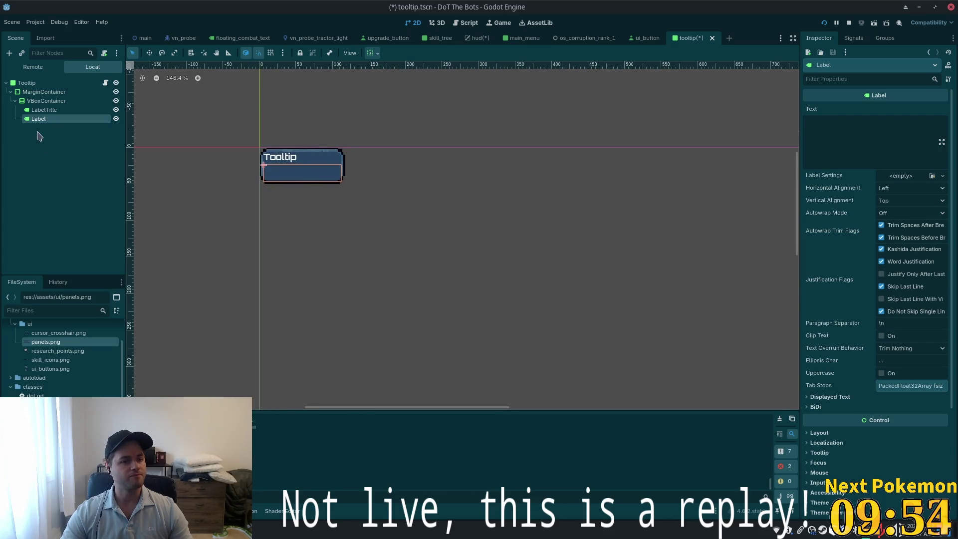
click(40, 91)
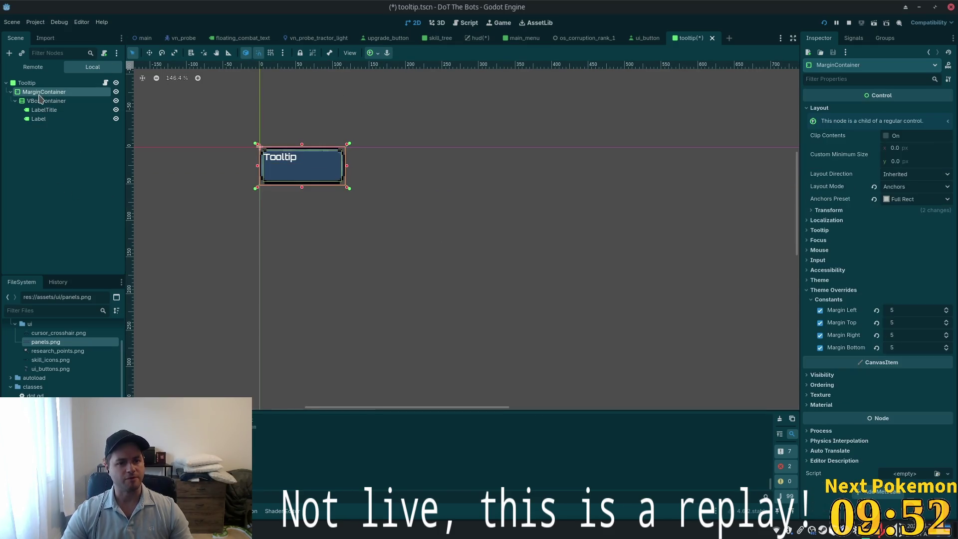
drag(350, 189, 241, 148)
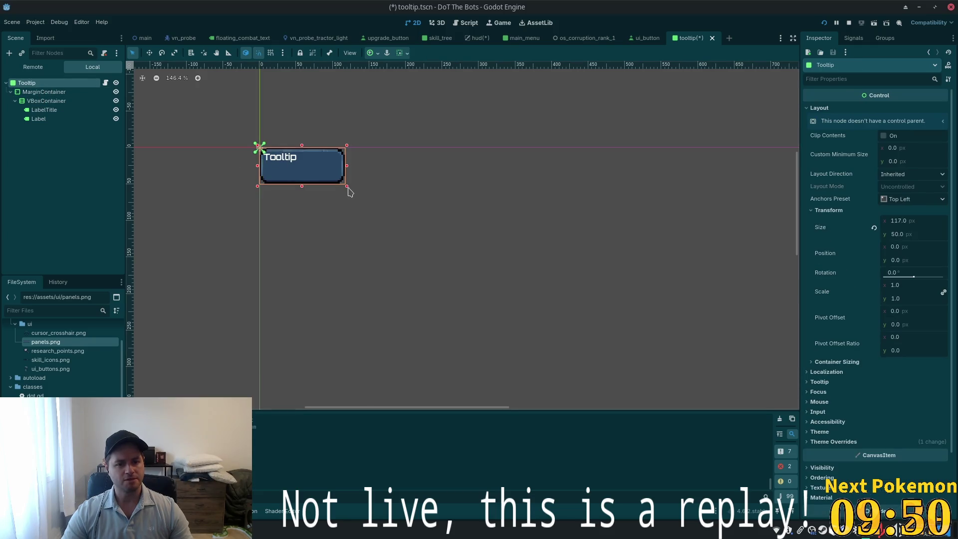
drag(347, 186, 423, 225)
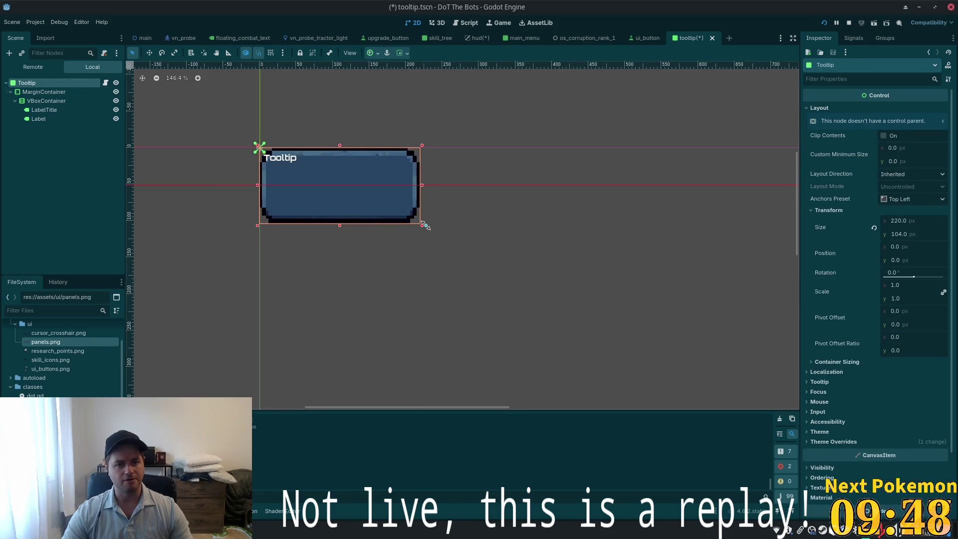
click(89, 92)
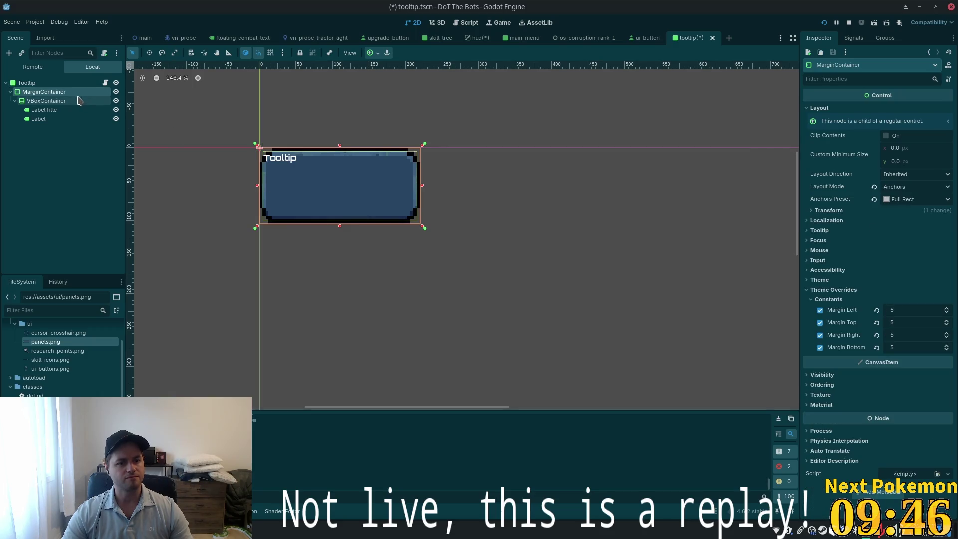
click(78, 101)
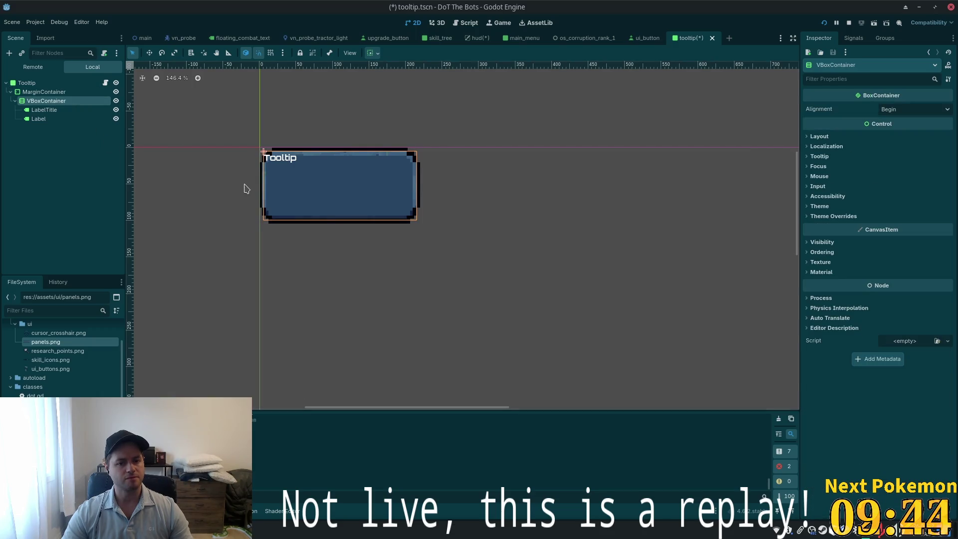
scroll(243, 185, up, 3)
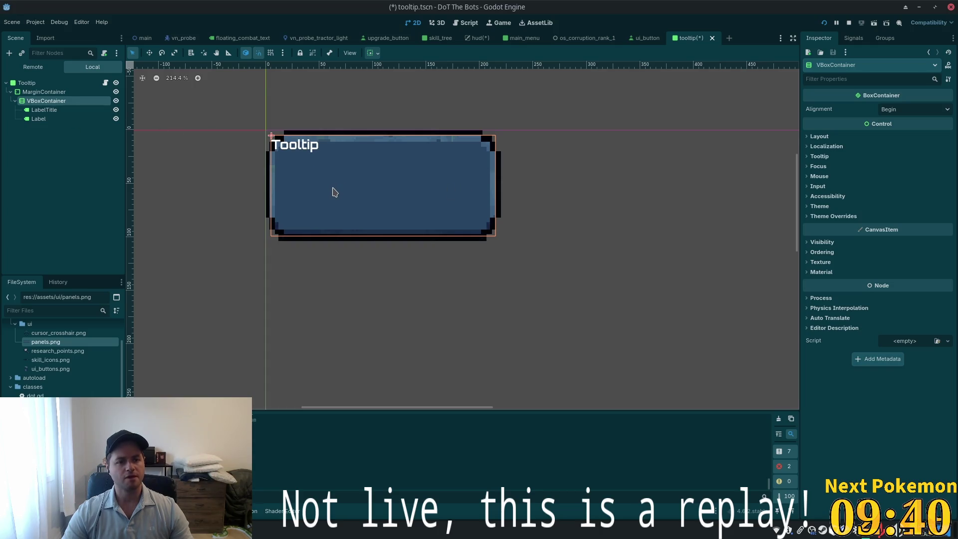
click(30, 83)
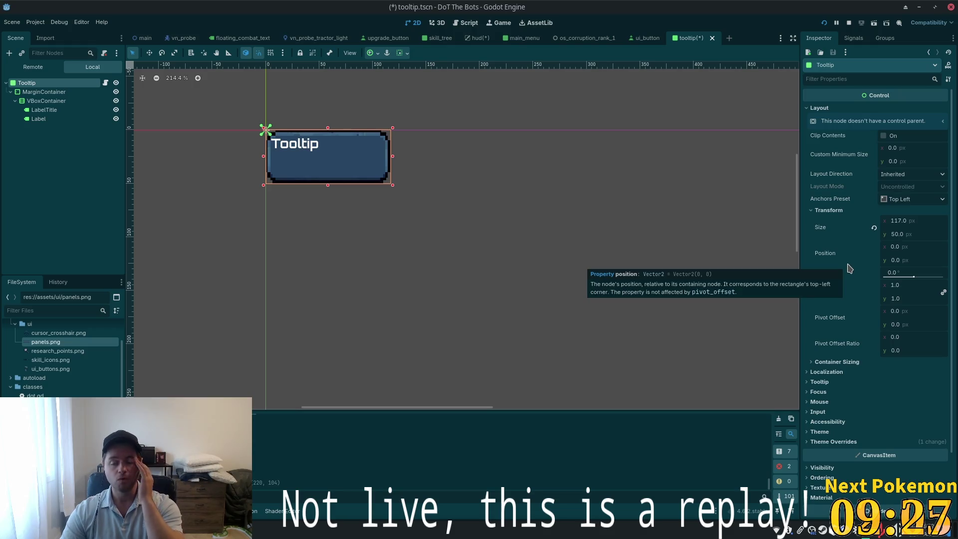
click(77, 92)
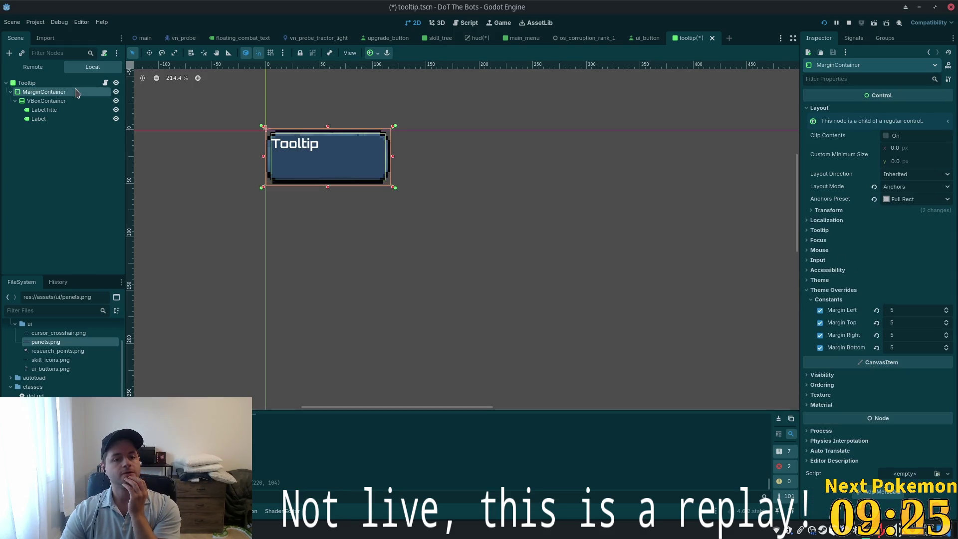
click(912, 202)
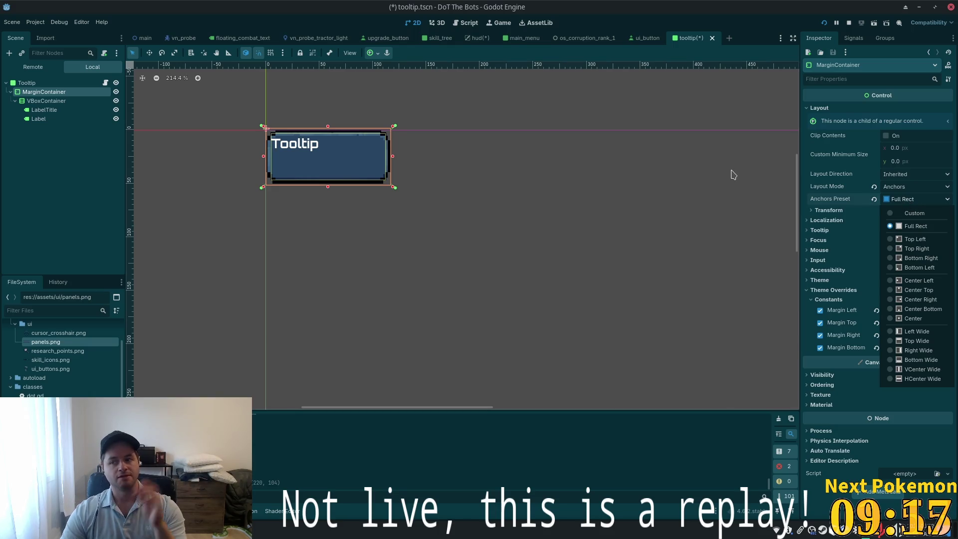
click(24, 119)
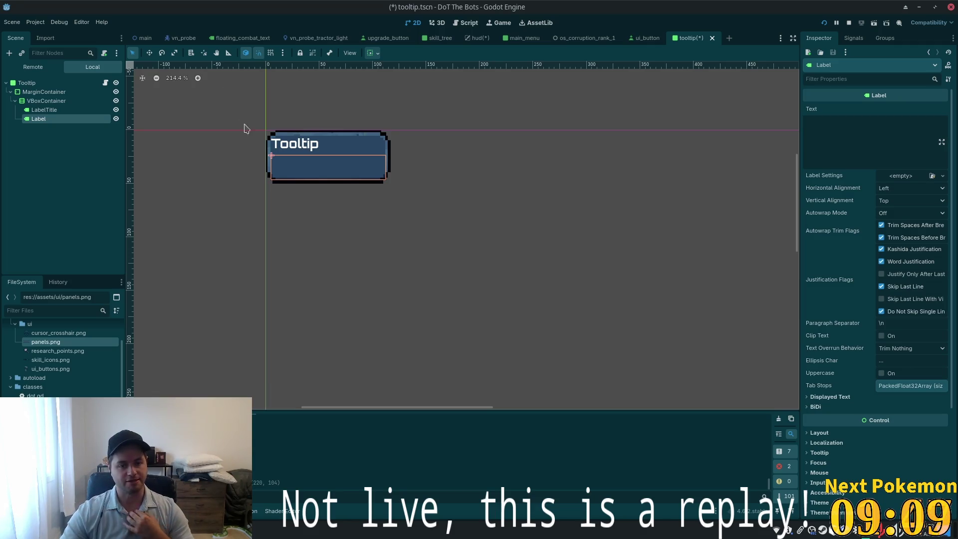
click(62, 83)
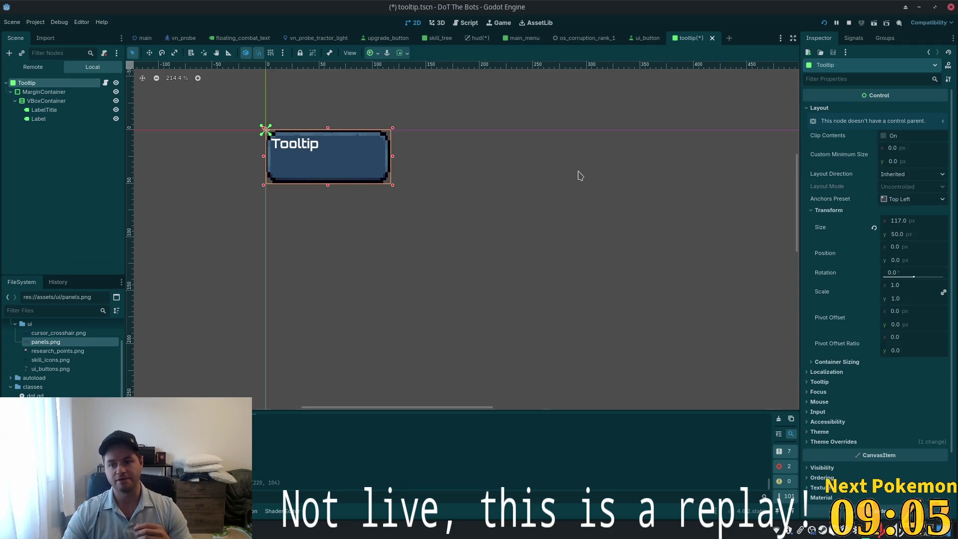
click(886, 200)
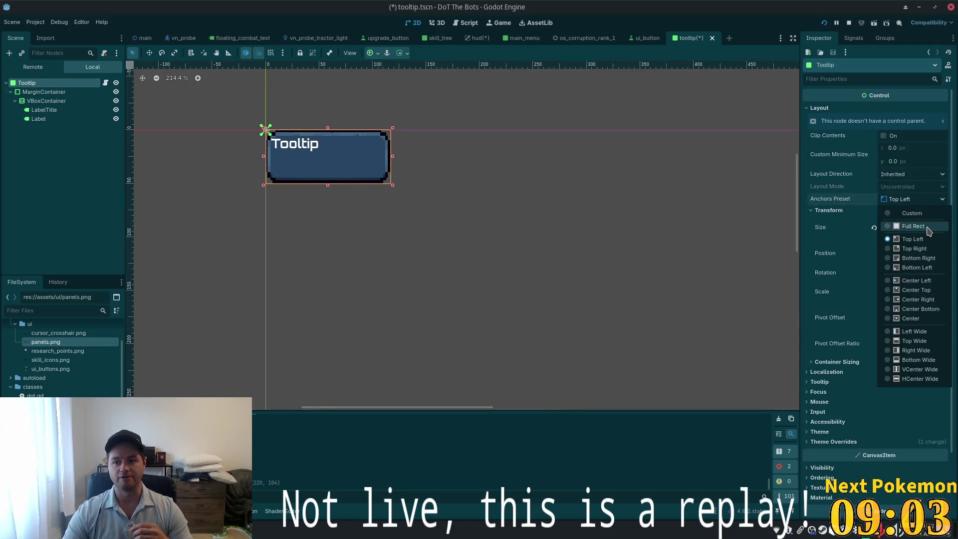
click(899, 221)
scroll(616, 234, down, 1)
scroll(616, 234, down, 20)
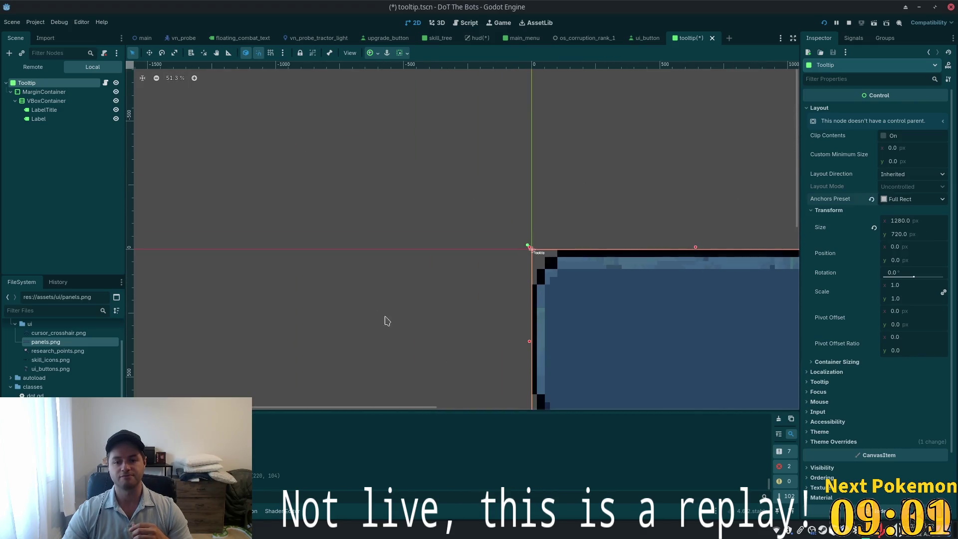
drag(381, 346, 274, 206)
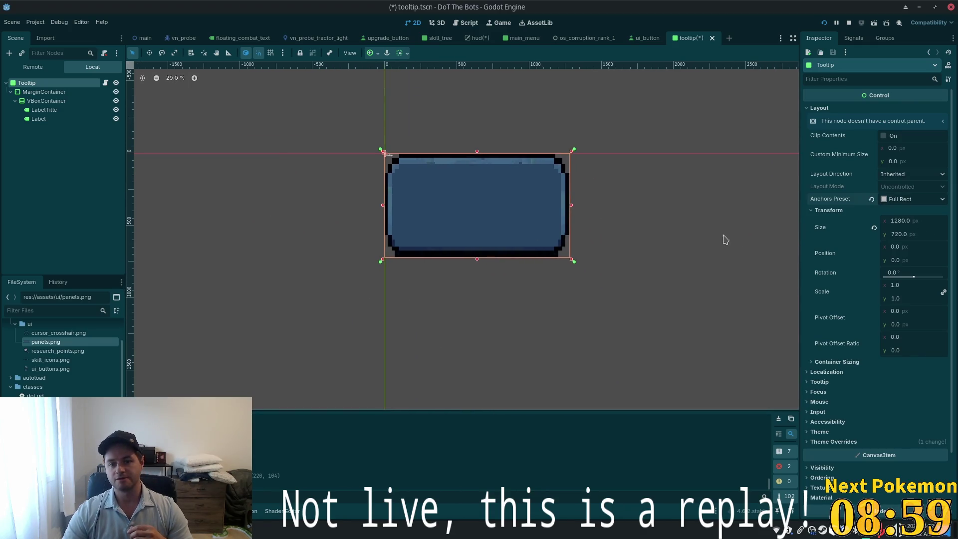
scroll(616, 224, up, 2)
click(903, 201)
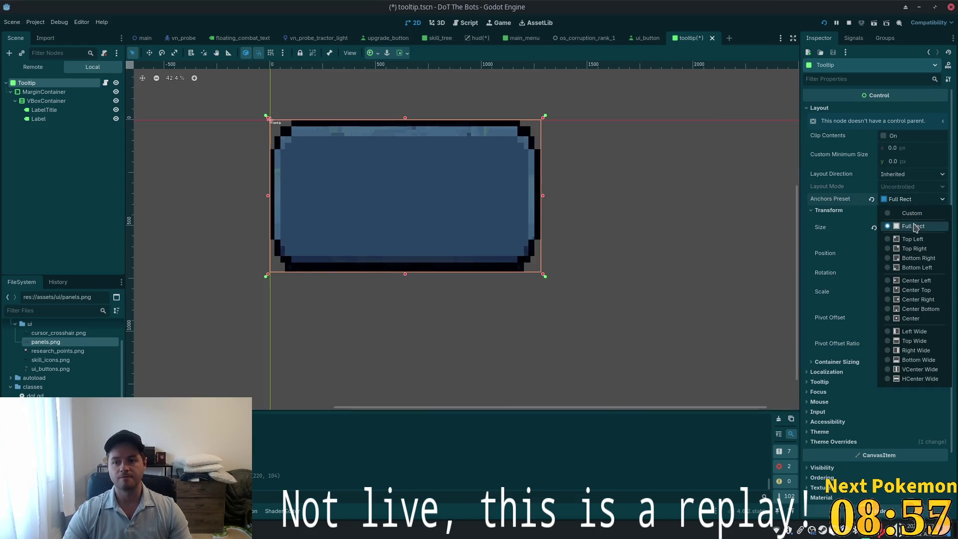
click(940, 245)
scroll(220, 113, up, 20)
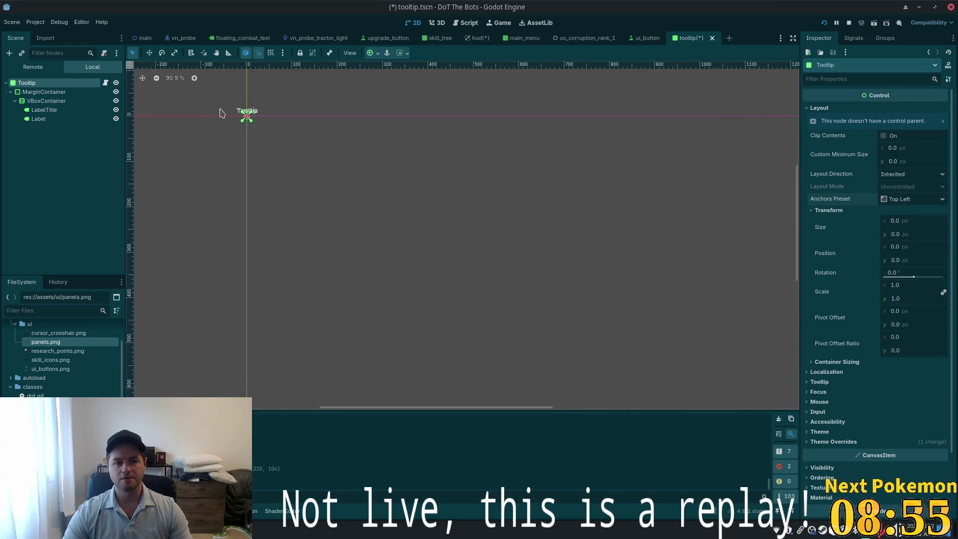
scroll(329, 154, up, 1)
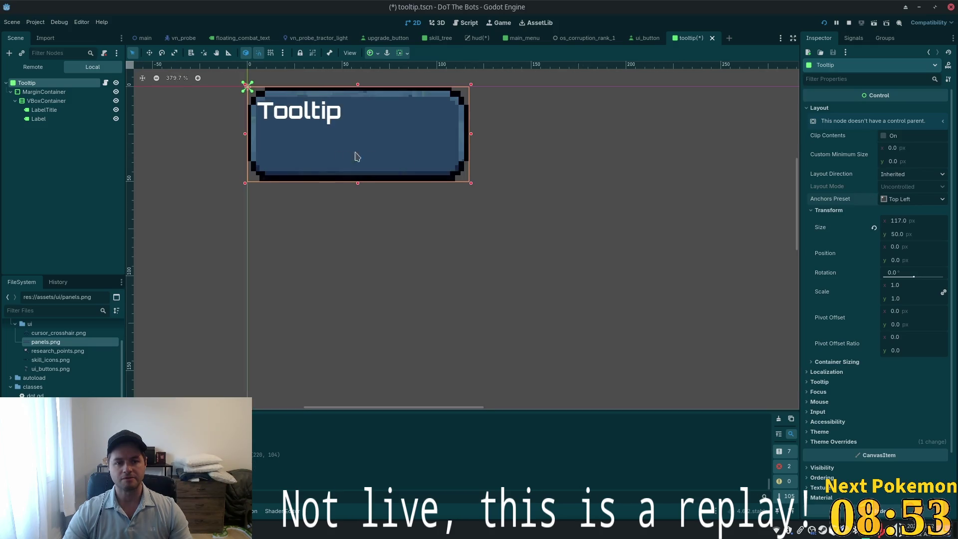
scroll(366, 164, up, 2)
scroll(564, 241, down, 2)
drag(564, 241, 590, 313)
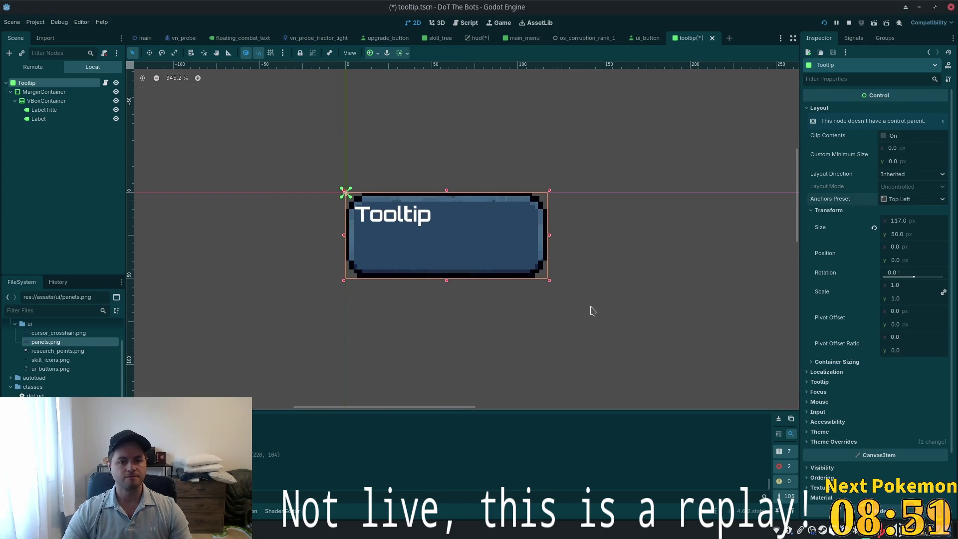
Set the body Label's text to 'Content' and apply the ui.tres theme to it.
click(38, 119)
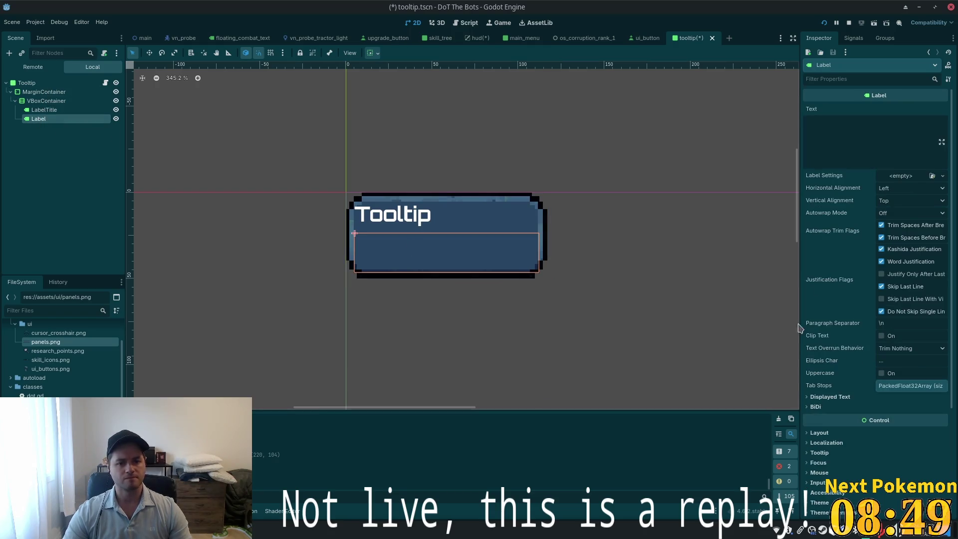
text(Content)
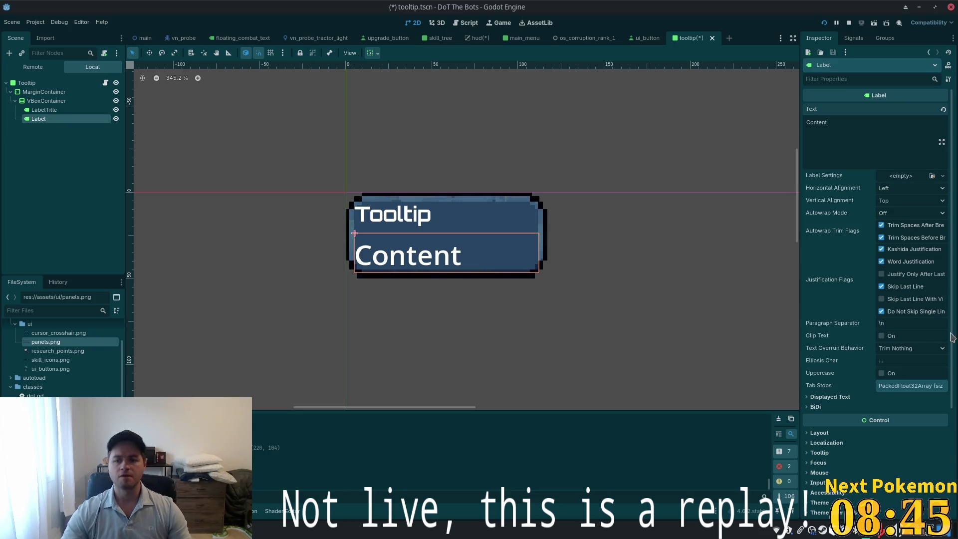
scroll(838, 397, down, 3)
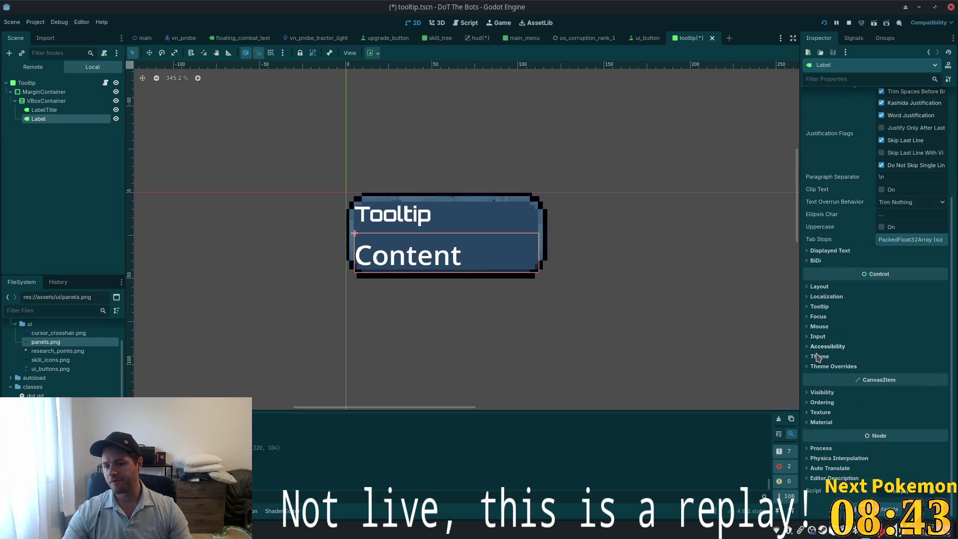
click(819, 356)
click(943, 367)
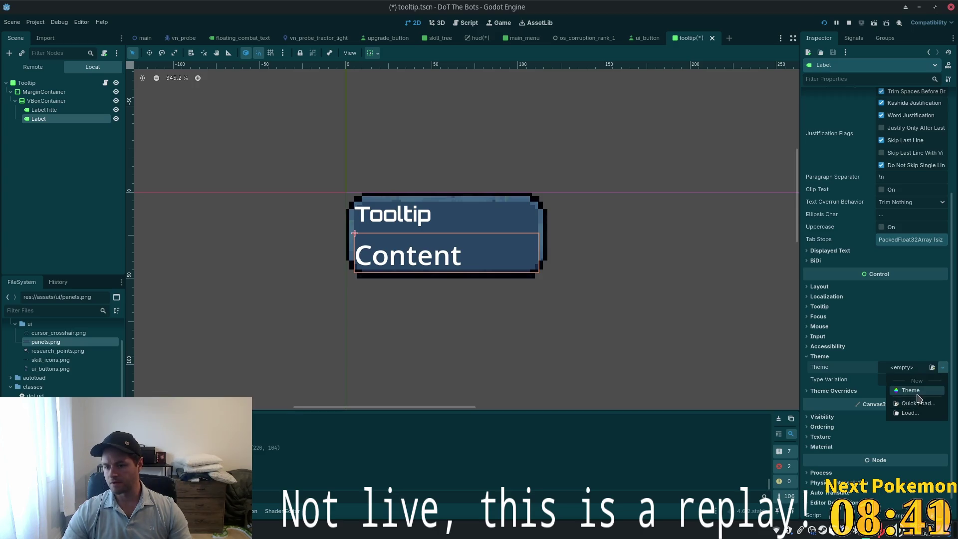
click(917, 403)
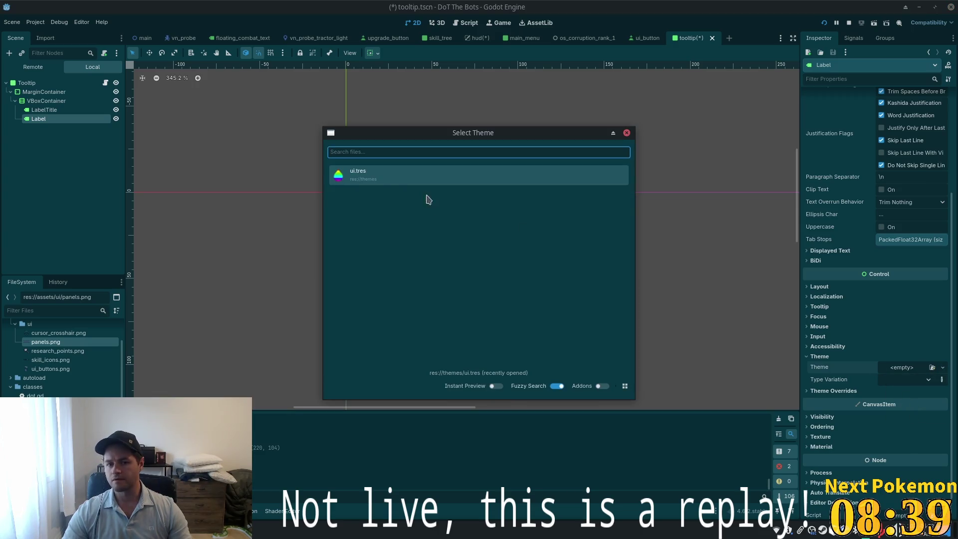
double_click(395, 179)
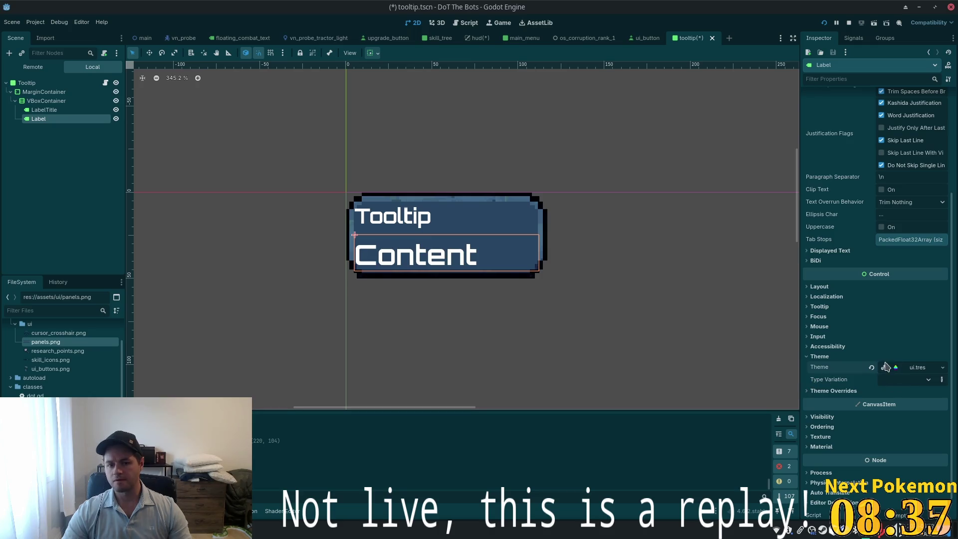
Override the body Label's font size to 8 px so it is smaller than the title.
click(836, 392)
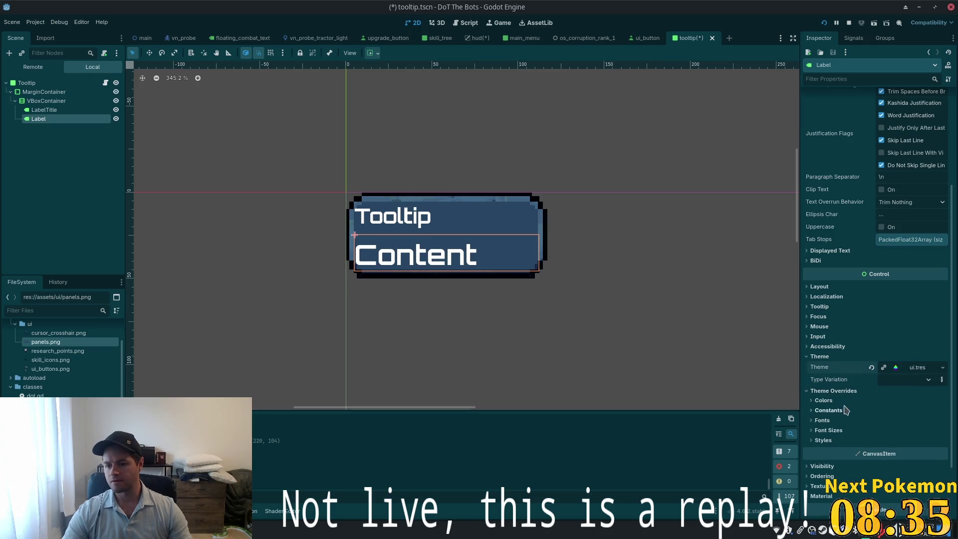
click(819, 430)
double_click(942, 439)
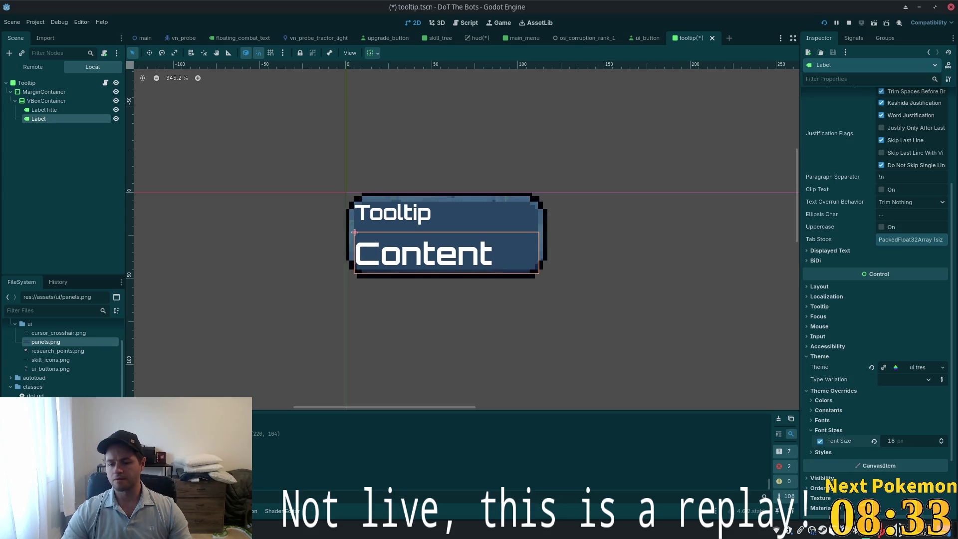
click(930, 440)
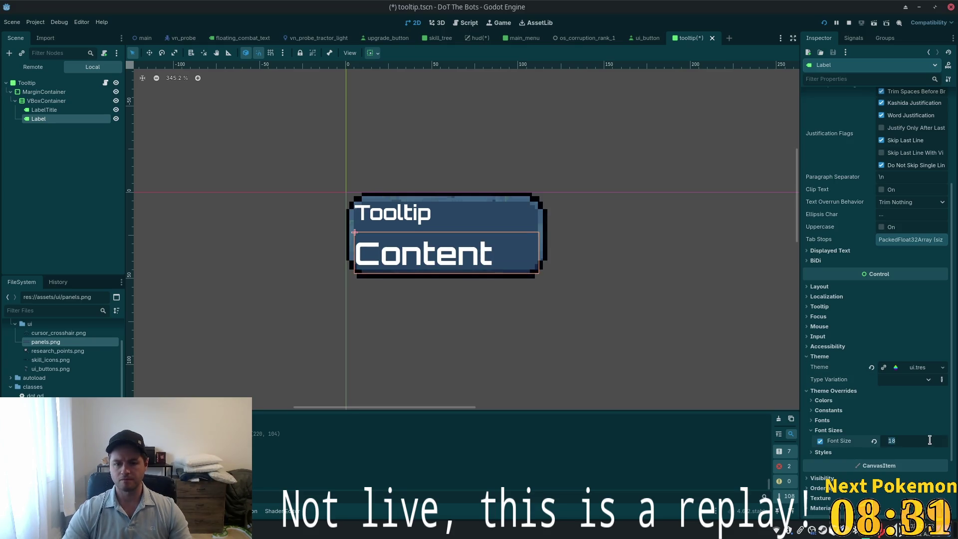
text(8)
key(Return)
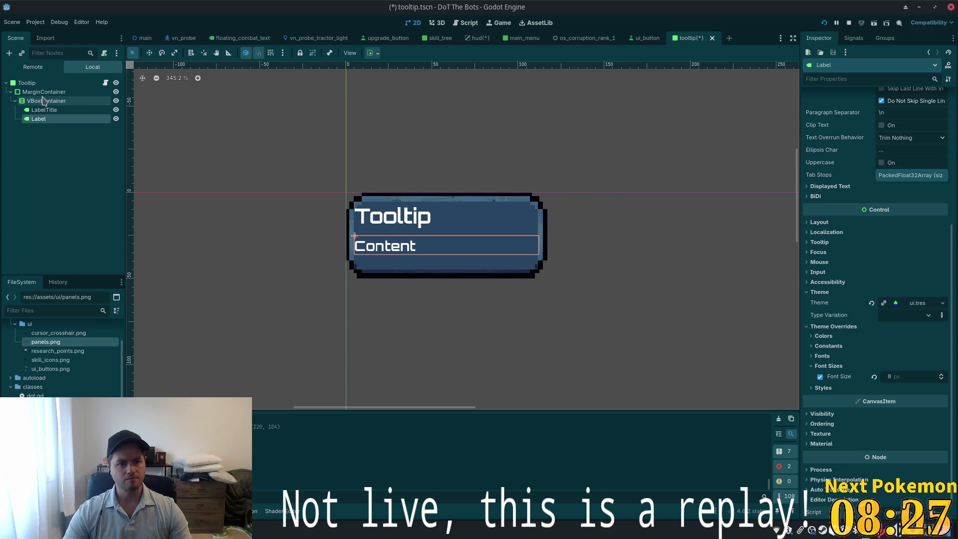
click(64, 110)
Set the MarginContainer's left and right margins to 7.
click(46, 92)
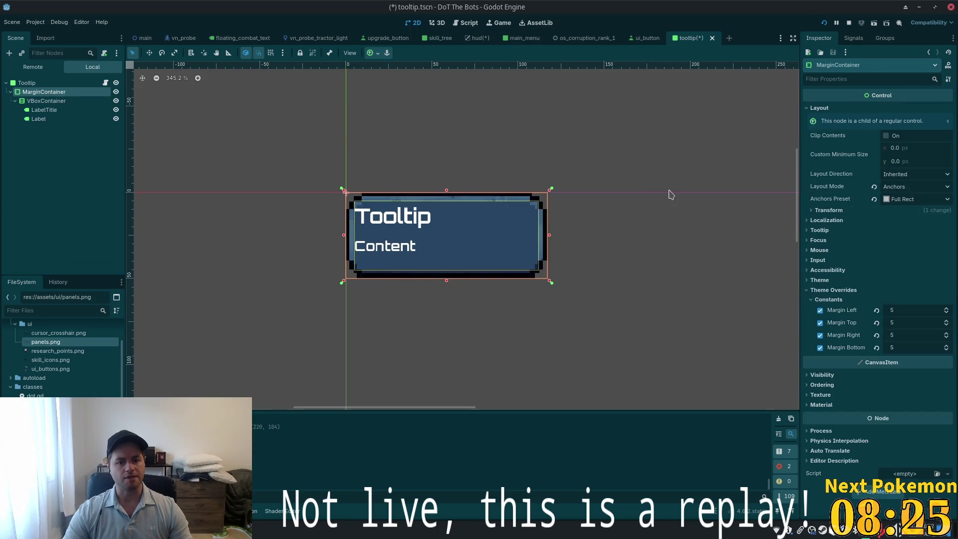
click(937, 306)
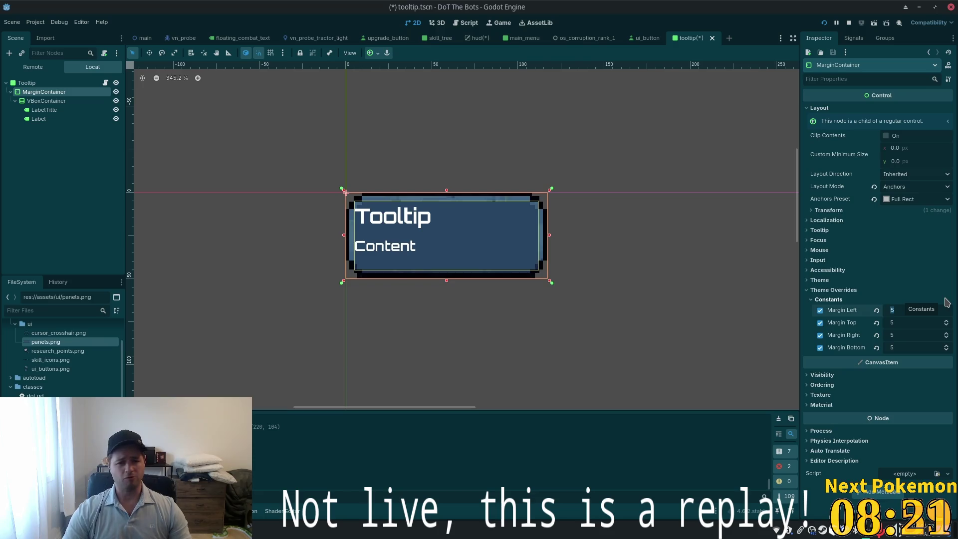
text(7)
key(Tab)
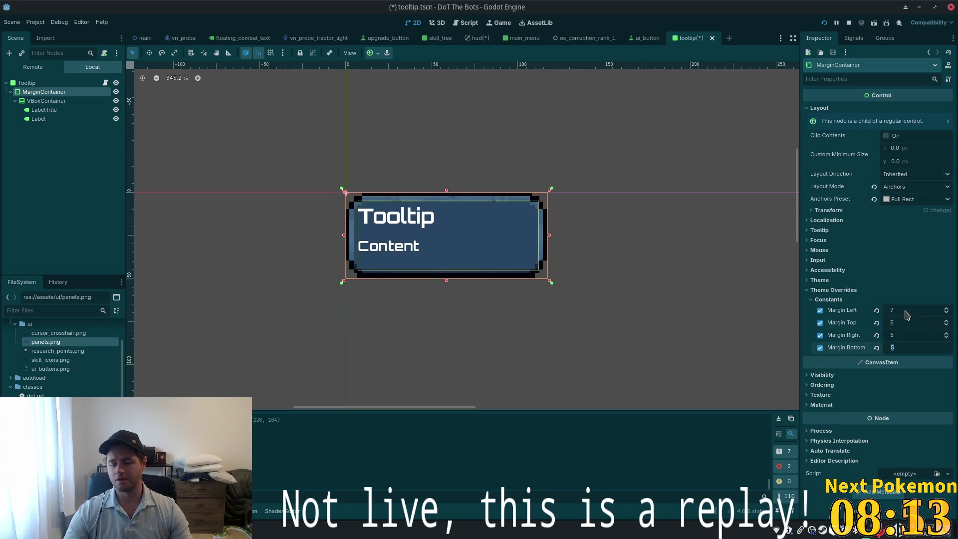
click(910, 333)
text(7)
key(Tab)
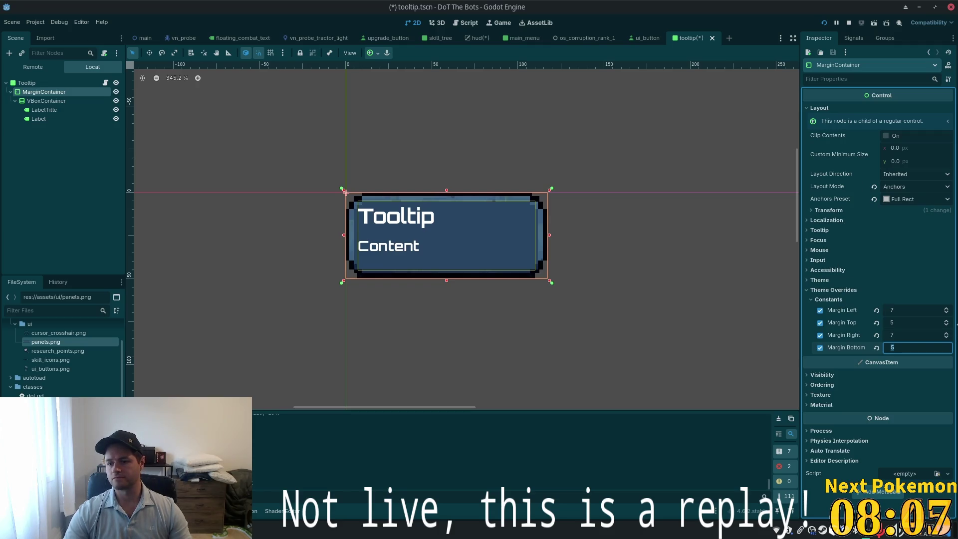
Change the body Label's text to 'Content for the tooltip'.
click(38, 119)
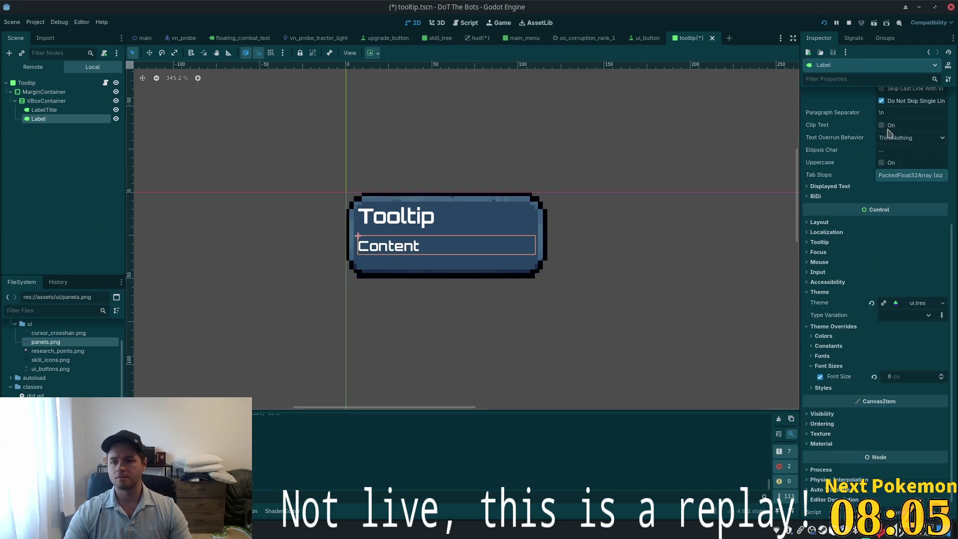
scroll(888, 133, up, 5)
click(838, 136)
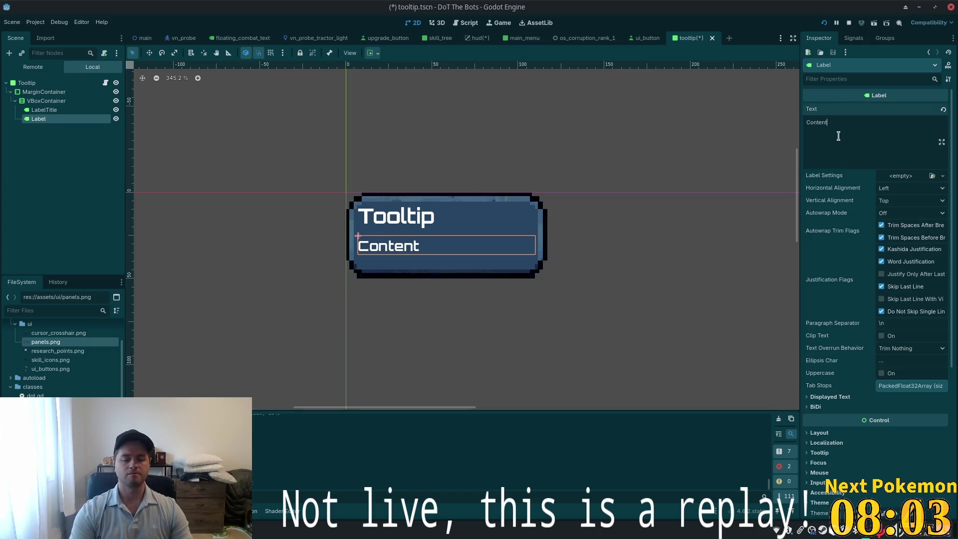
key(BackSpace)
key(BackSpace)
key(BackSpace)
text(ntent for)
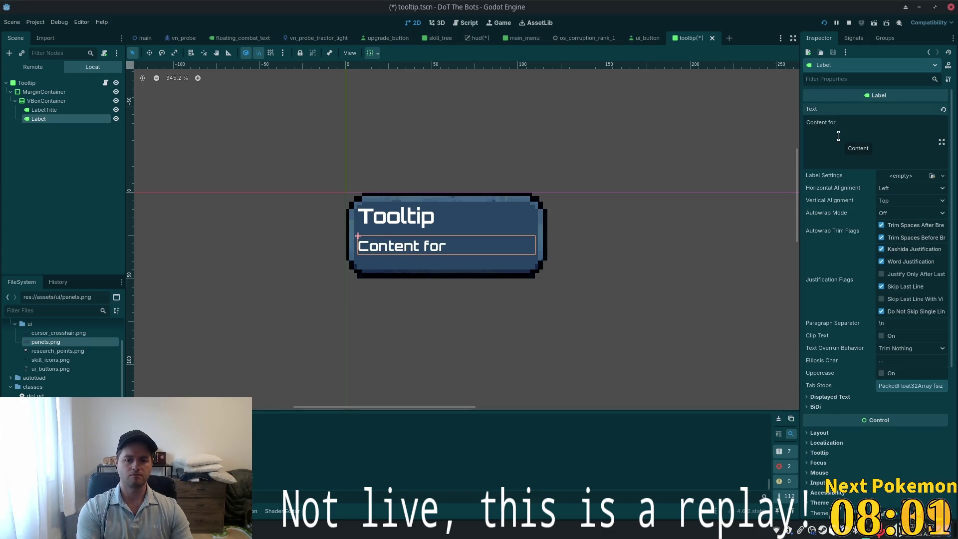
text( the toolti)
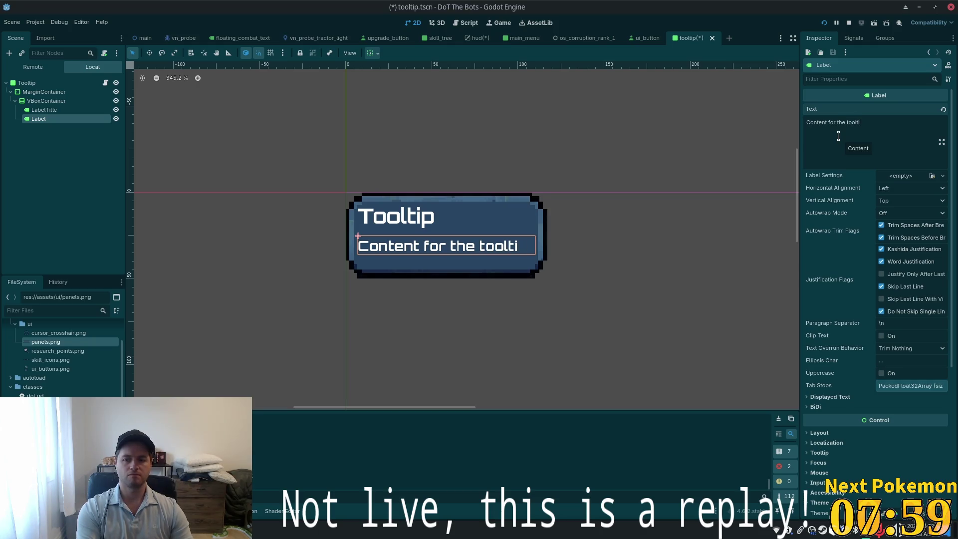
text(p)
key(alt+Tab)
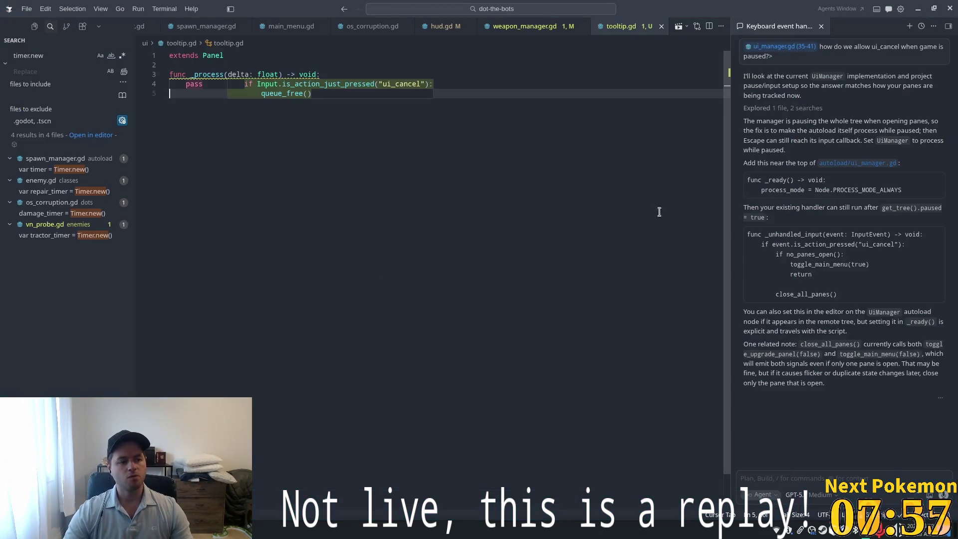
Add an empty indented line inside tooltip.gd's _process function, rejecting the AI suggestions.
key(alt+Tab)
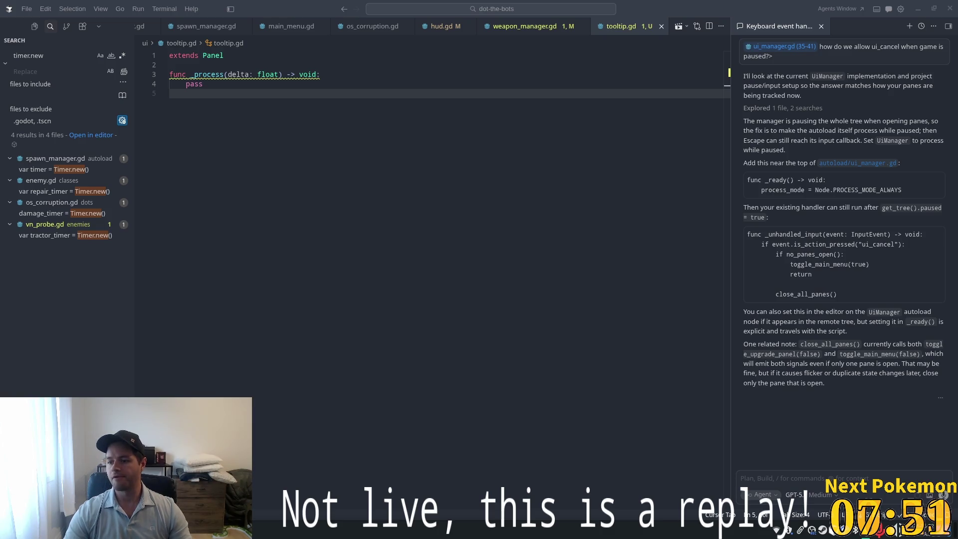
click(258, 75)
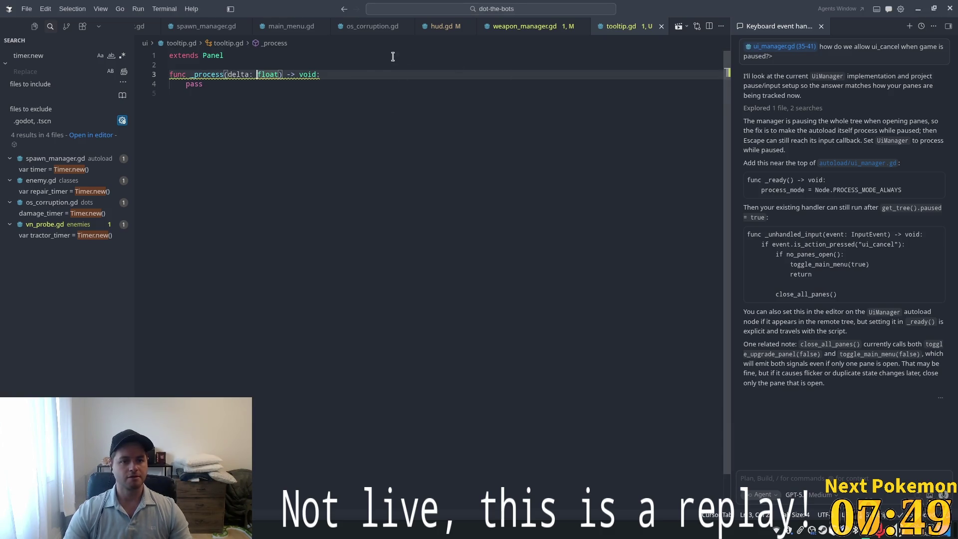
key(End)
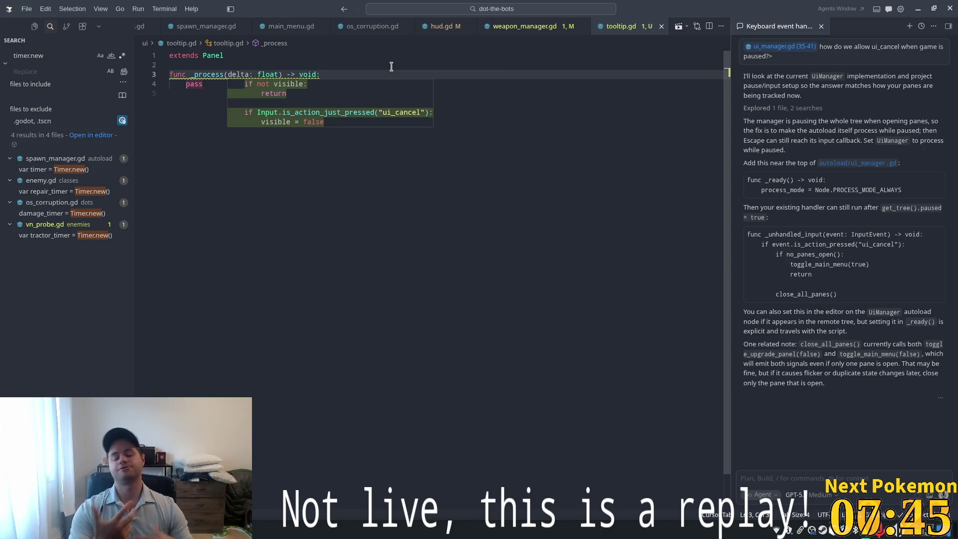
key(Return)
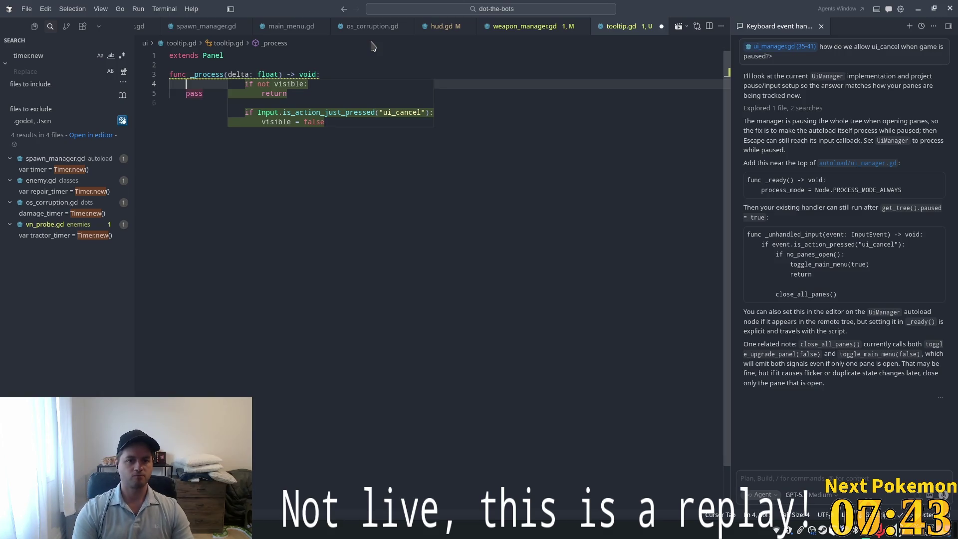
key(Escape)
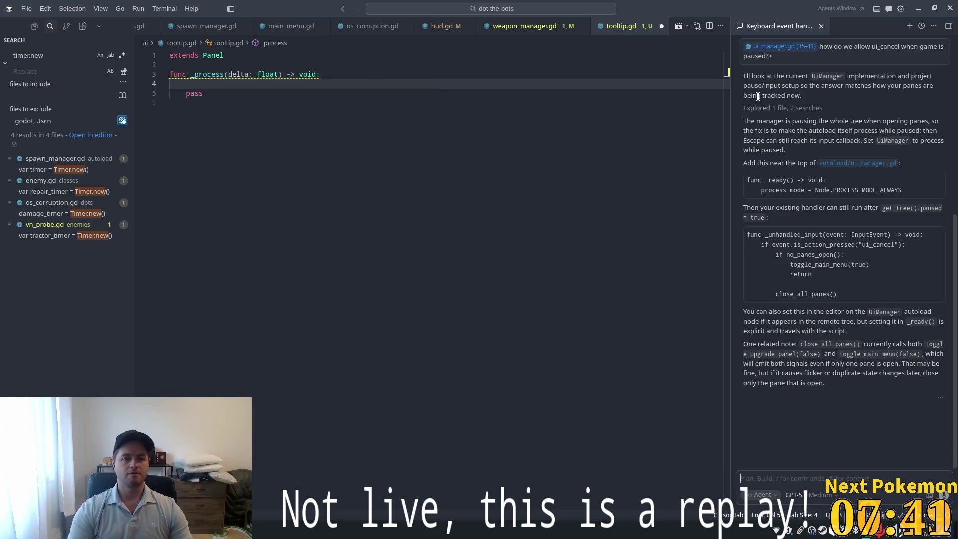
Draft an agent chat prompt asking for a floating tooltip that follows the player's mouse.
text(We)
text(gonna w)
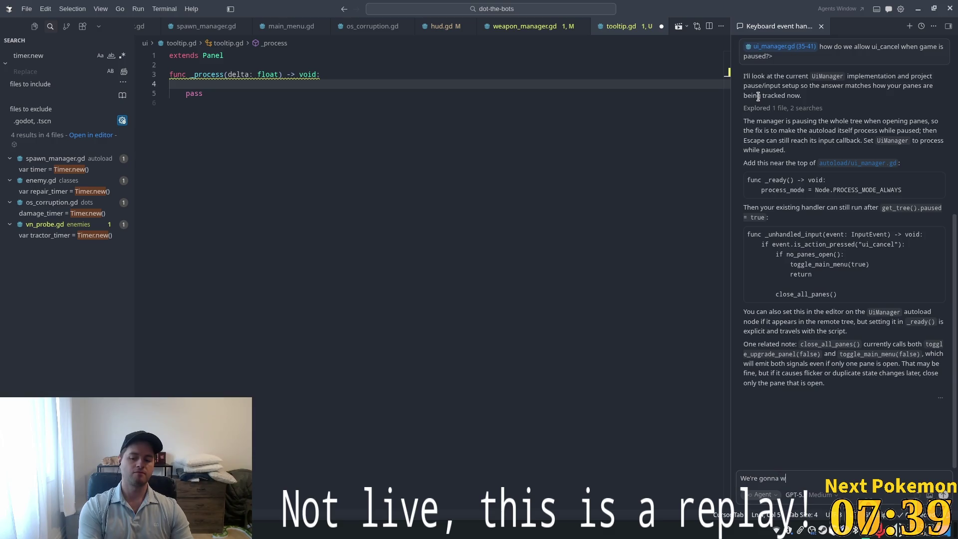
text(ant this)
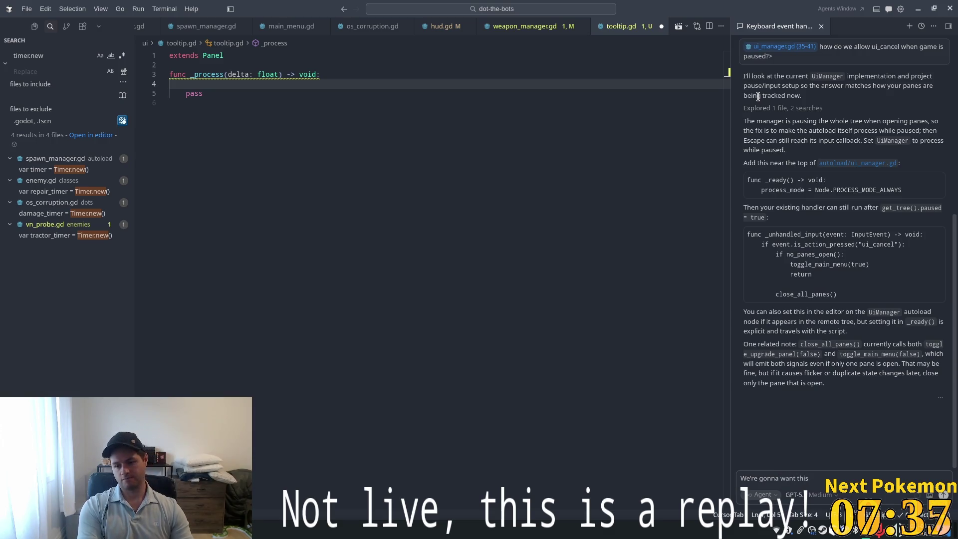
text( ti)
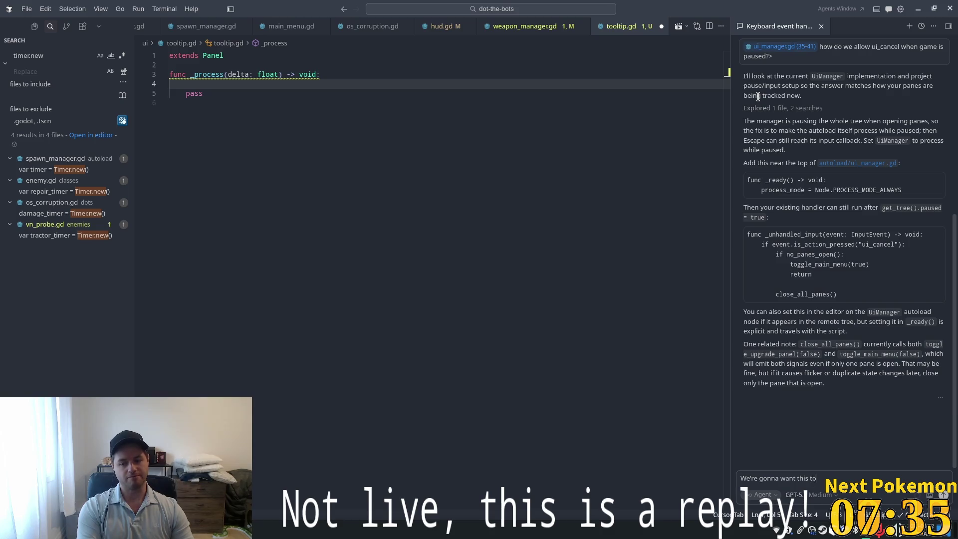
text(olti)
text(functi)
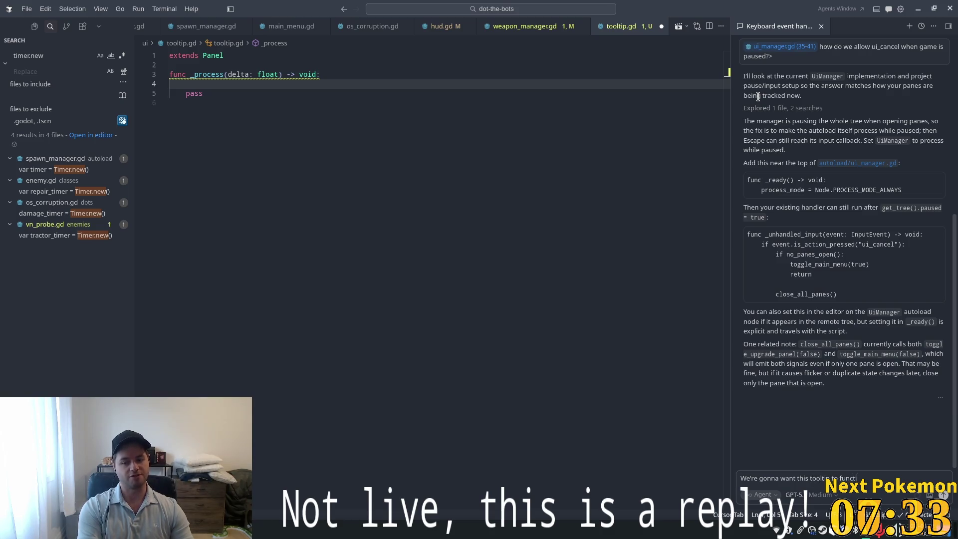
text(on )
text(ke a t)
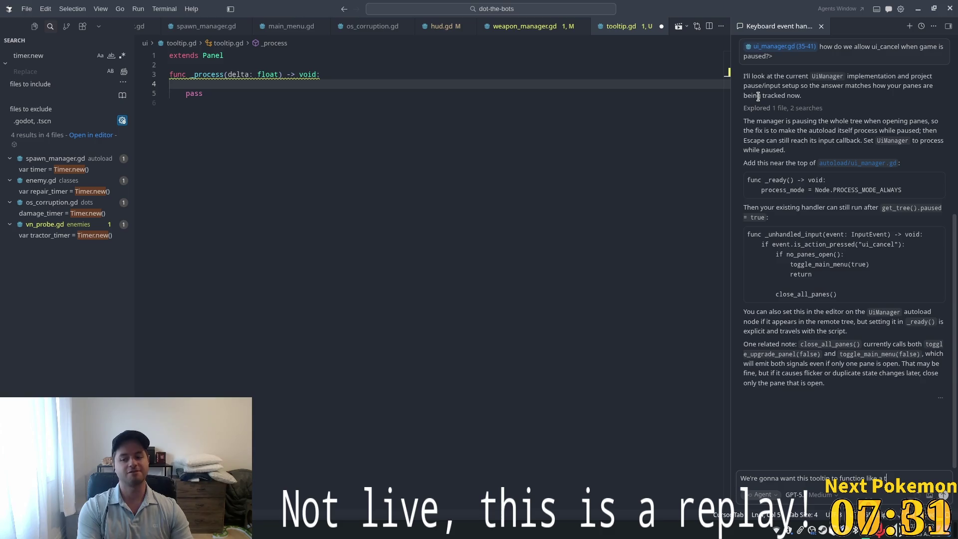
text(oo)
key(BackSpace)
key(BackSpace)
key(BackSpace)
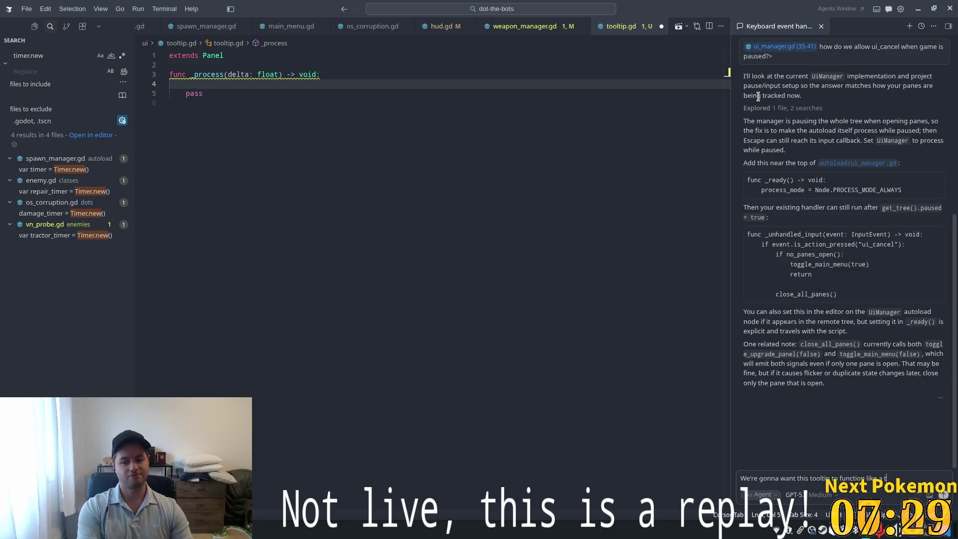
text(fl)
key(BackSpace)
key(BackSpace)
key(BackSpace)
text(oating tool)
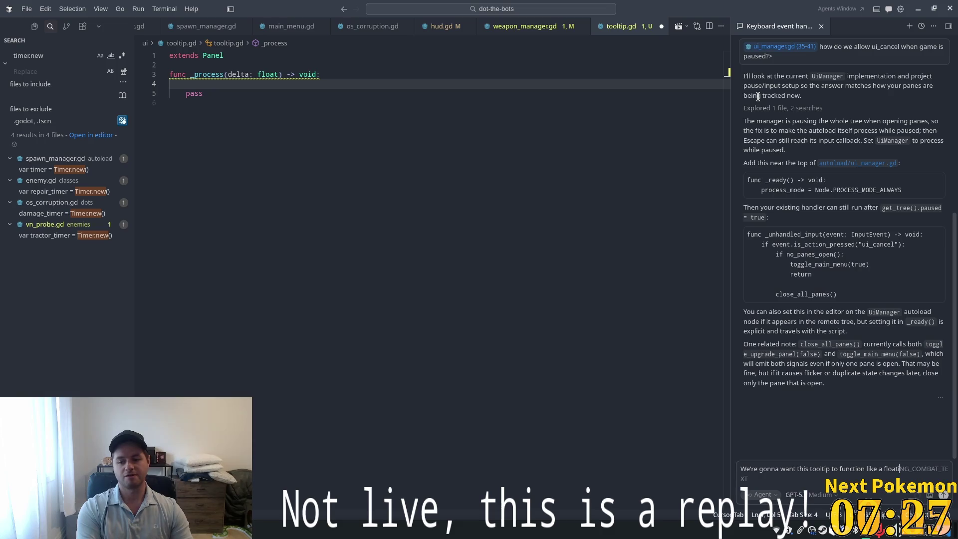
text( ti)
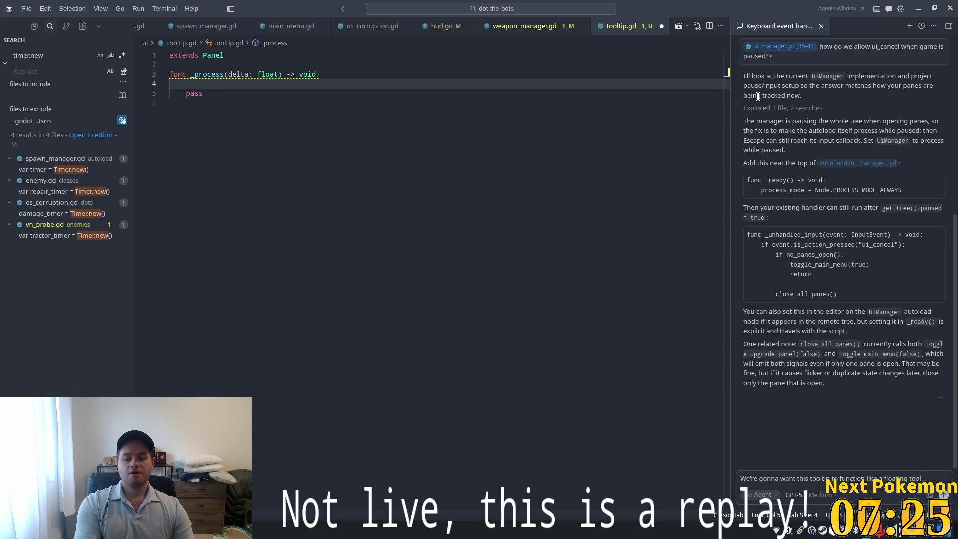
text(tip. We)
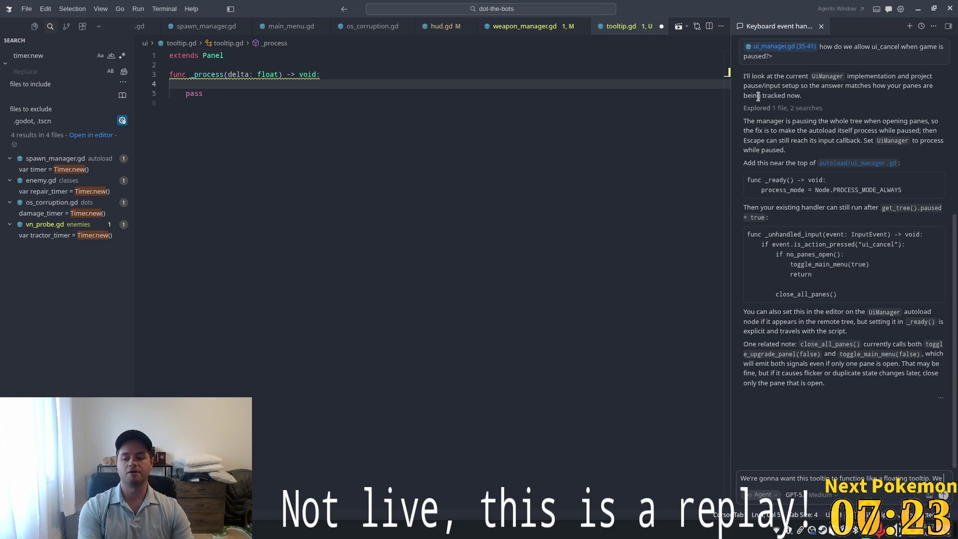
text( we t)
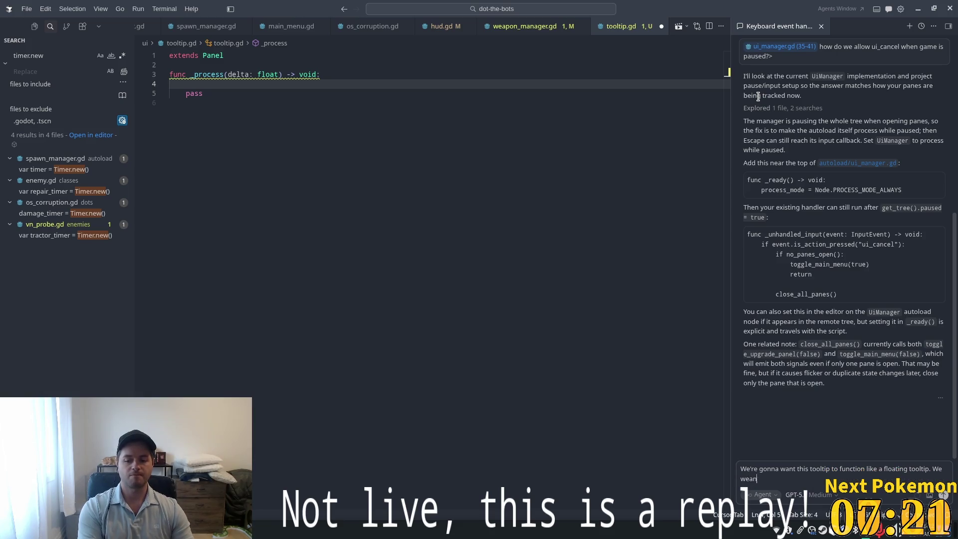
key(BackSpace)
key(BackSpace)
key(BackSpace)
text(it to)
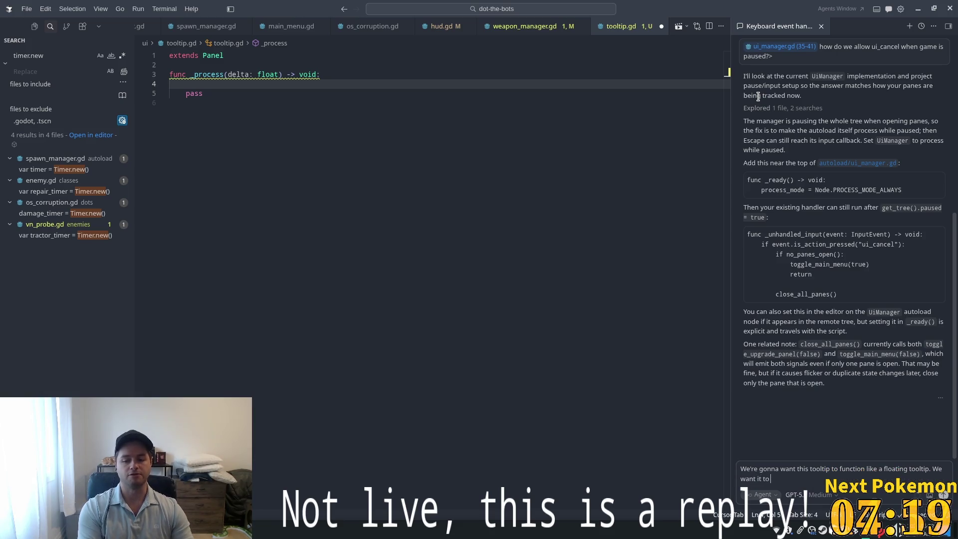
text( follow the play)
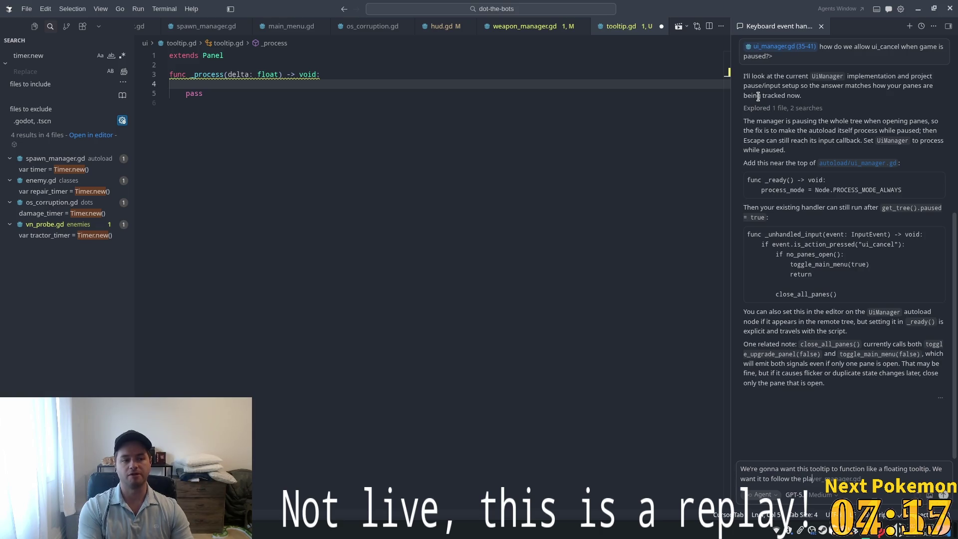
key(BackSpace)
key(BackSpace)
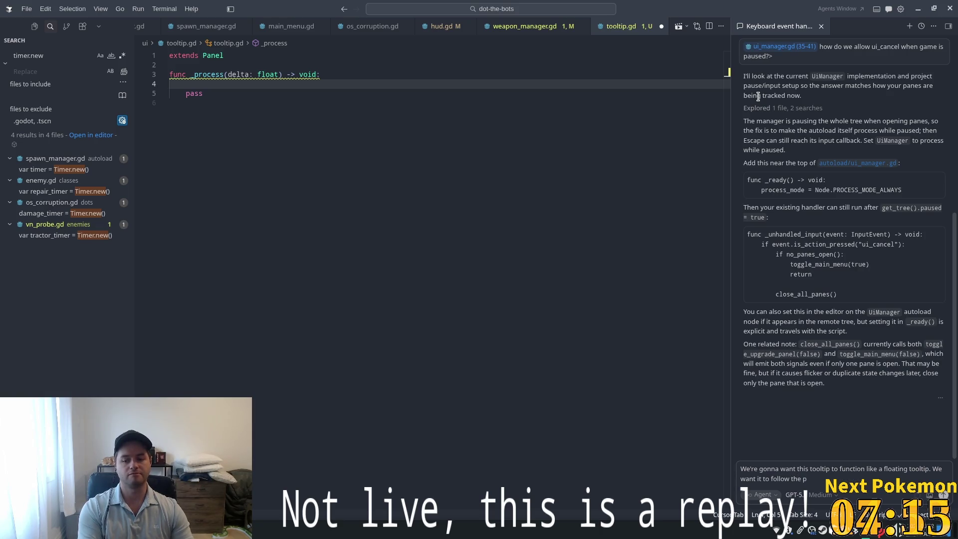
text(layer's mous)
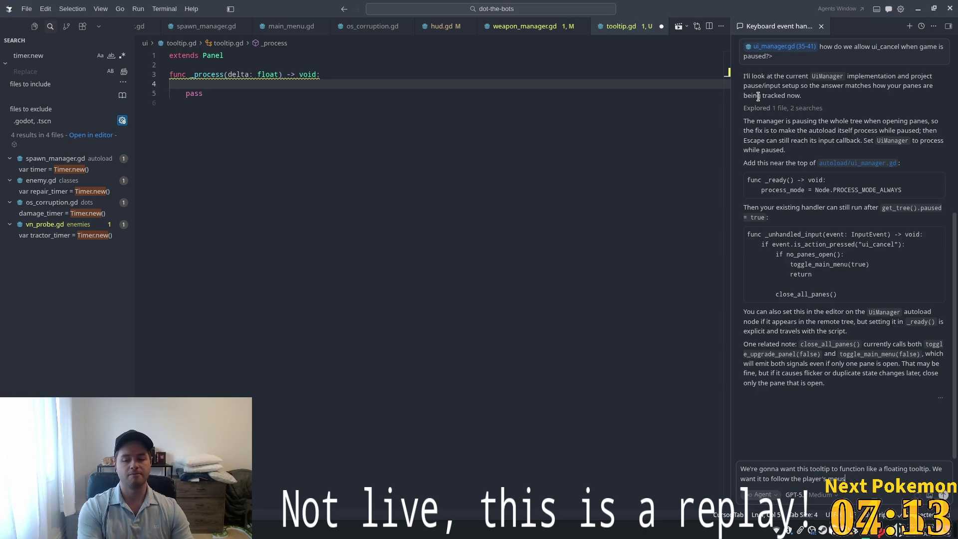
text(e and change the acn)
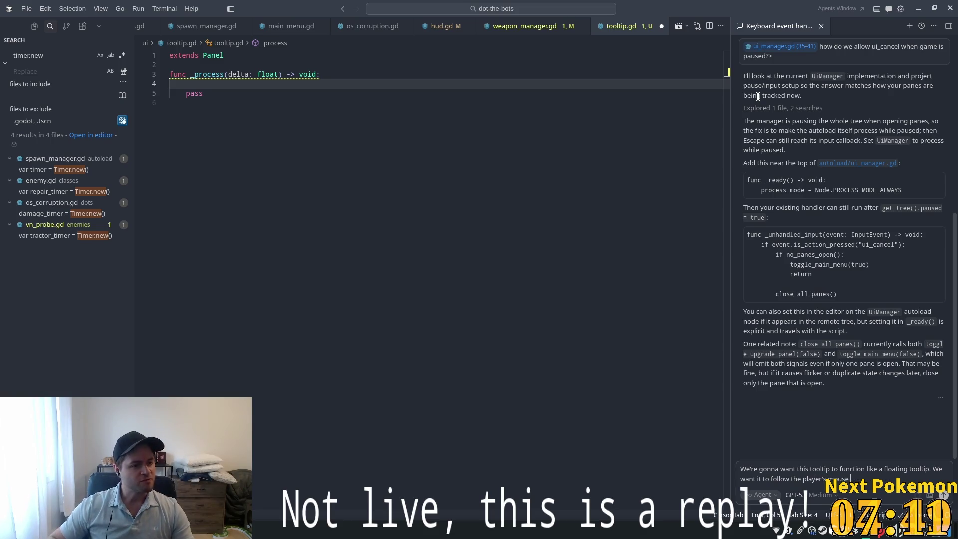
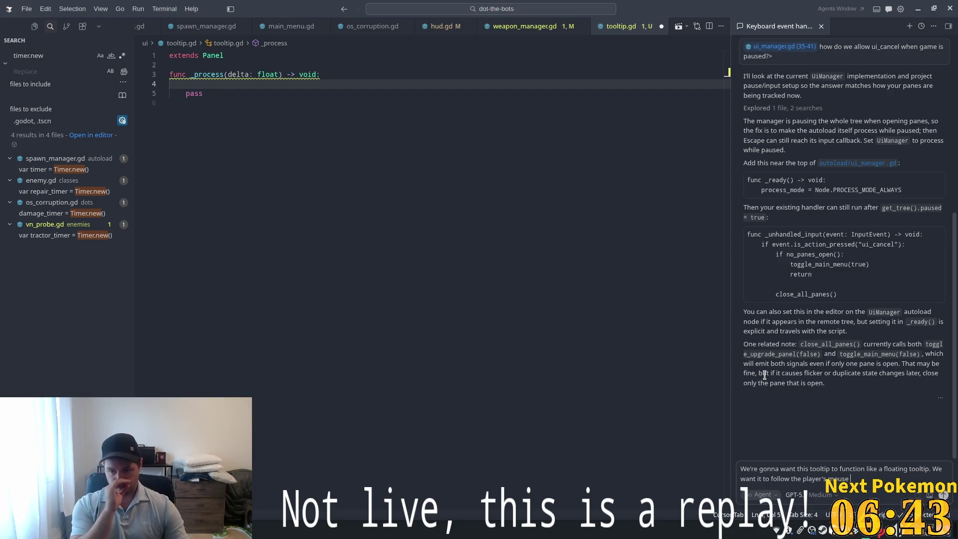
Write the agent request: tooltip follows the mouse, re-anchors by viewport quadrant, never crosses viewport borders.
text(nd c)
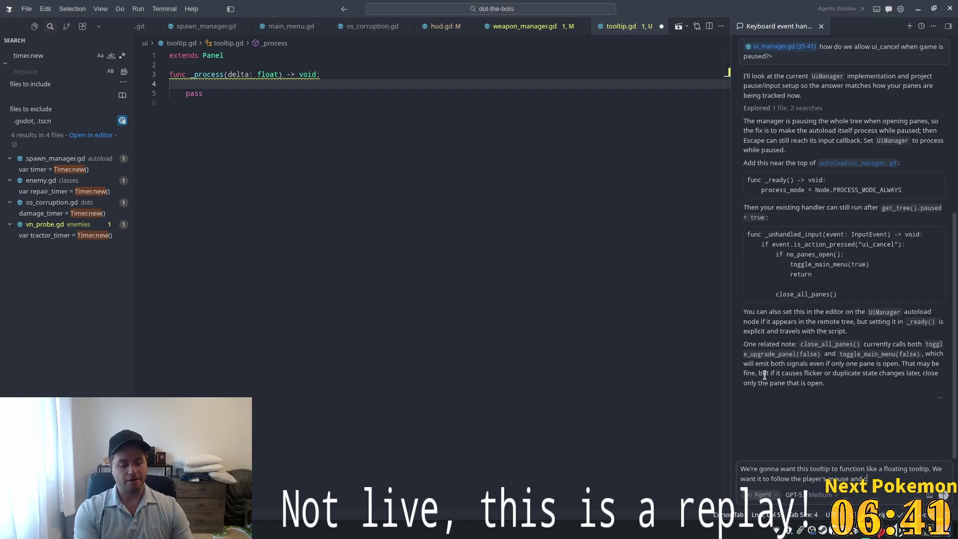
text(hange the ac)
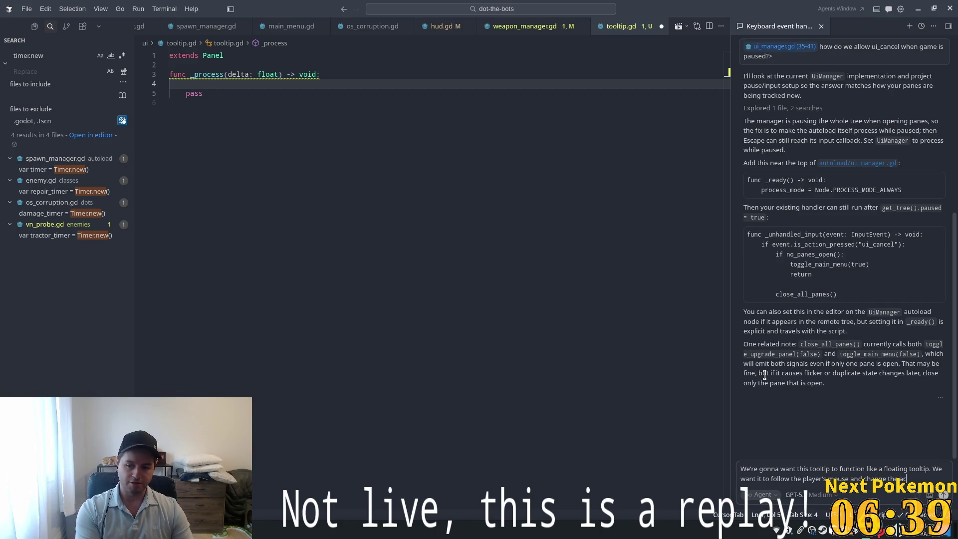
text(nh)
key(BackSpace)
key(BackSpace)
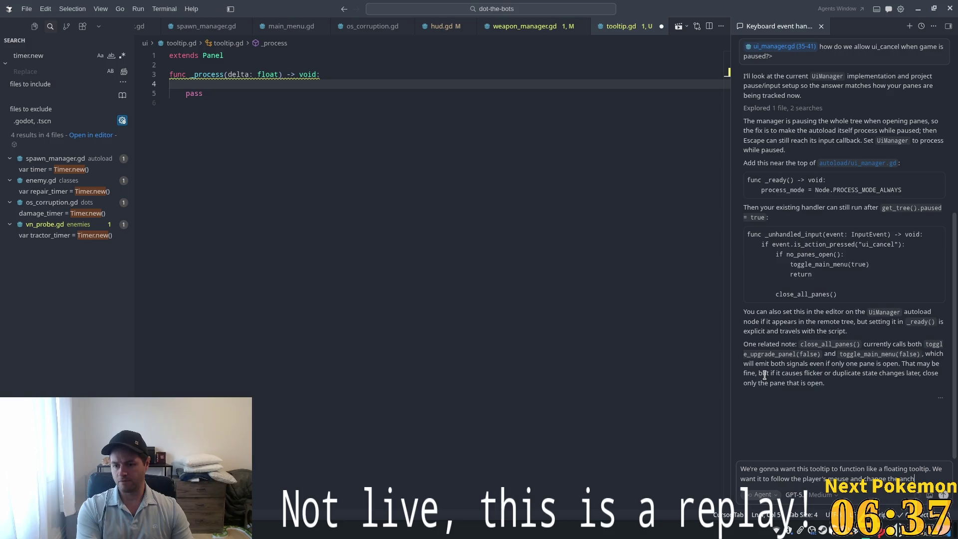
text(or based on whi)
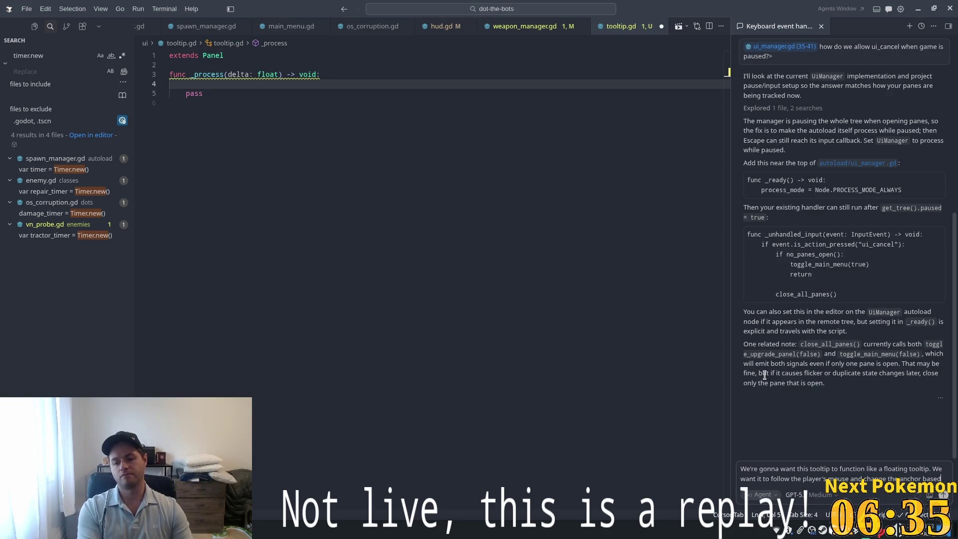
text(ch quadrian)
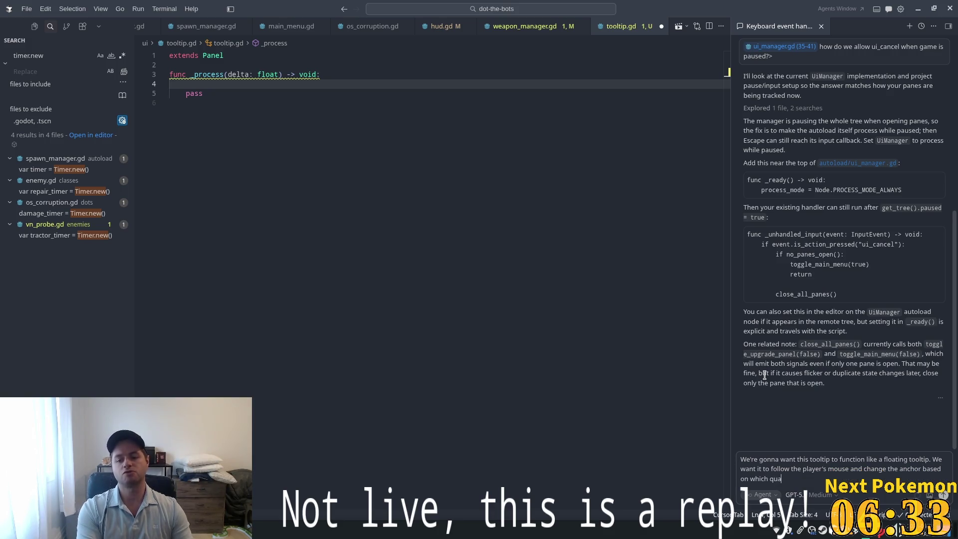
text(t of the view)
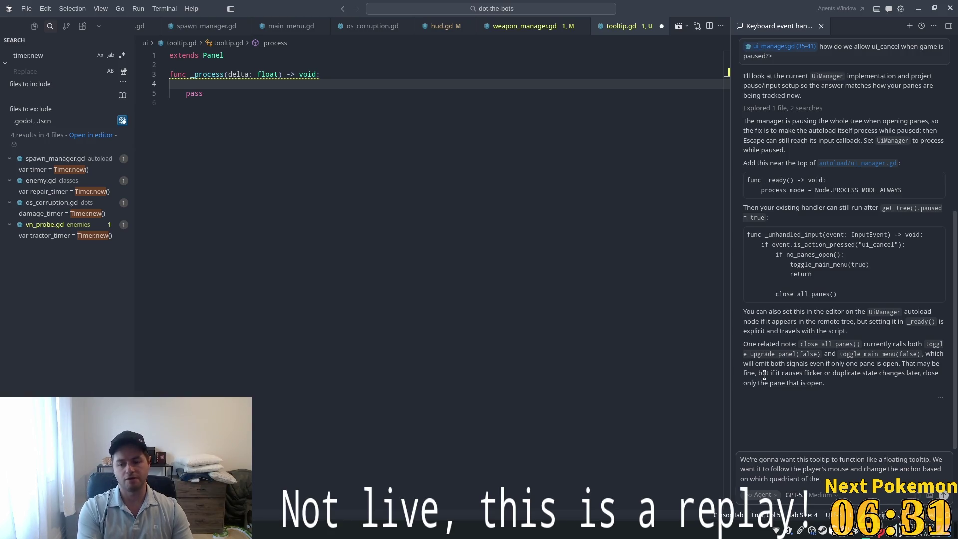
text(port the mouse is in so that the)
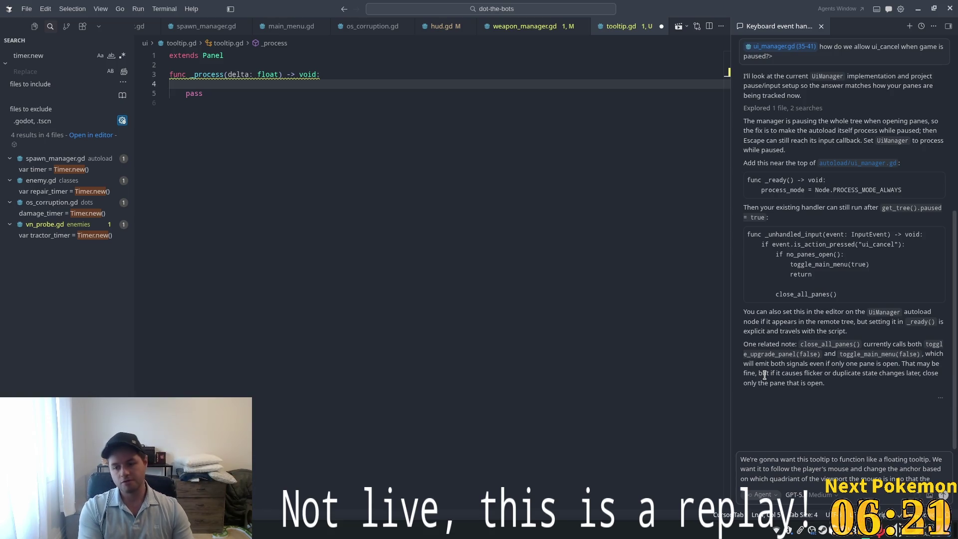
text(ltip is n)
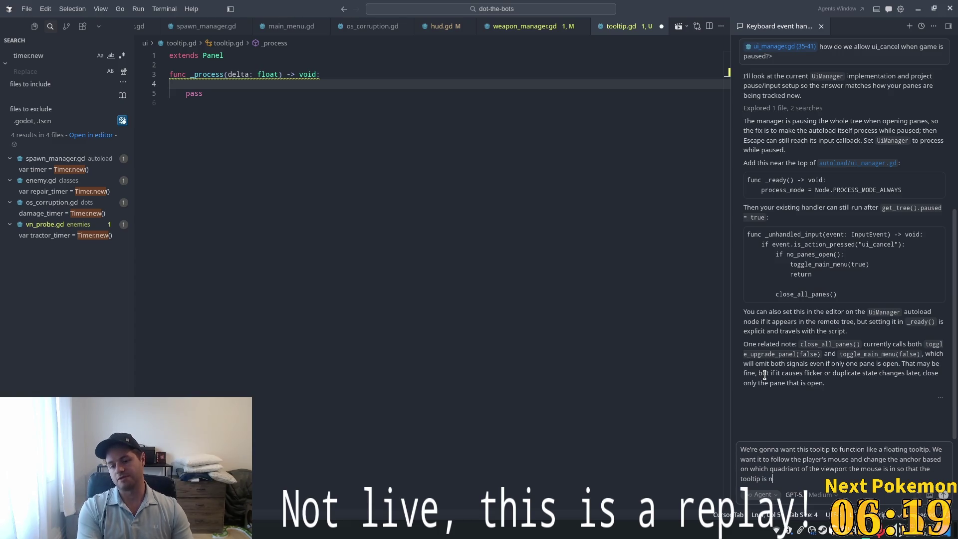
text(ever rend)
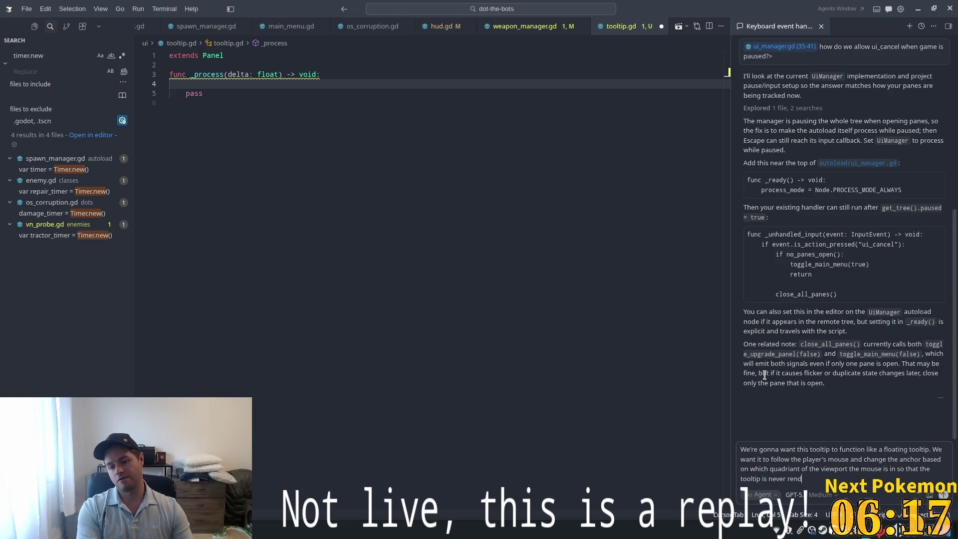
text(ering offscree)
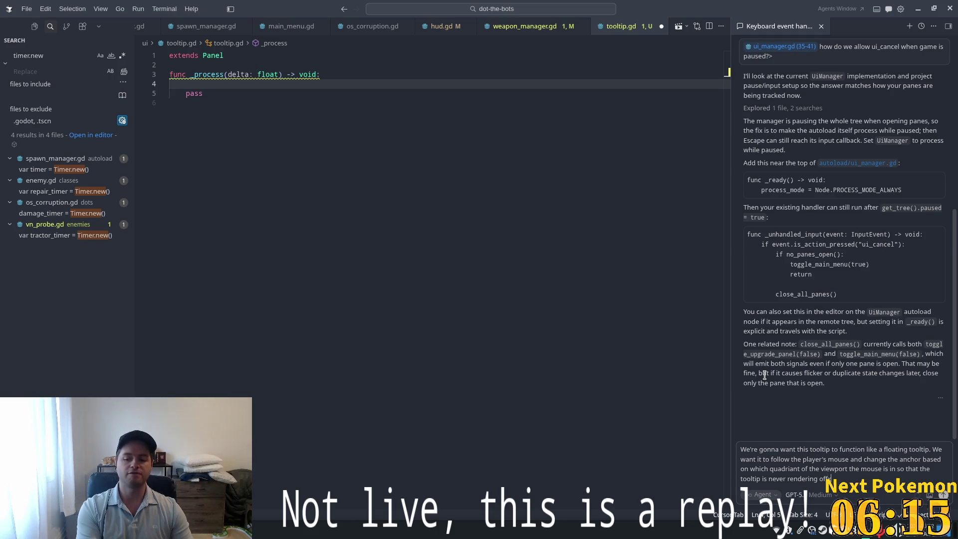
text( nwhe)
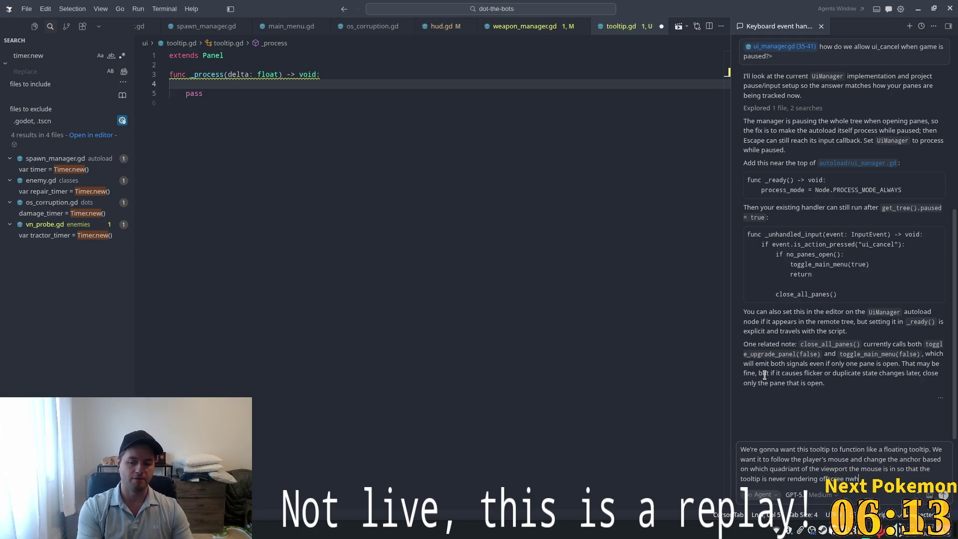
key(BackSpace)
key(BackSpace)
key(BackSpace)
text(when)
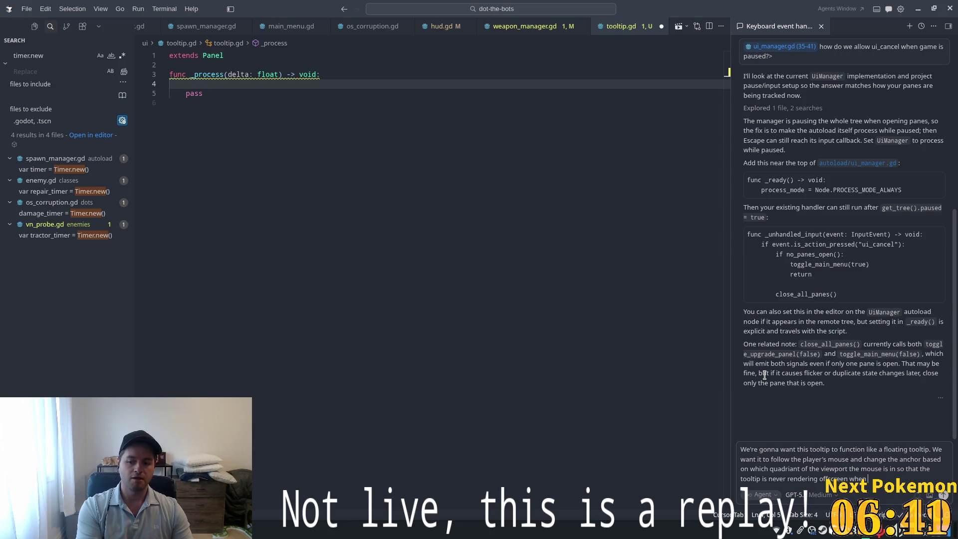
text( the mouse is neas)
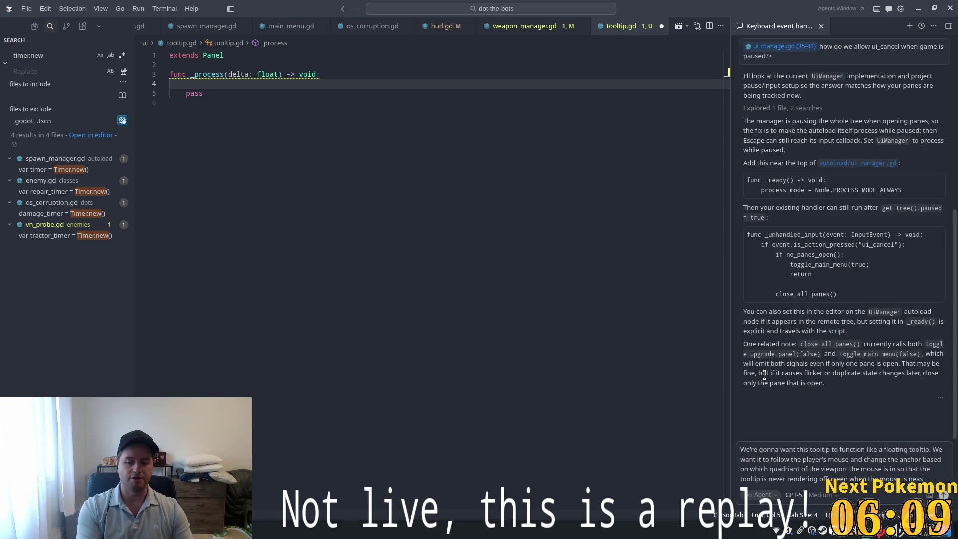
key(BackSpace)
text(the viewport)
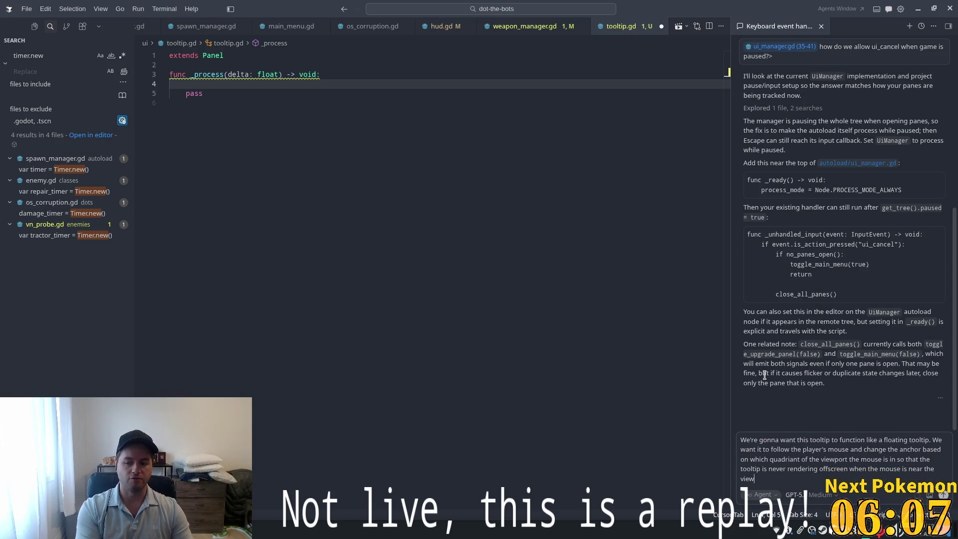
text( board)
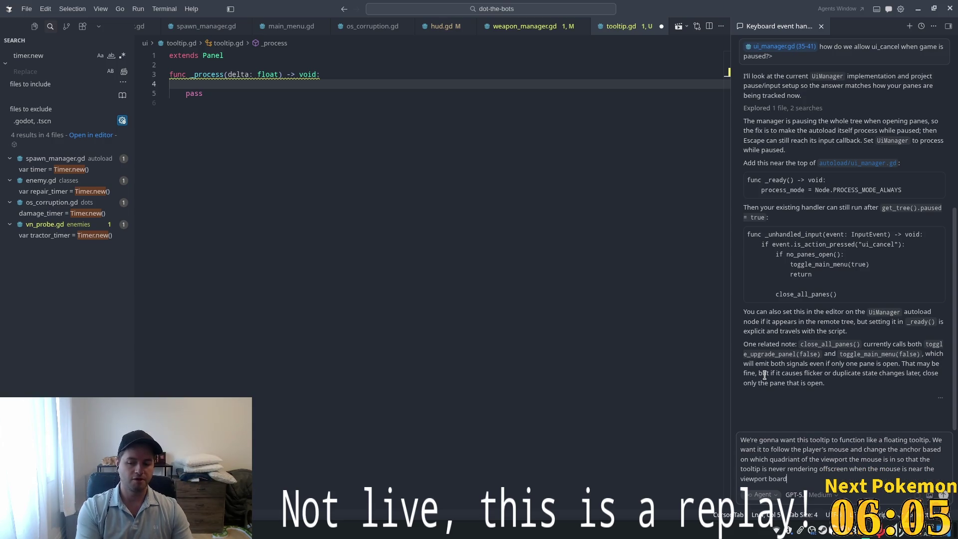
text(ers)
key(BackSpace)
key(BackSpace)
key(BackSpace)
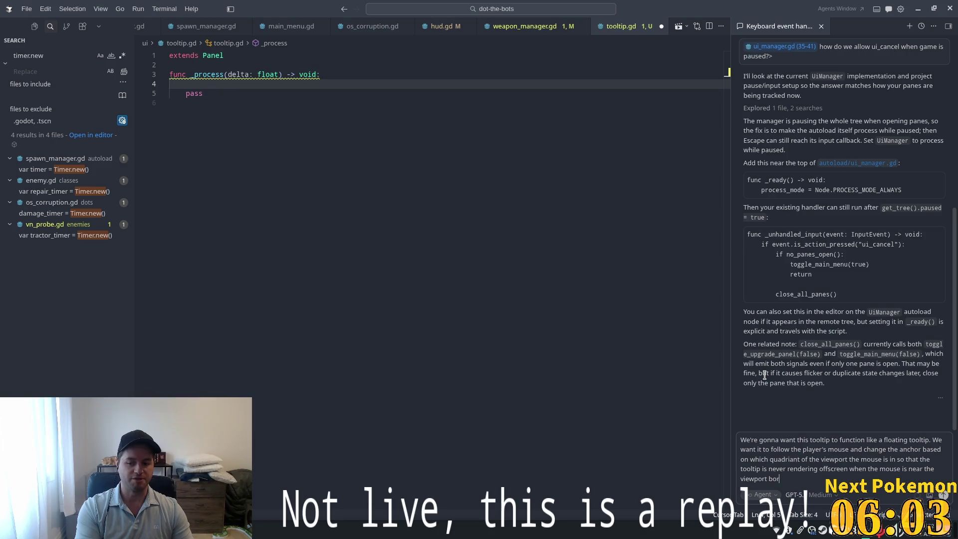
text(der)
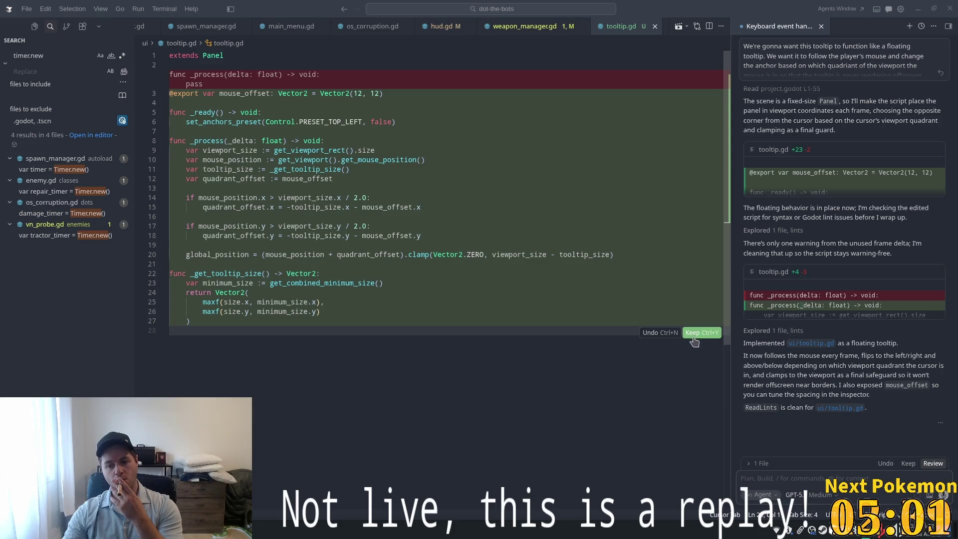
Accept the agent's mouse-following, quadrant-flipping rewrite of tooltip.gd and return to Godot.
click(695, 334)
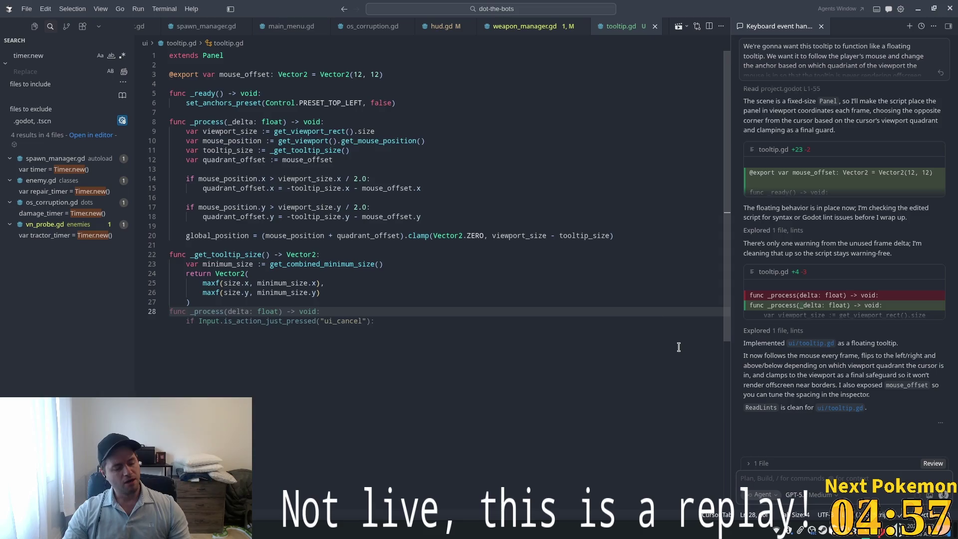
click(501, 146)
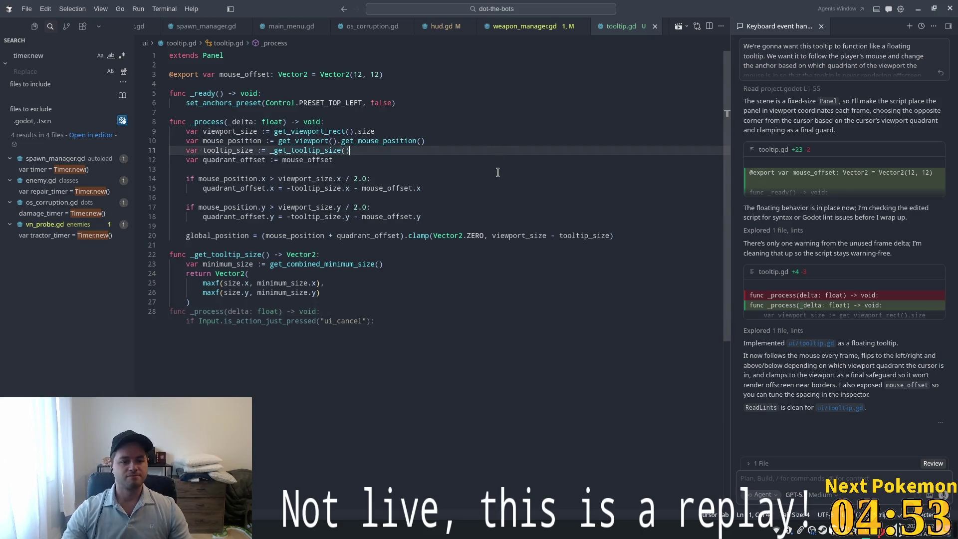
key(alt+Tab)
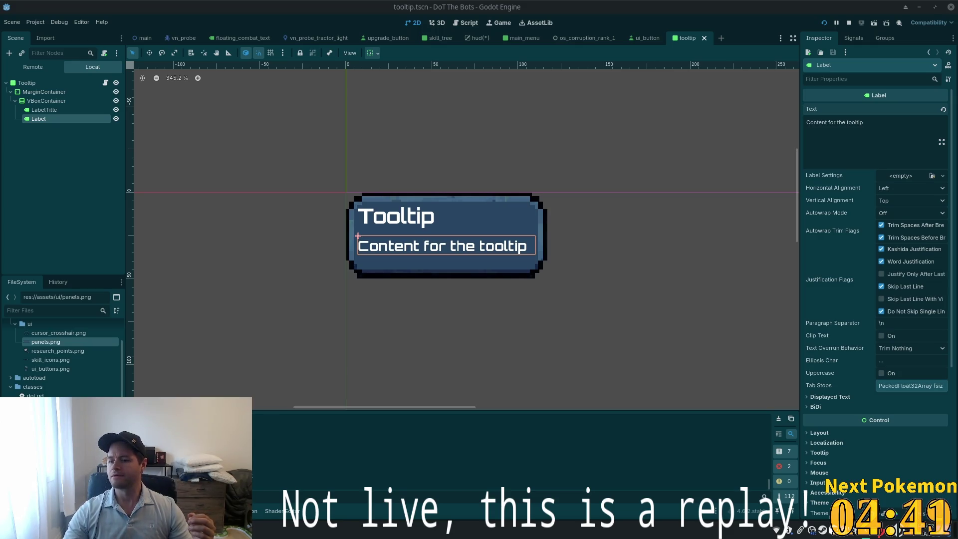
Run the game to check the tooltip trails the mouse, stop it, then open tooltip.gd.
click(821, 26)
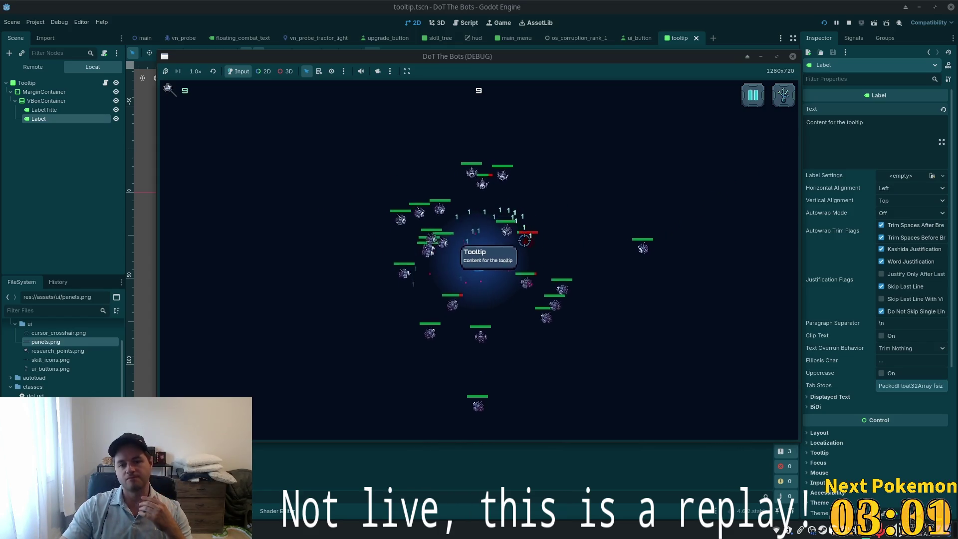
key(Escape)
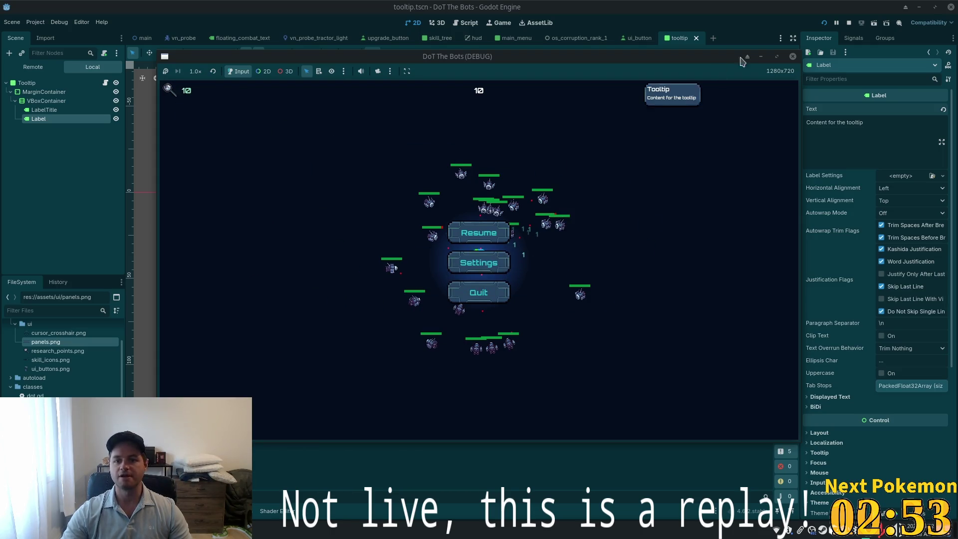
click(848, 23)
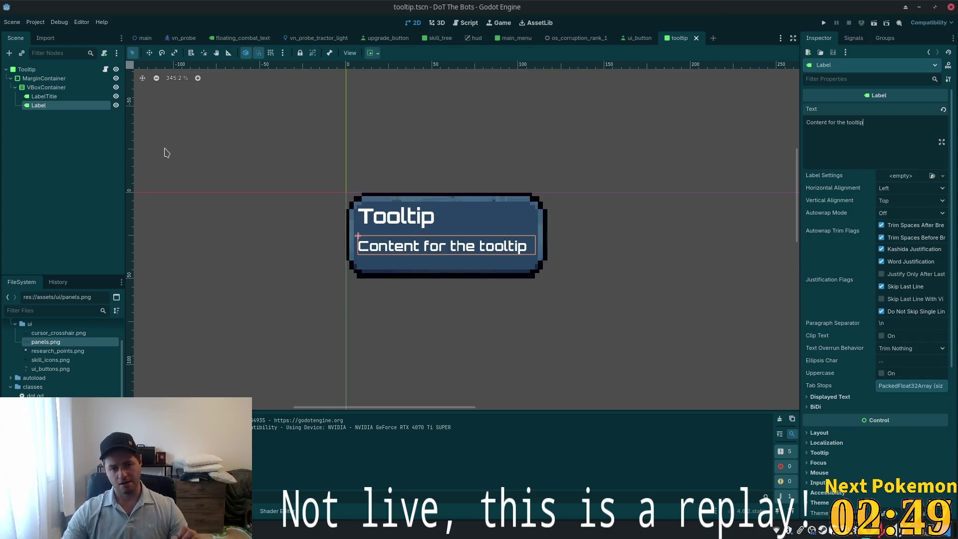
click(105, 69)
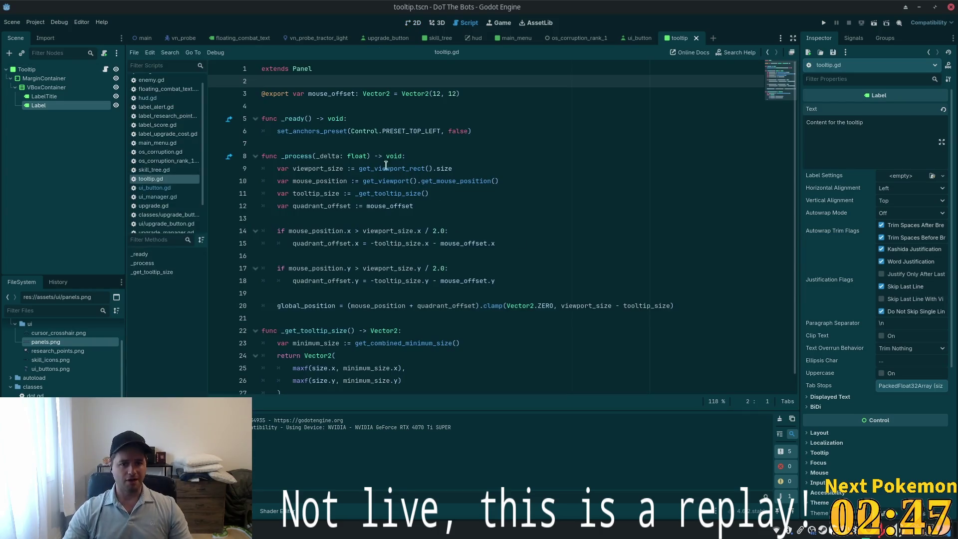
key(alt+Tab)
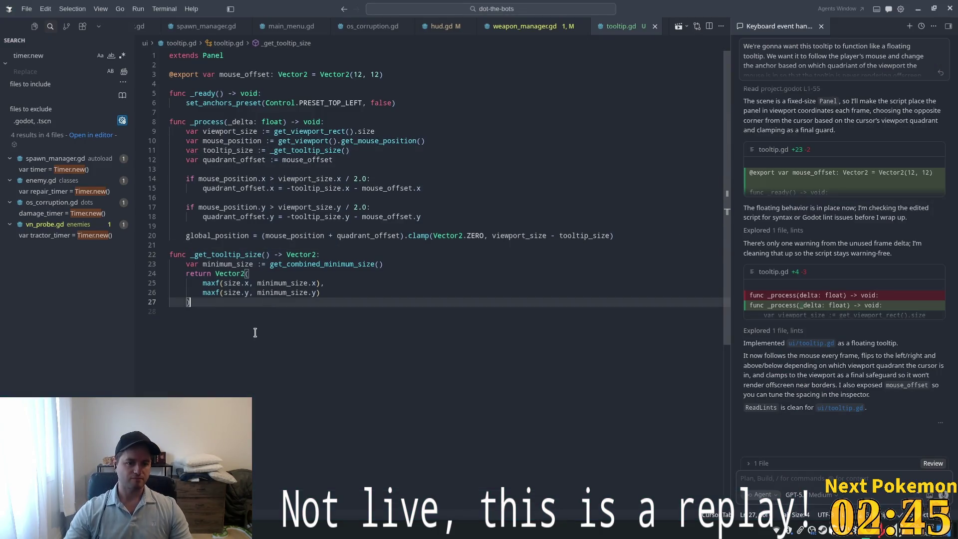
Draft a set_tooltip_text function at the end of tooltip.gd that sets LabelTitle's text.
click(300, 315)
key(Return)
text(func s)
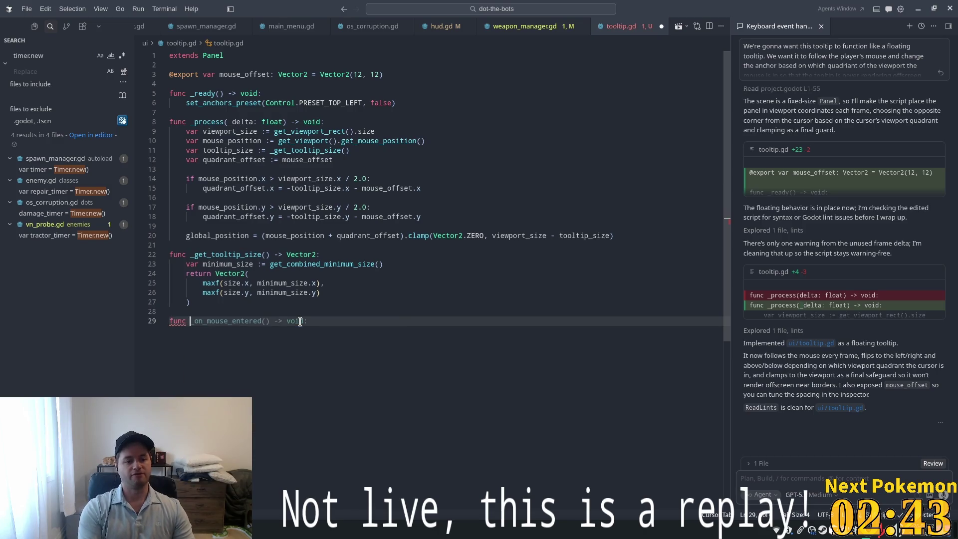
text(et_)
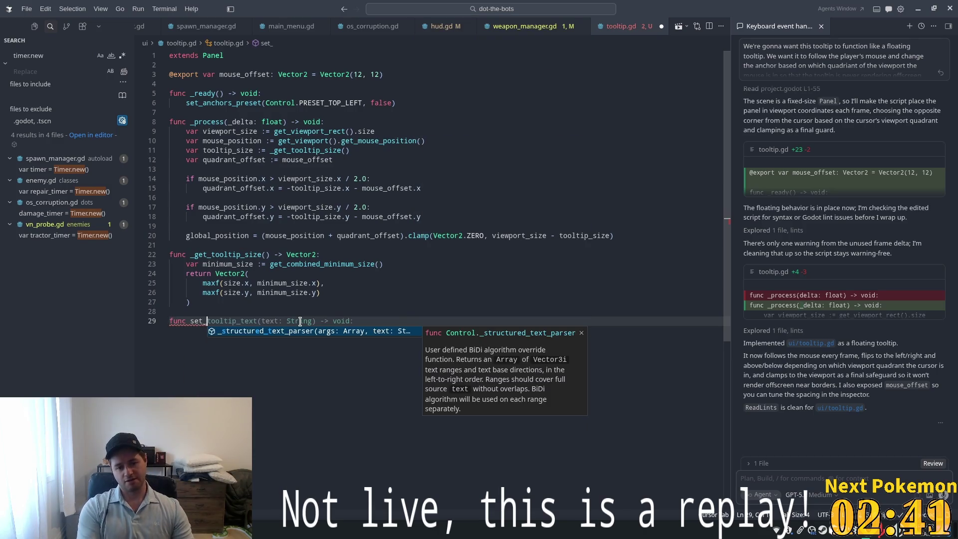
key(Tab)
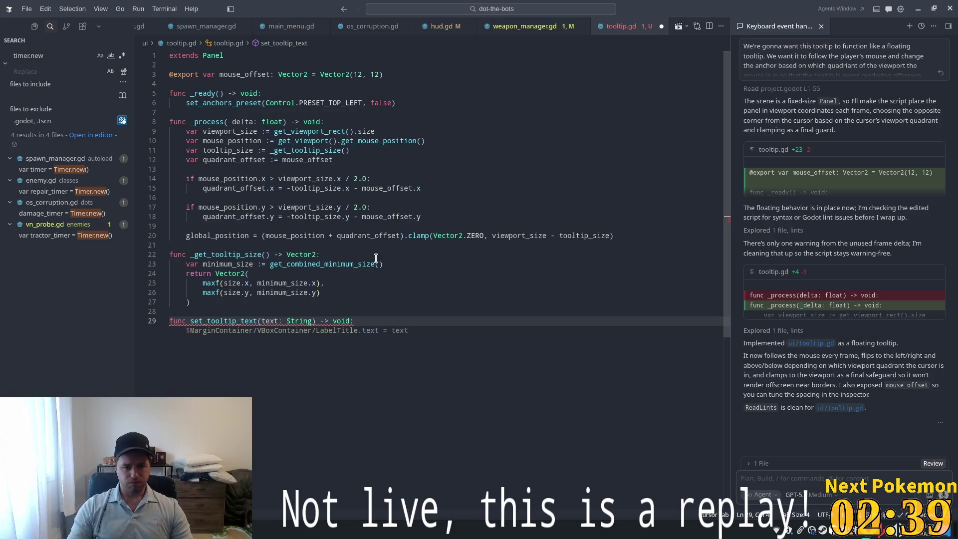
key(Tab)
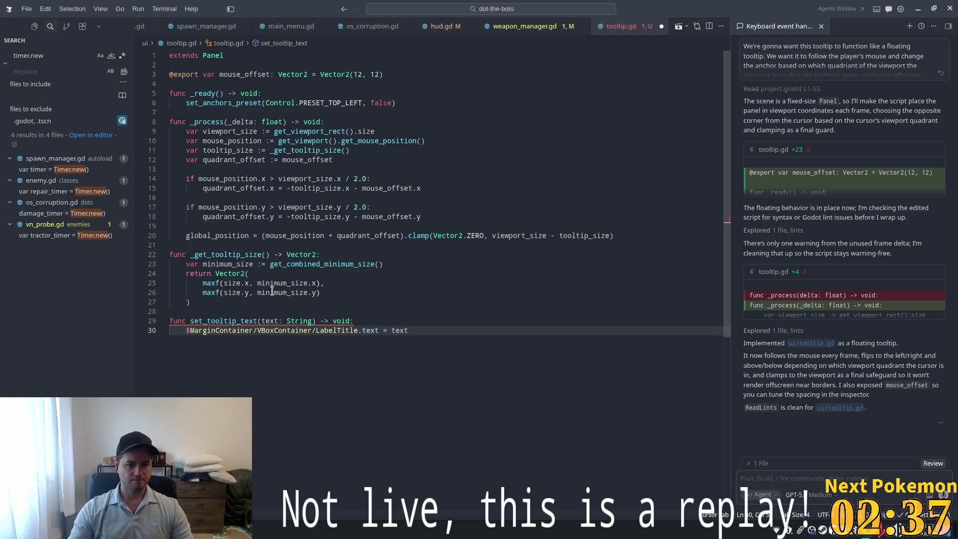
click(245, 310)
click(260, 320)
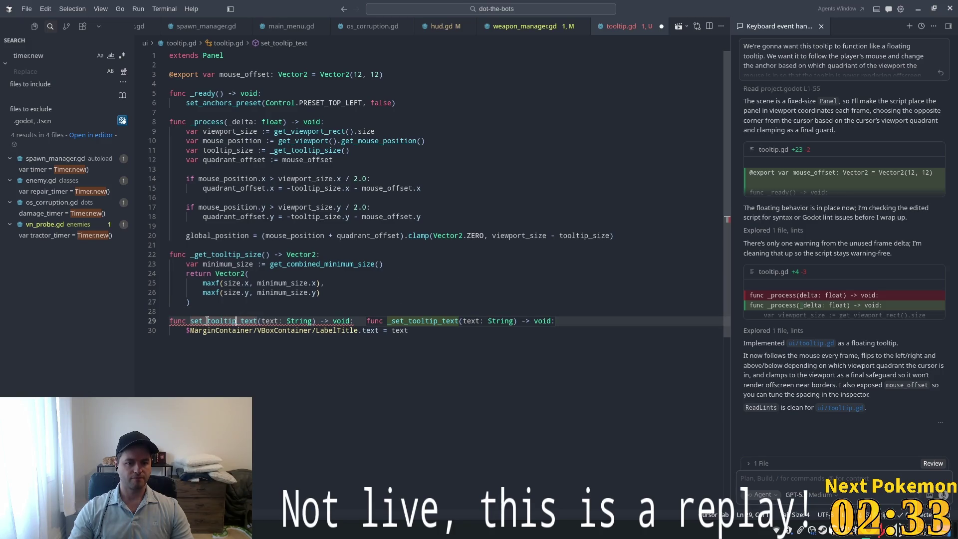
key(Tab)
key(ctrl+z)
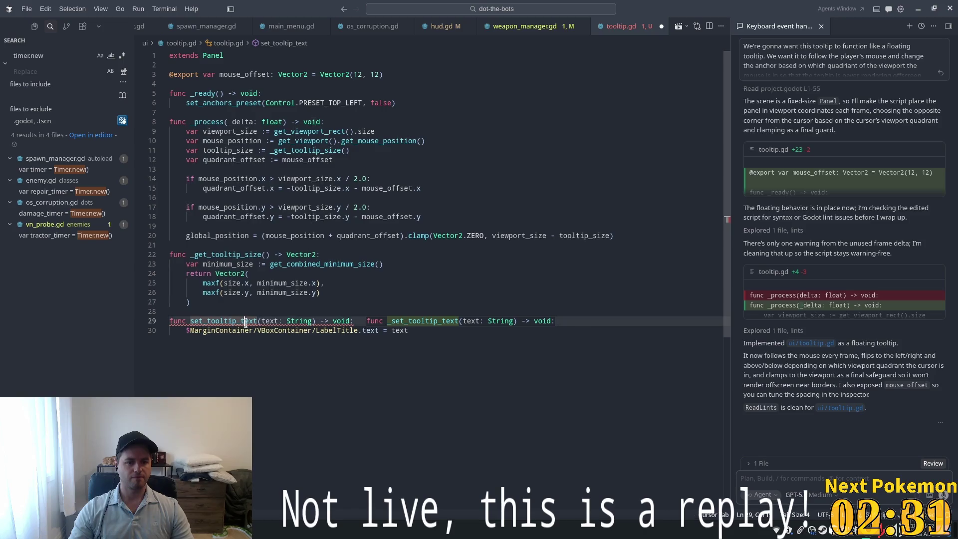
Rename the draft to _set_tooltip_info, then delete it and save tooltip.gd.
mouse_move(220, 318)
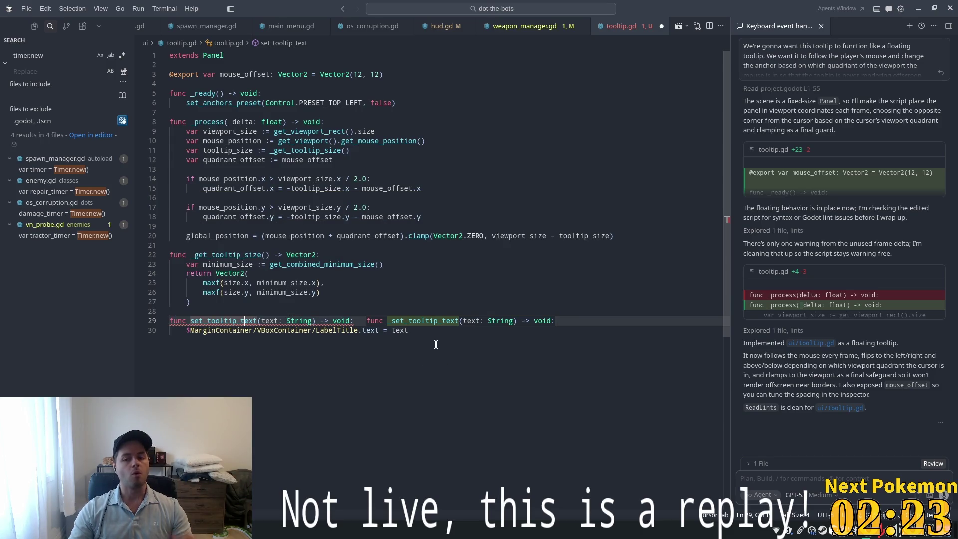
mouse_move(428, 347)
mouse_down()
mouse_move(354, 330)
mouse_move(171, 316)
mouse_move(190, 321)
mouse_up()
text(_set_t)
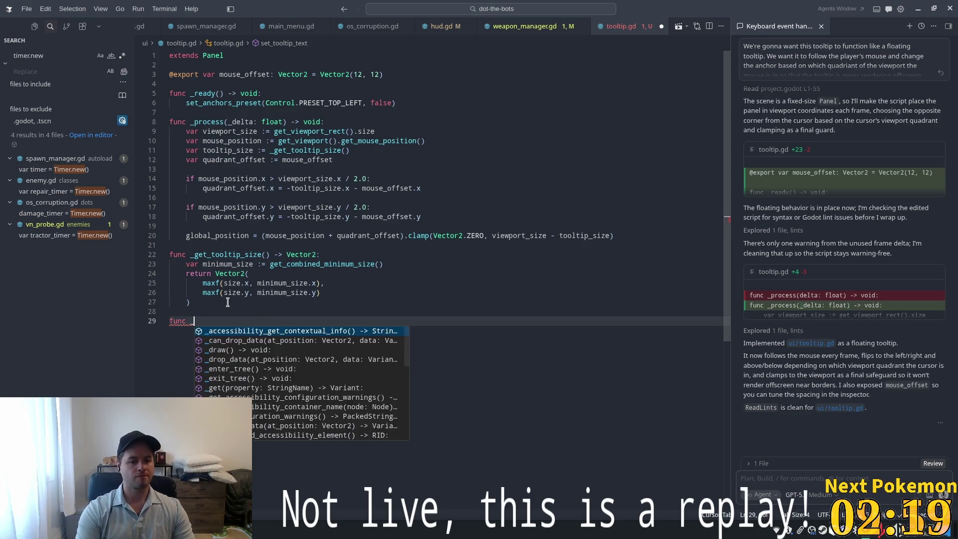
text(ooltip_info)
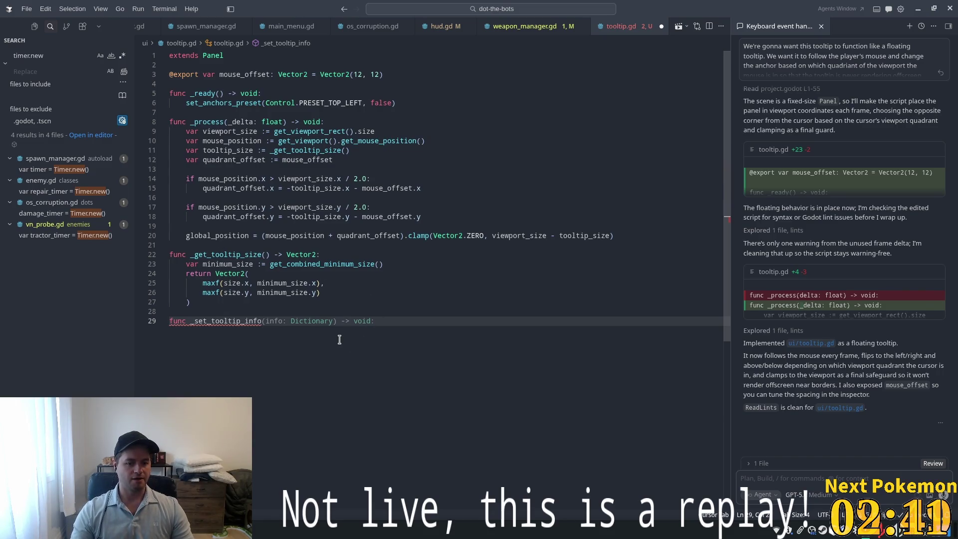
key(alt+Tab)
key(alt+Tab)
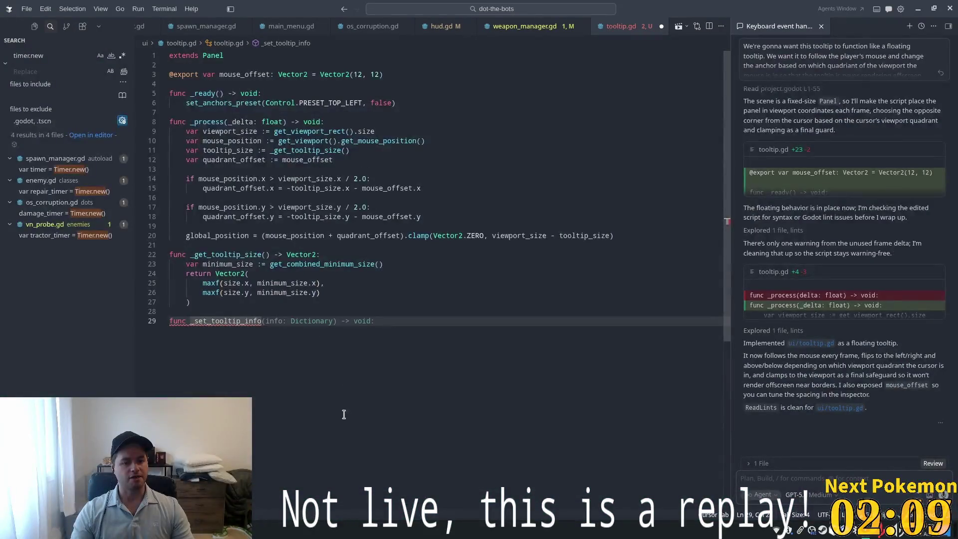
key(shift+Up)
key(BackSpace)
key(ctrl+s)
key(alt+Tab)
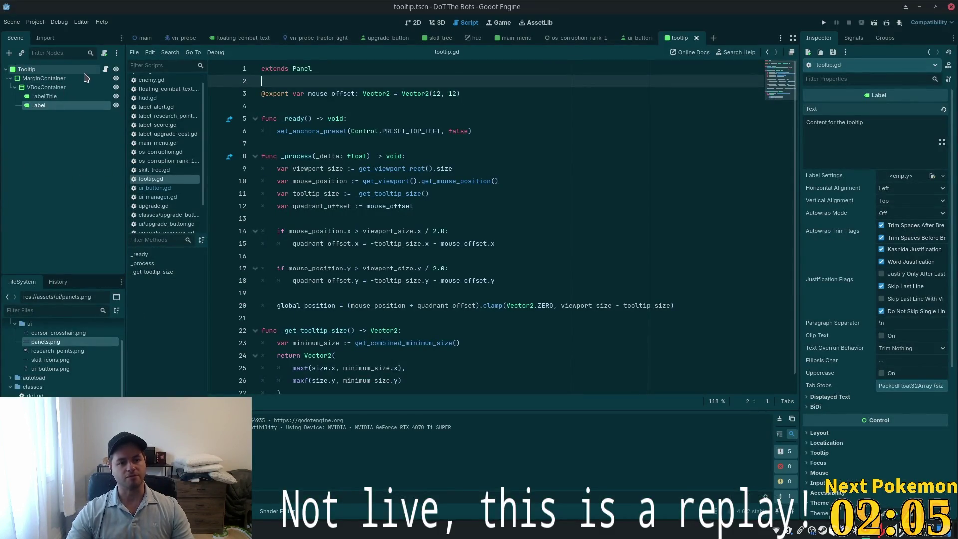
click(297, 104)
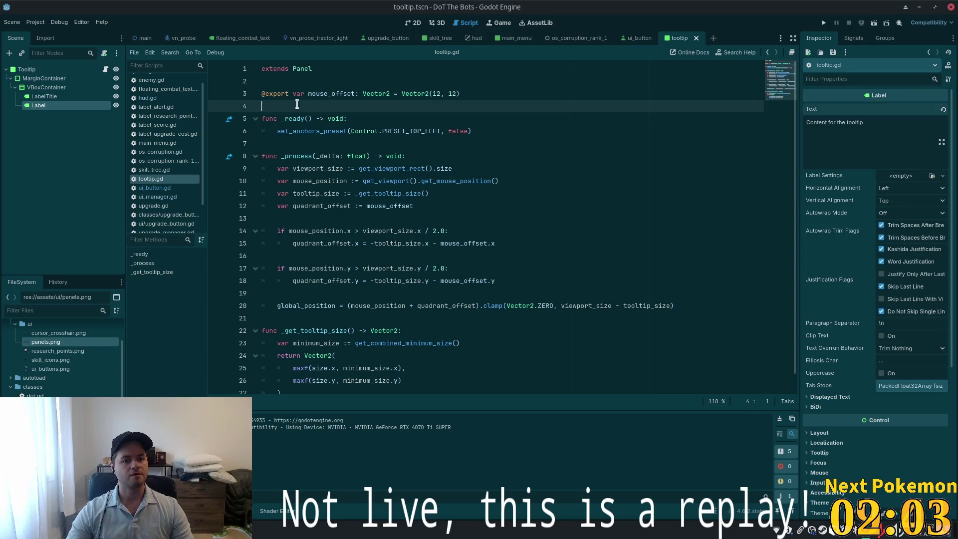
click(376, 77)
key(Return)
key(Return)
key(Up)
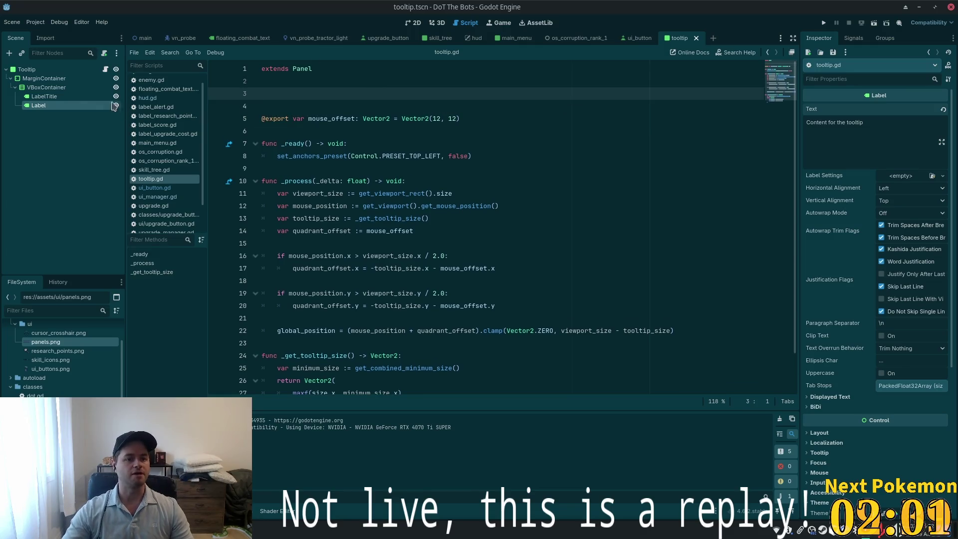
mouse_move(44, 96)
mouse_down()
mouse_move(275, 93)
mouse_move(60, 107)
mouse_move(252, 115)
mouse_move(267, 110)
mouse_move(183, 96)
mouse_move(55, 106)
mouse_up()
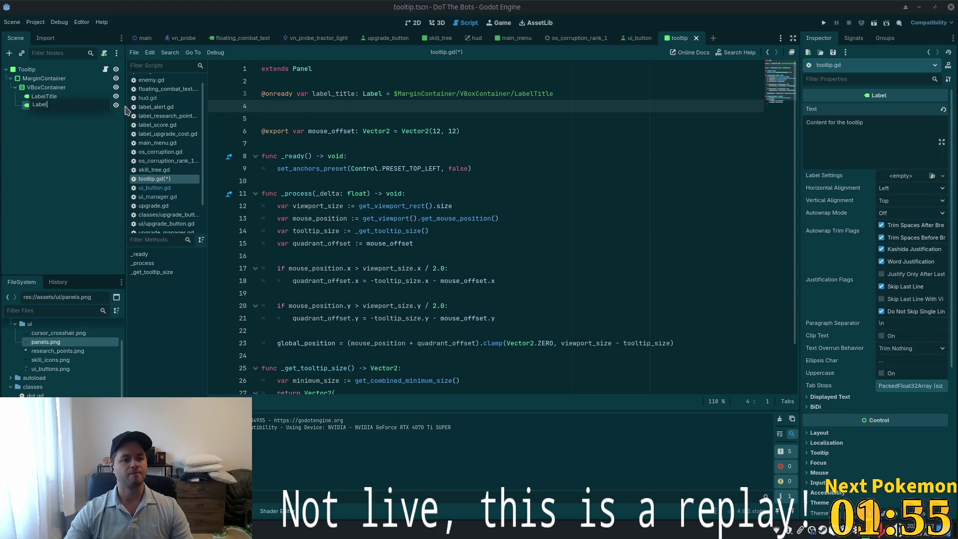
key(Escape)
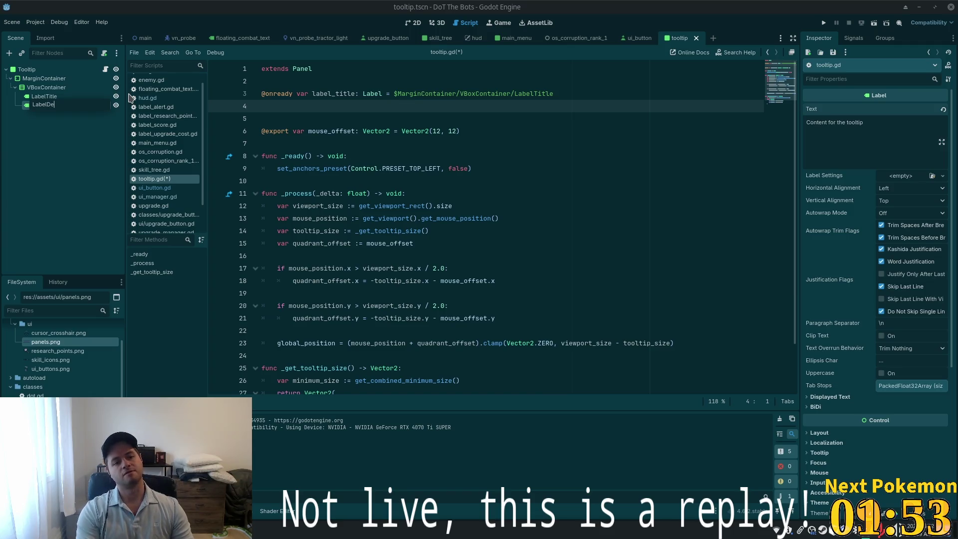
key(Return)
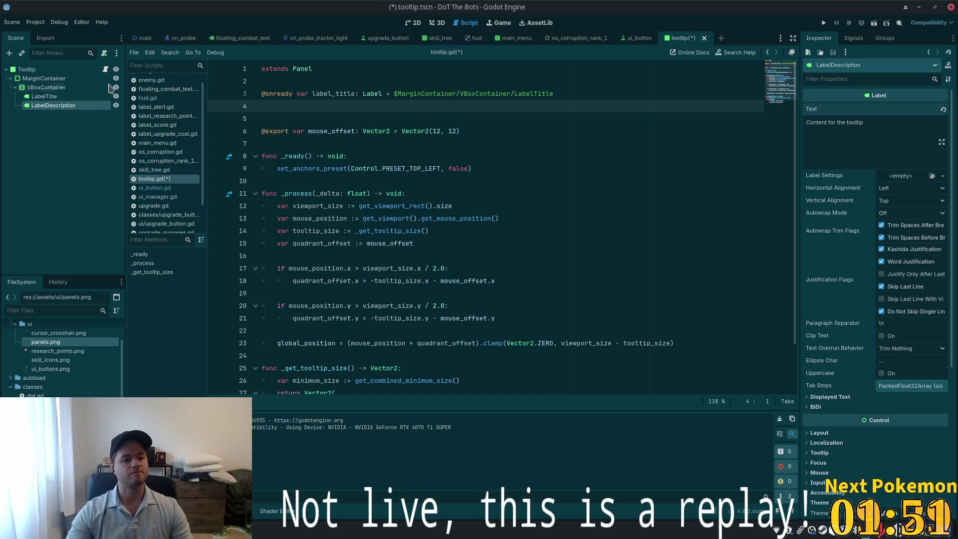
drag(43, 106, 285, 109)
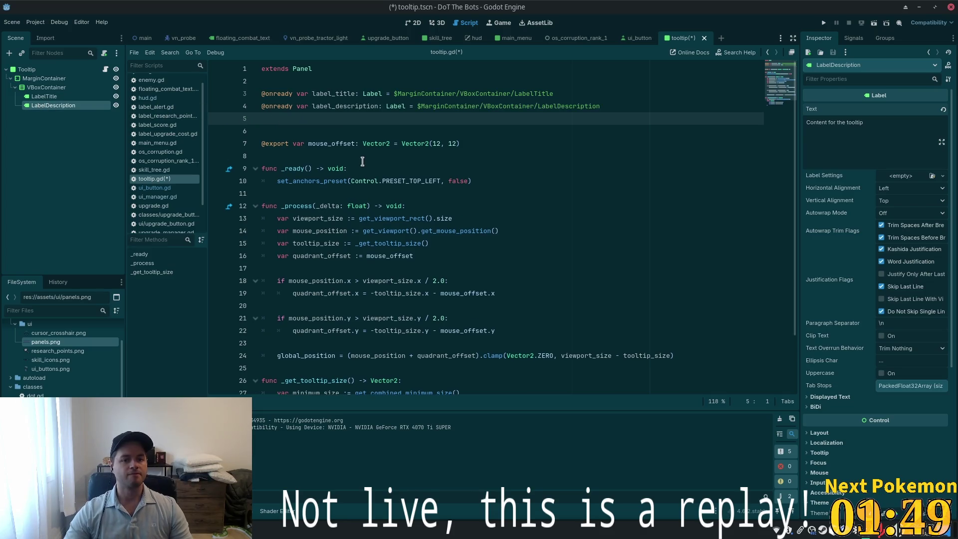
key(ctrl+s)
key(Delete)
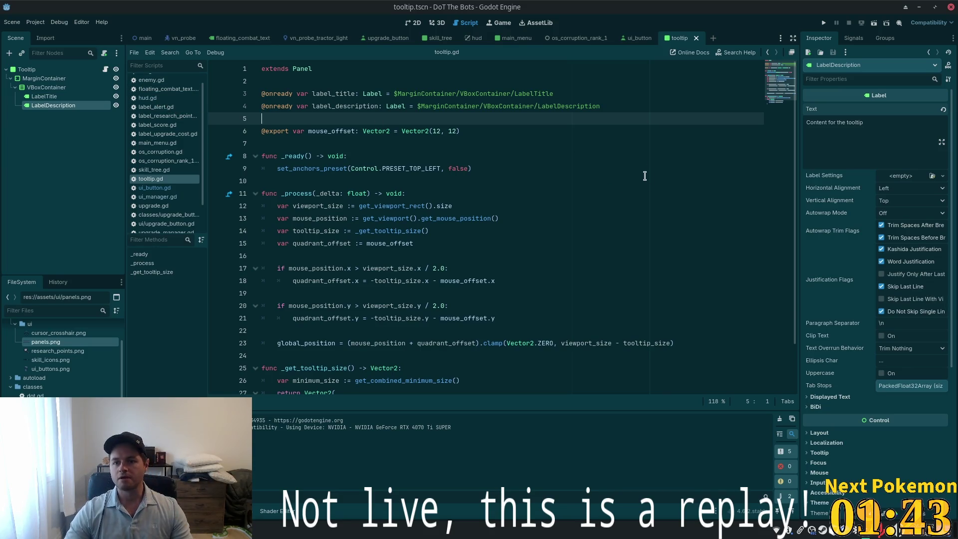
click(549, 250)
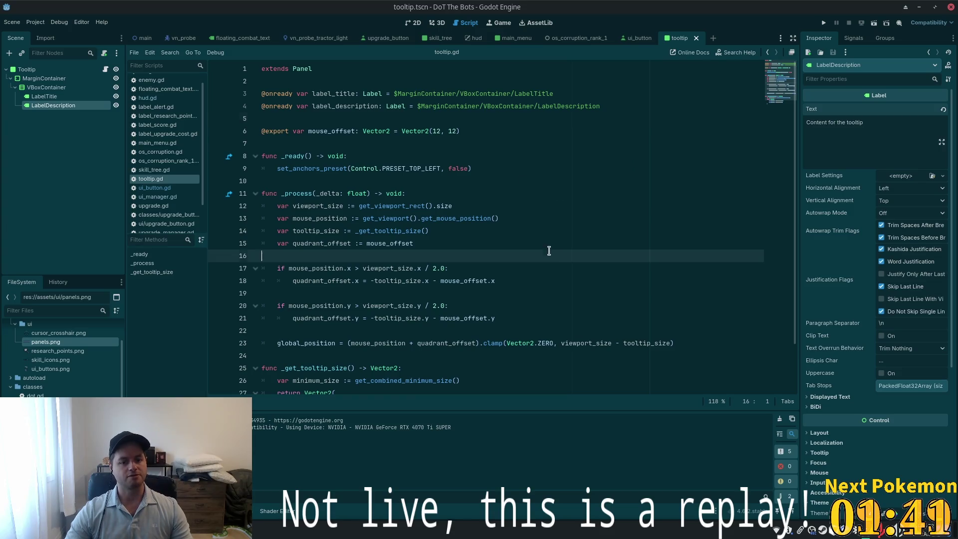
key(alt+Tab)
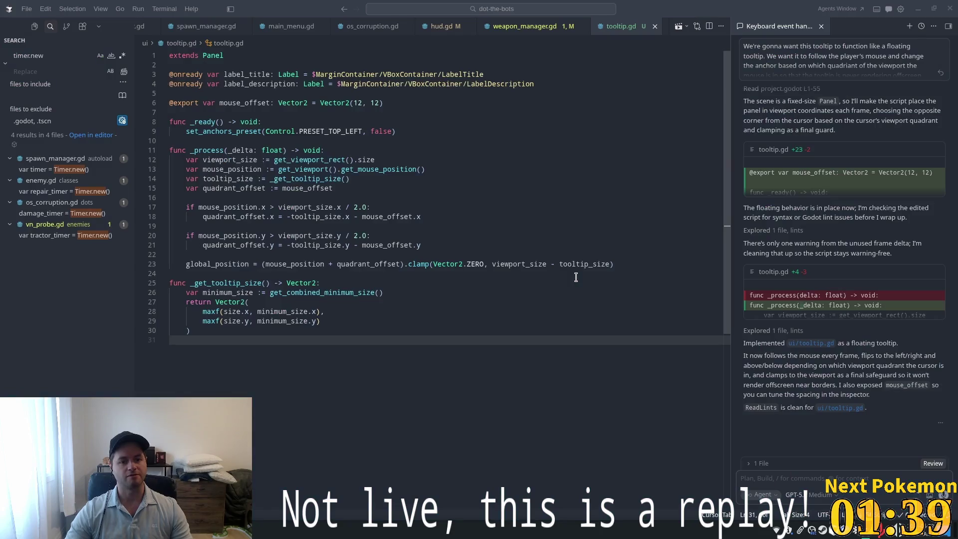
Append a _set_tooltip_info(title, description) function assigning both label texts to tooltip.gd.
click(410, 362)
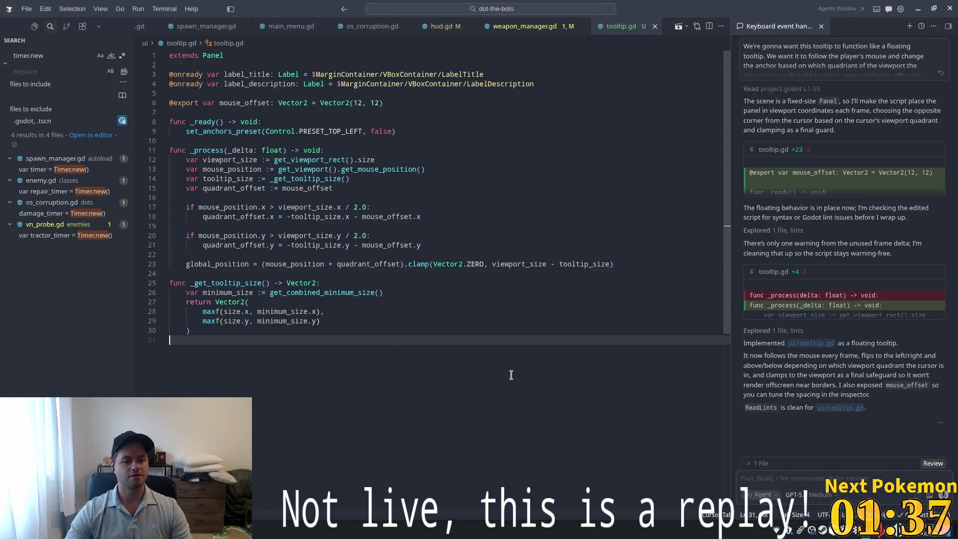
key(Return)
text(func set)
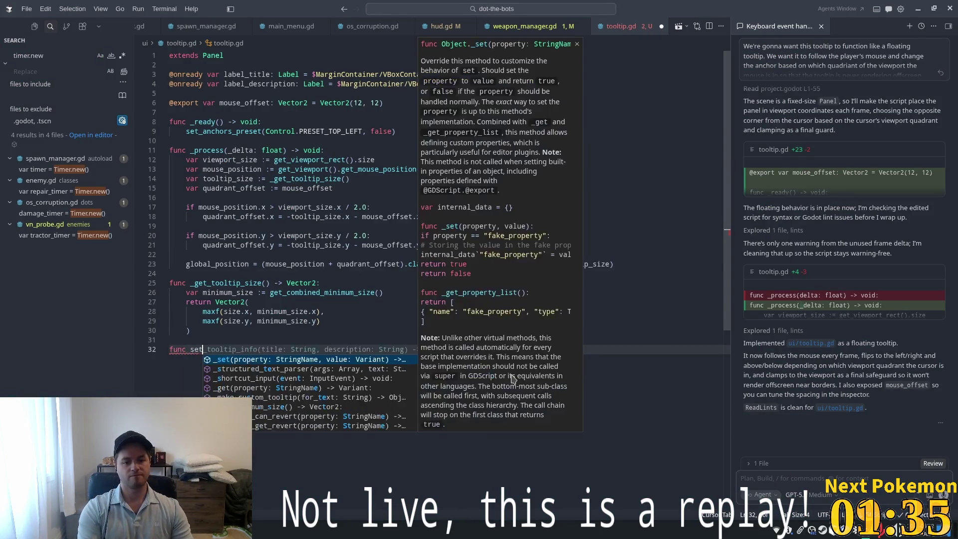
text(_set_)
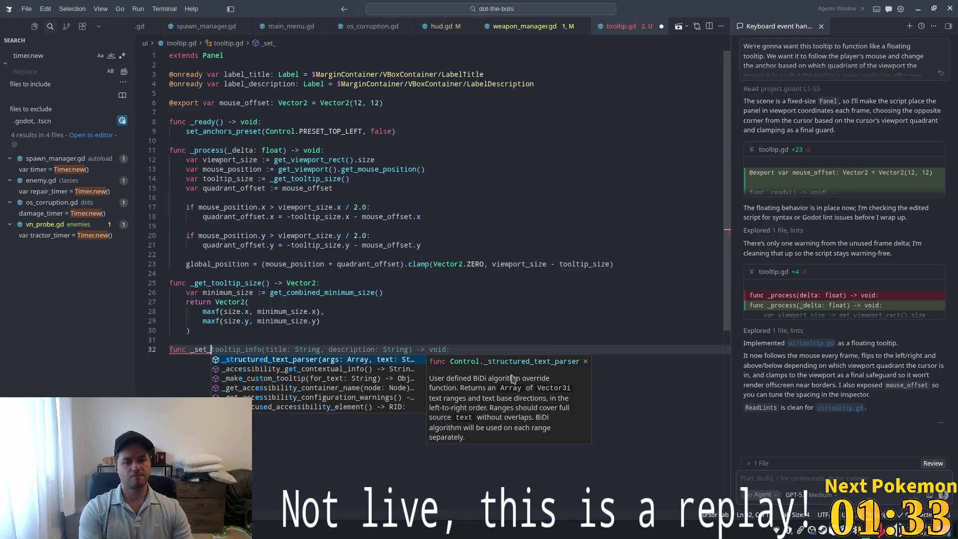
key(Tab)
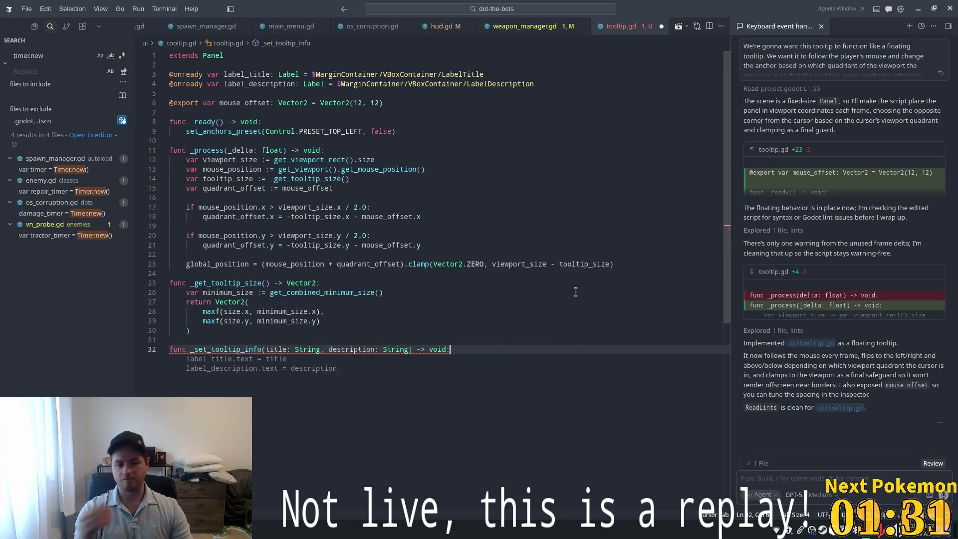
key(Tab)
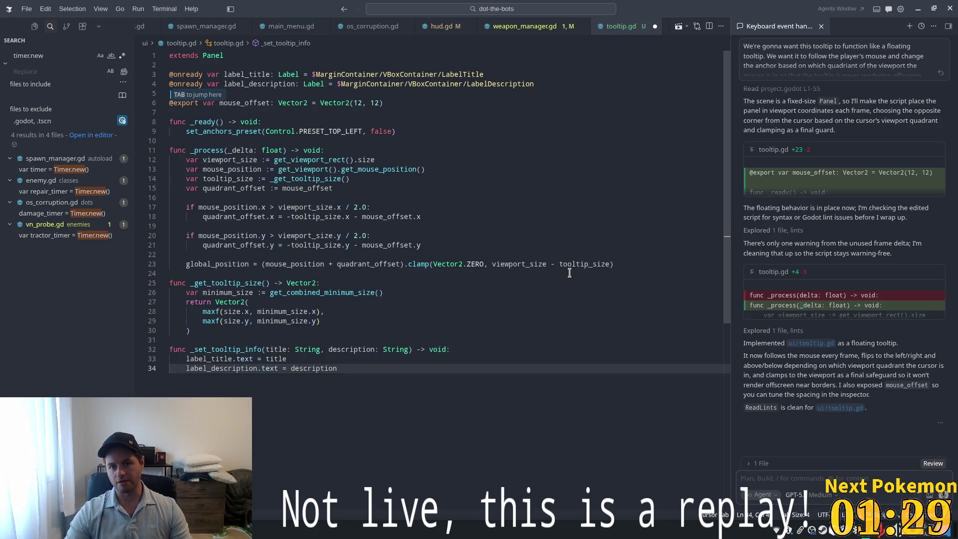
click(570, 273)
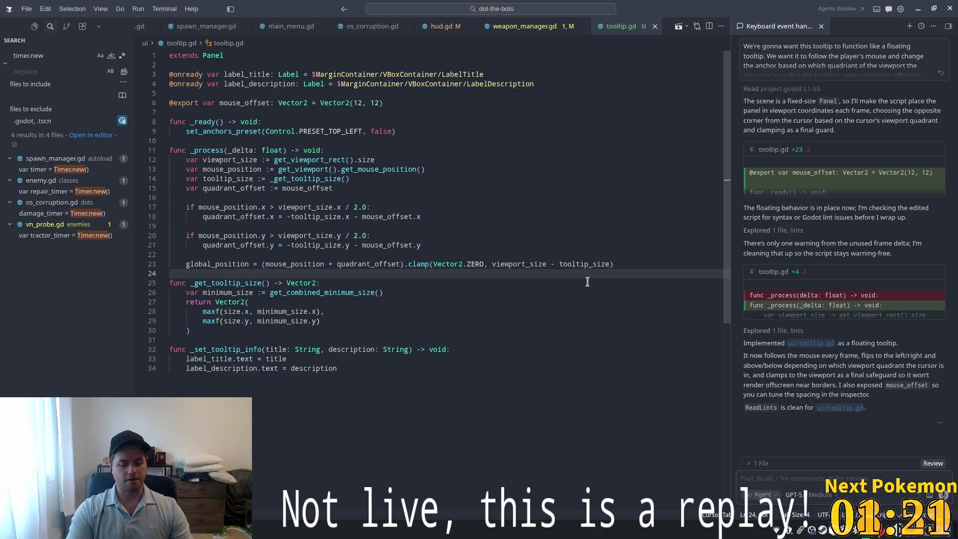
key(ctrl+p)
Open ui_manager.gd and add a show_tooltip function at its end.
key(Return)
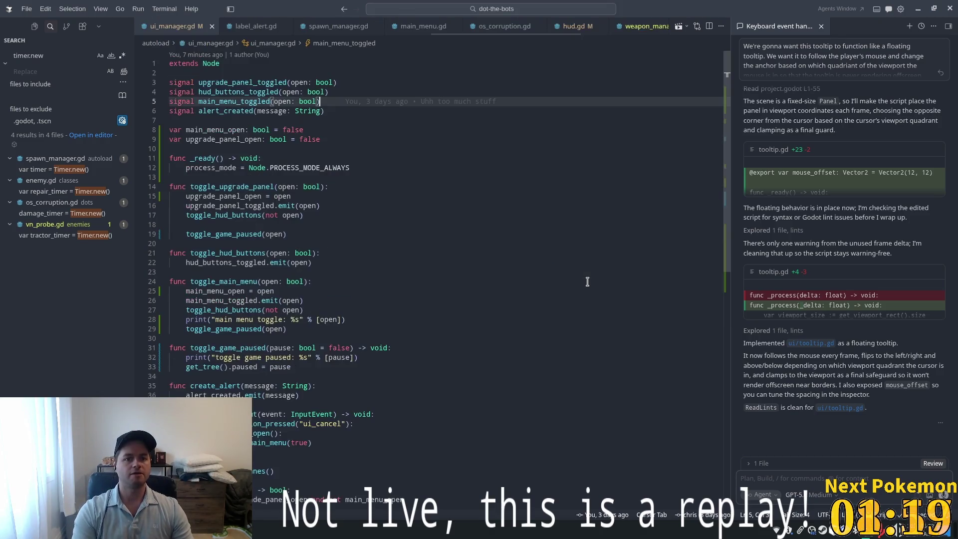
scroll(569, 282, down, 5)
click(378, 446)
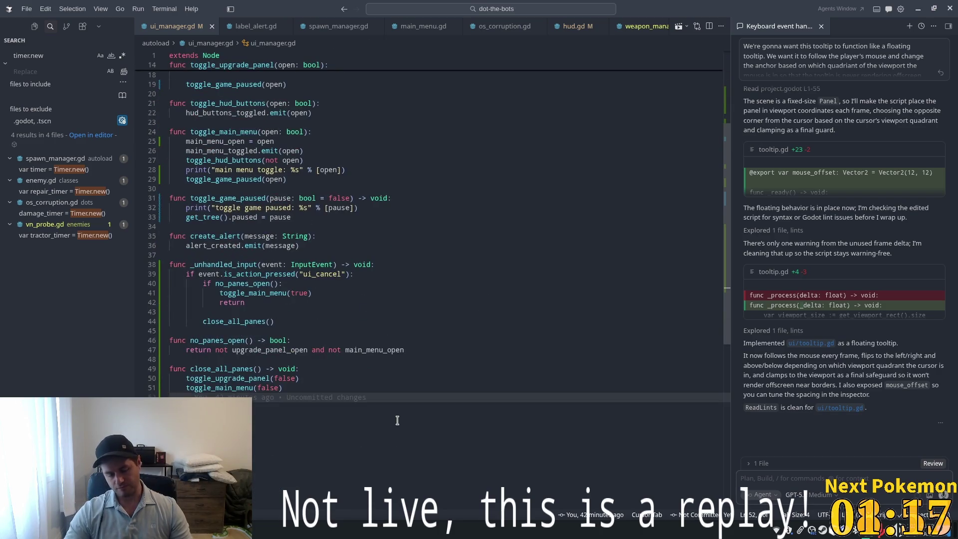
key(ctrl+v)
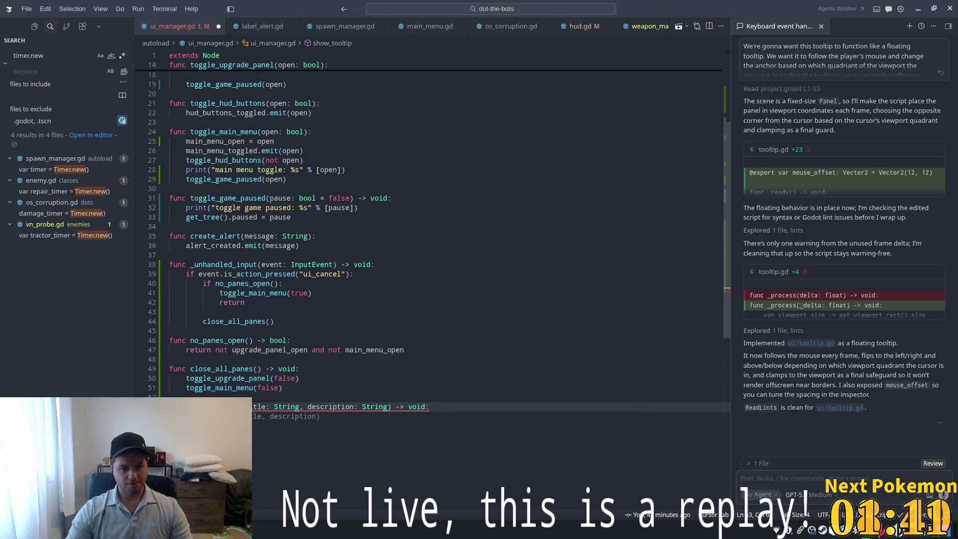
key(Tab)
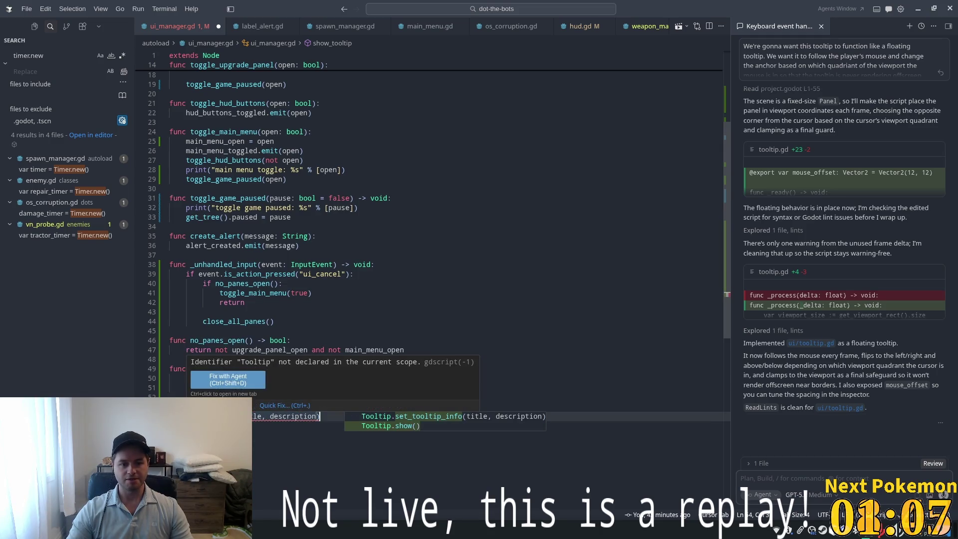
click(455, 283)
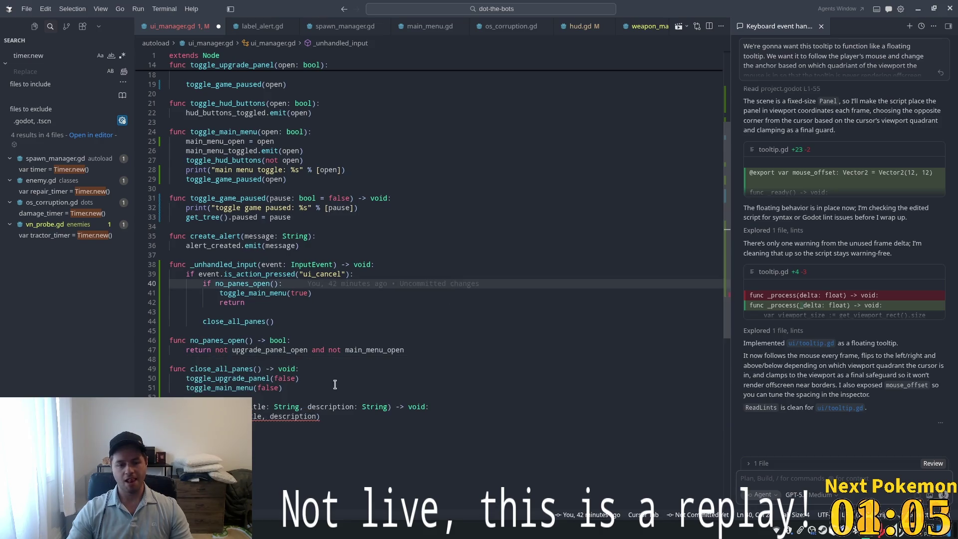
scroll(391, 310, up, 5)
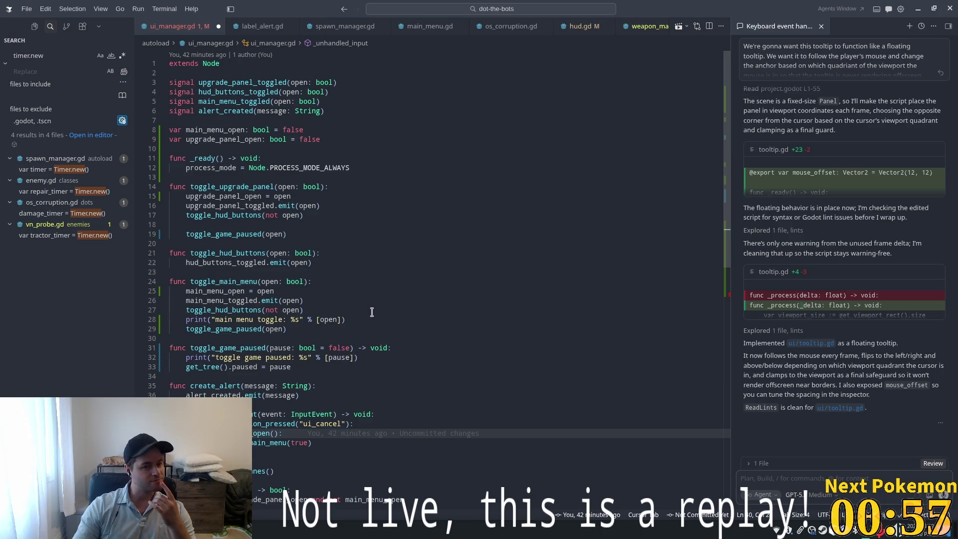
scroll(372, 312, down, 3)
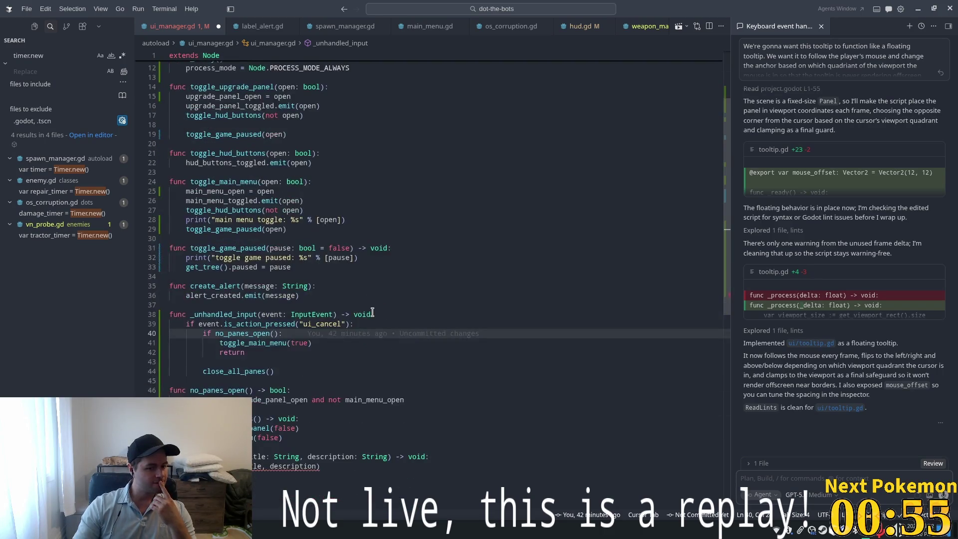
scroll(470, 268, up, 3)
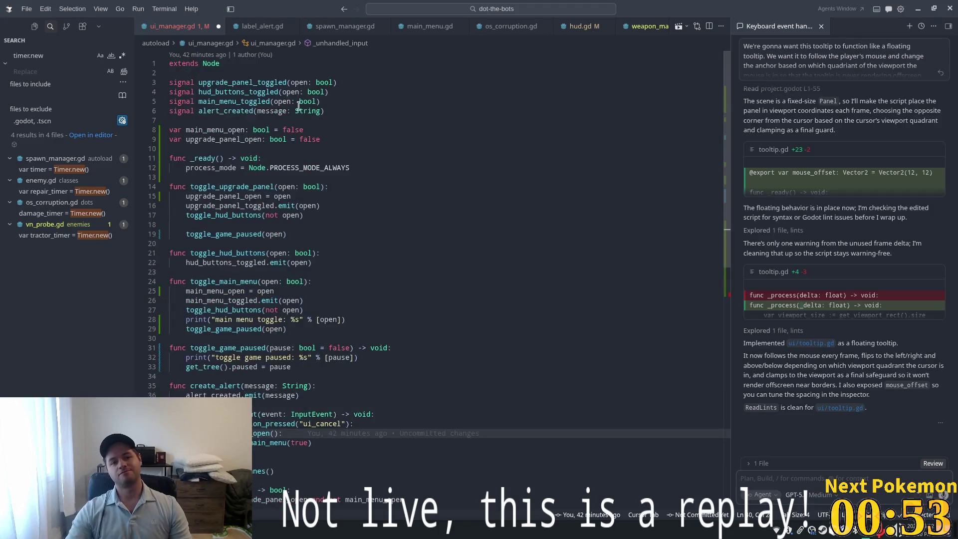
Declare a tooltip_shown(title, description) signal, make show_tooltip emit it, and save.
click(343, 110)
key(Return)
text(sign)
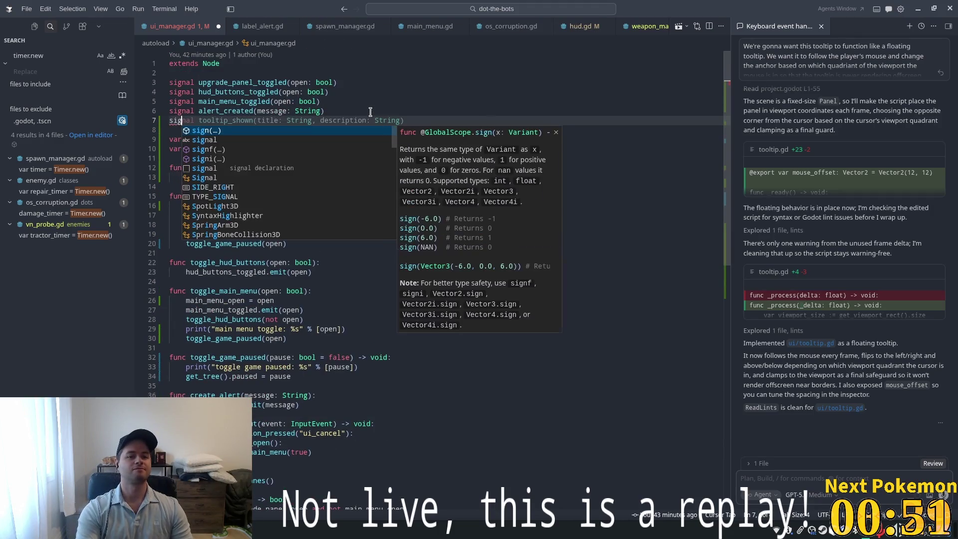
key(Tab)
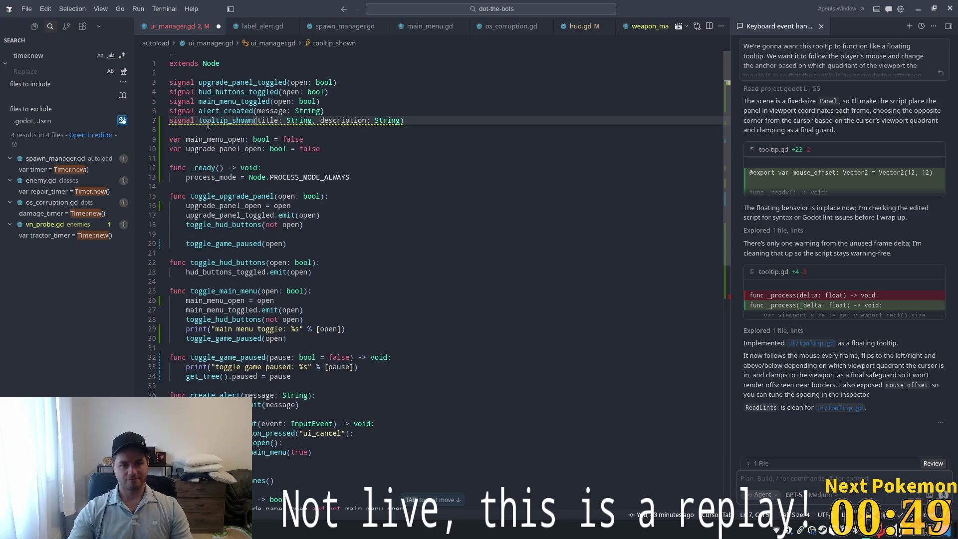
double_click(209, 124)
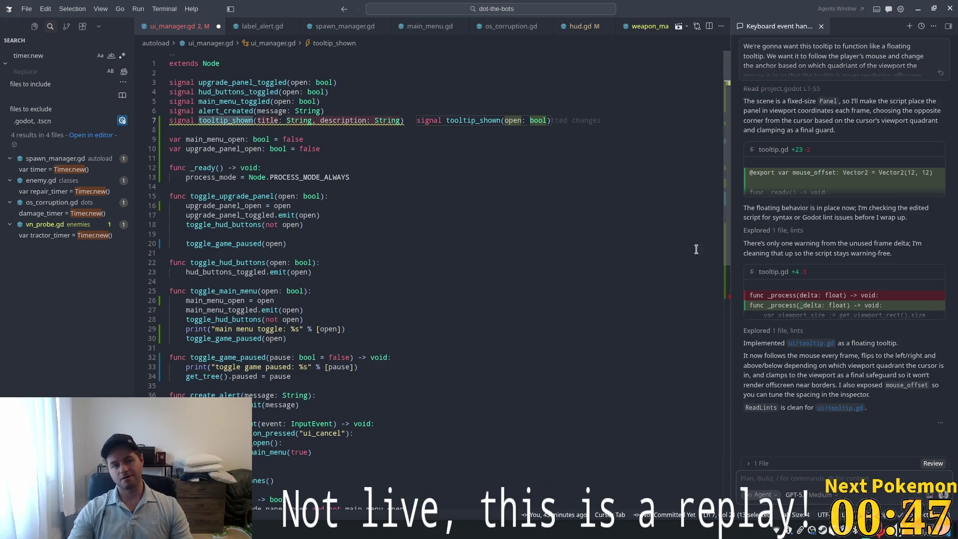
key(Tab)
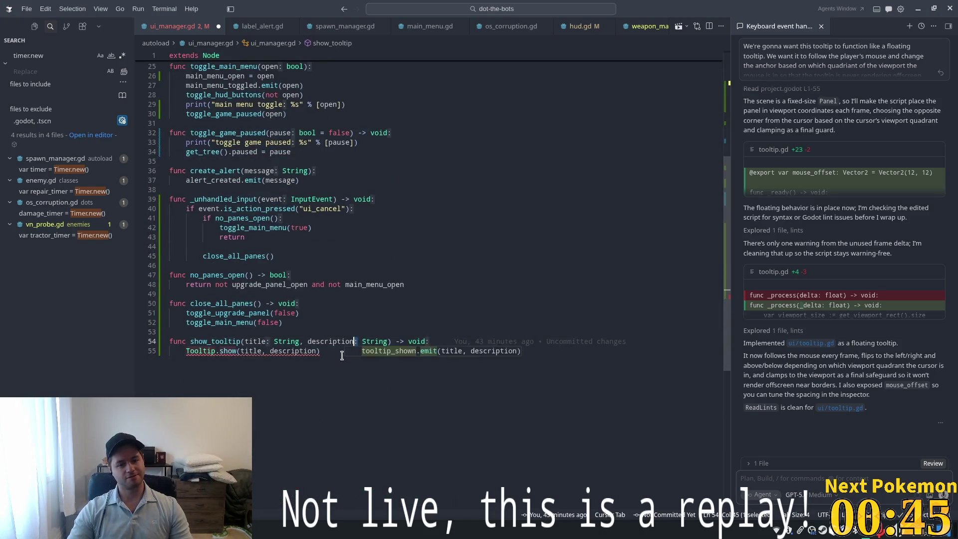
key(Tab)
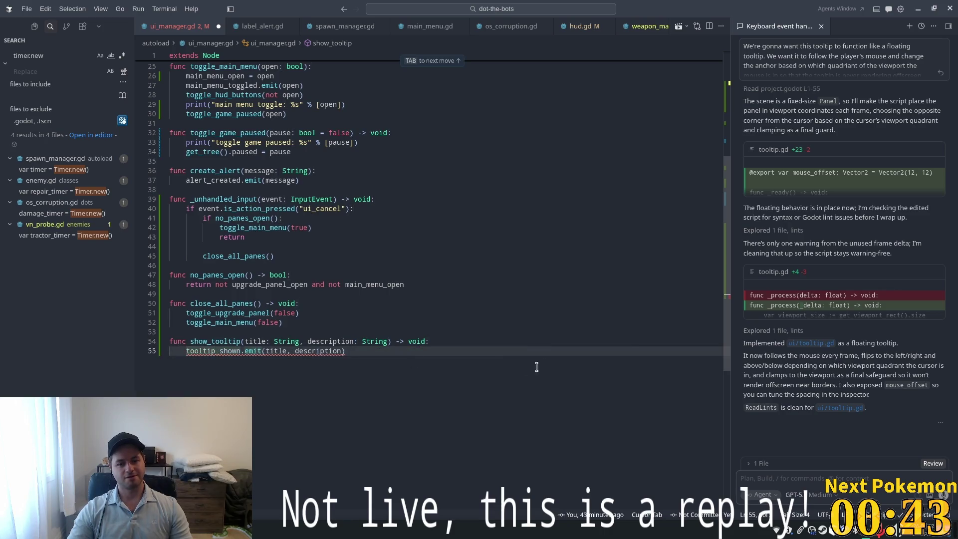
key(ctrl+s)
key(ctrl+p)
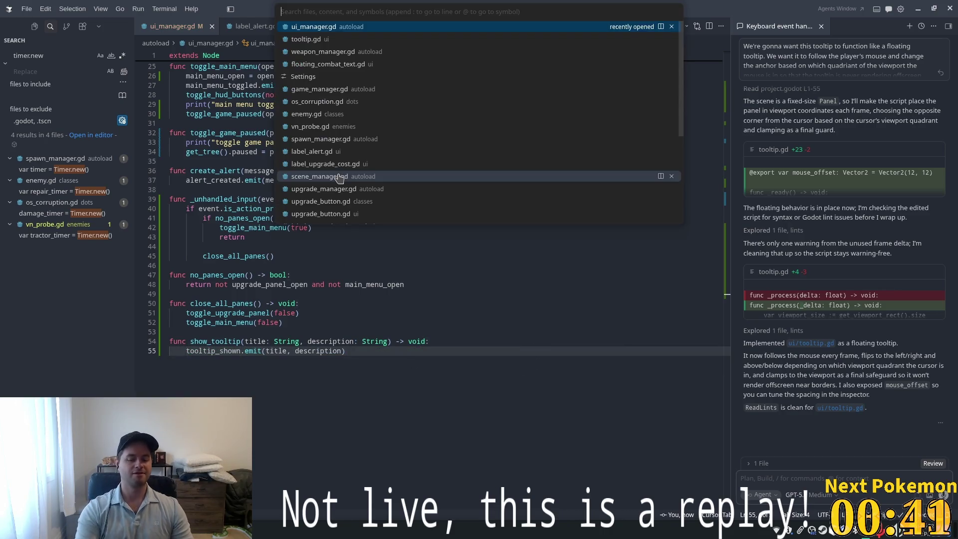
Open tooltip.gd and connect UiManager.tooltip_shown in _ready.
text(tot)
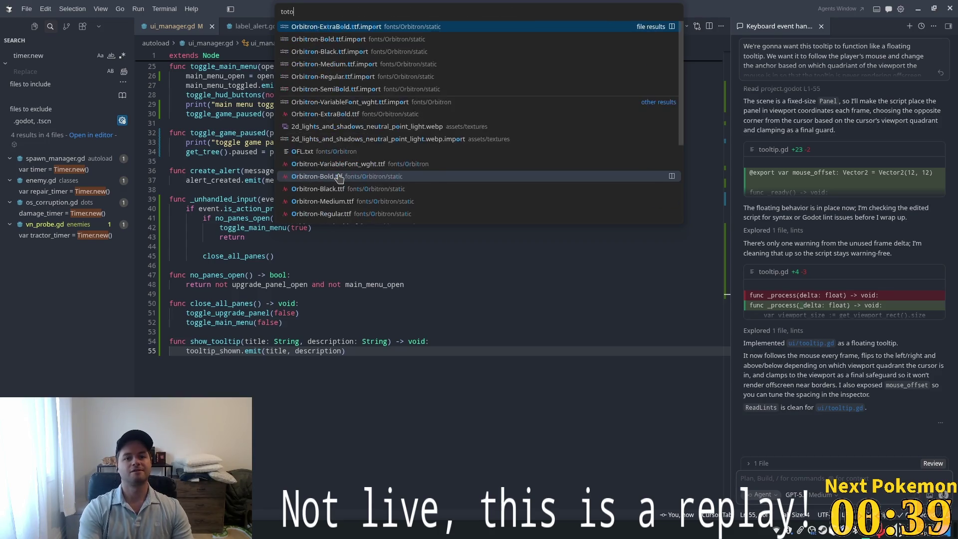
text(o)
key(Return)
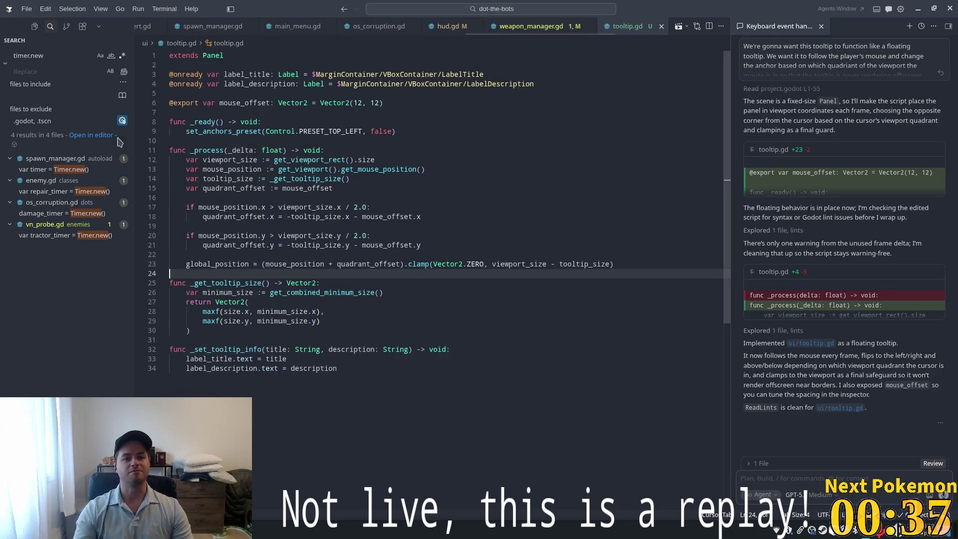
click(259, 341)
click(286, 101)
click(402, 122)
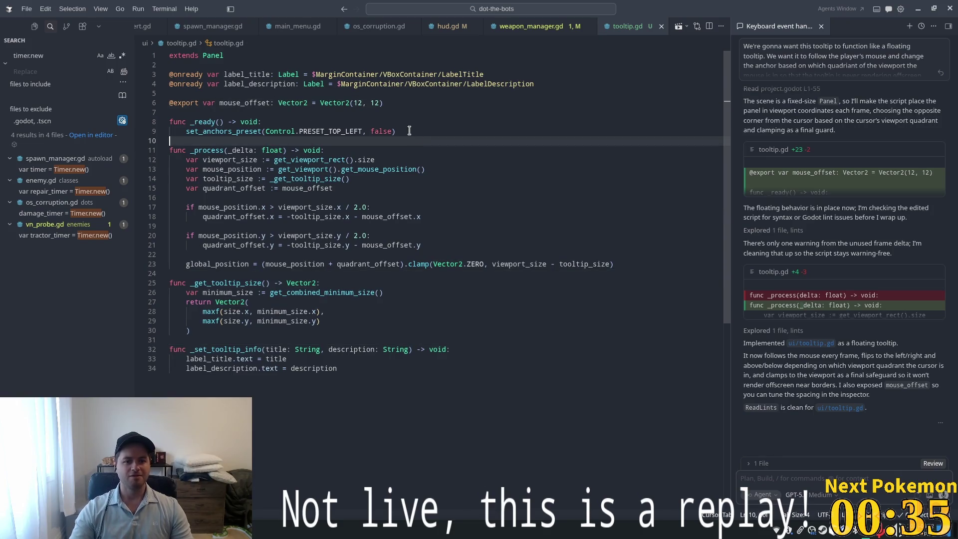
key(Tab)
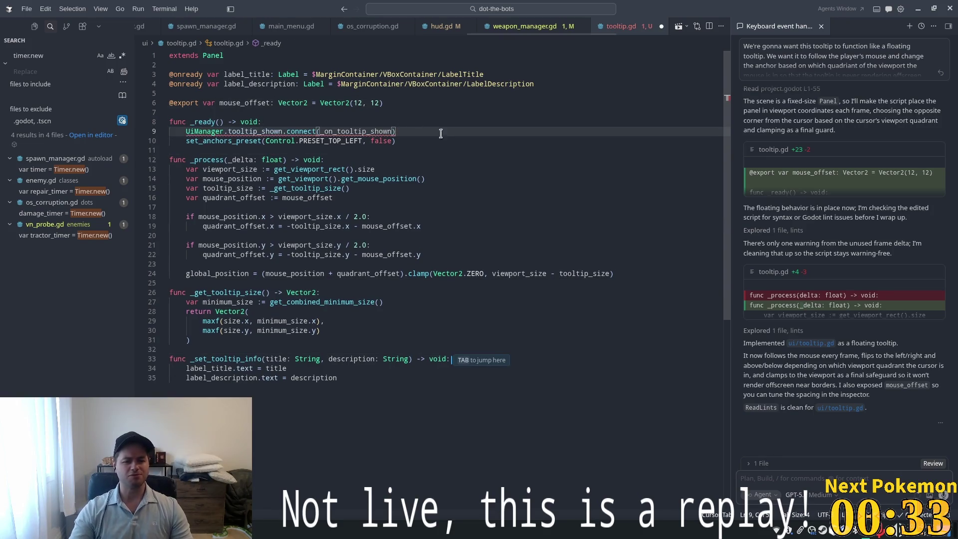
Rename _set_tooltip_info to _on_tooltip_shown so it fills both labels and shows the tooltip.
key(Tab)
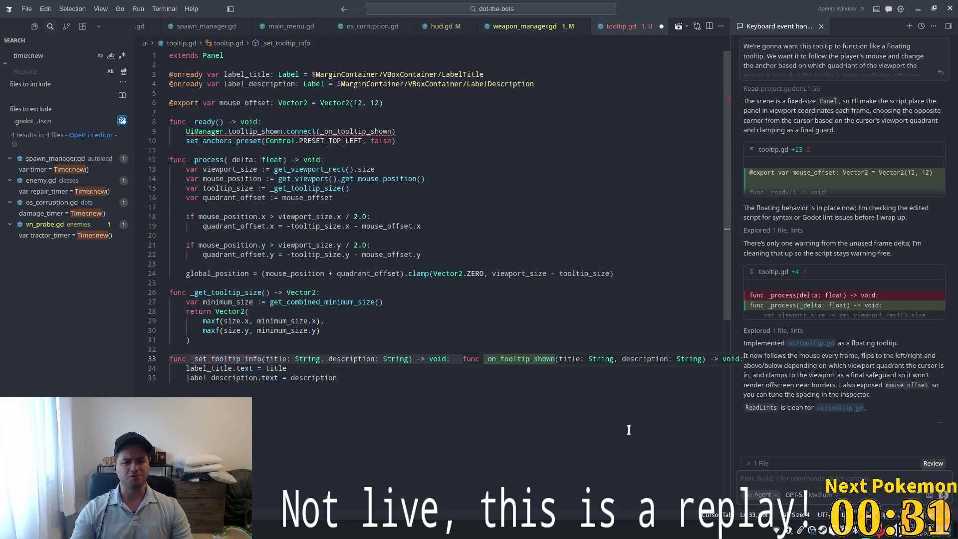
key(Tab)
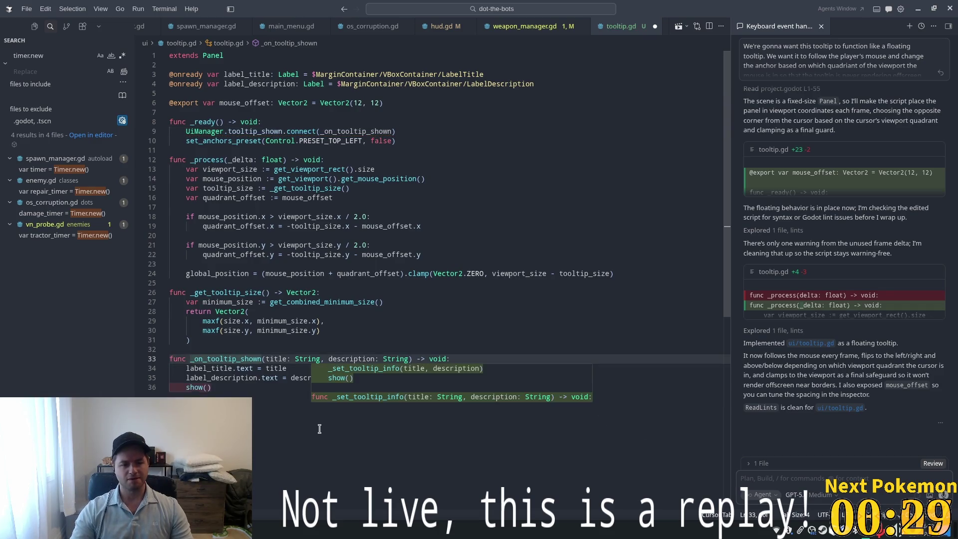
click(260, 292)
click(356, 340)
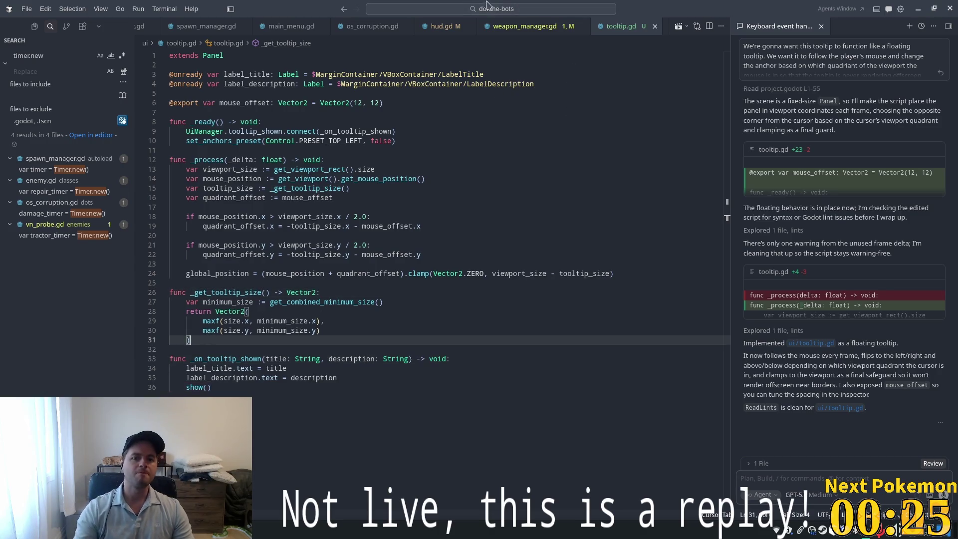
key(ctrl+p)
text(ui_manager)
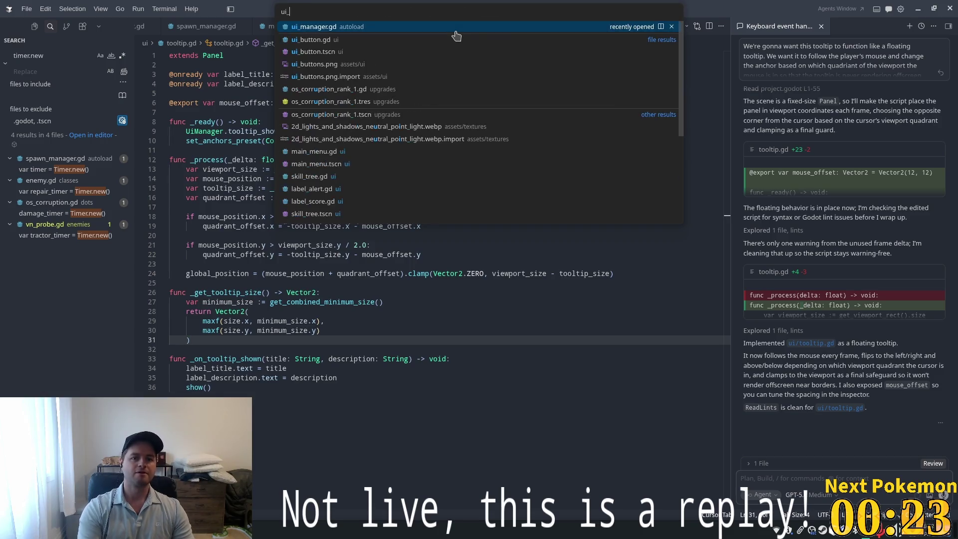